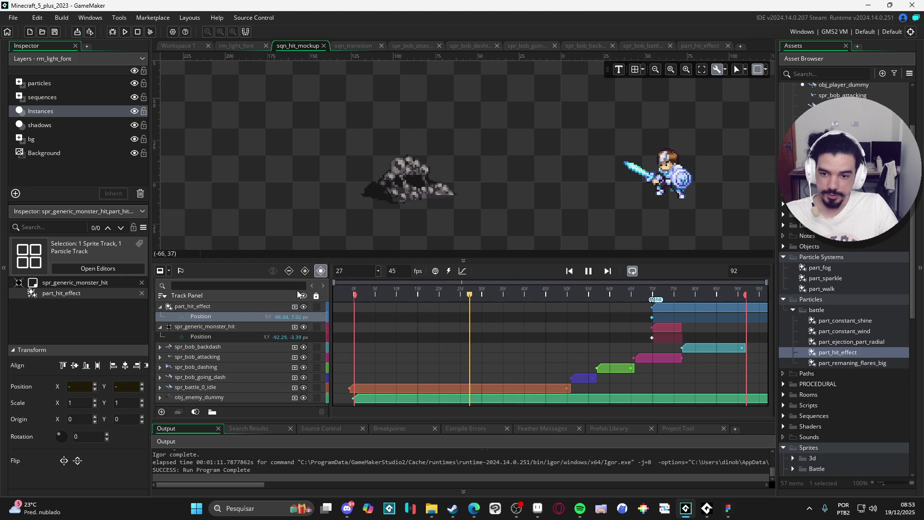
Stop the preview and duplicate the part_hit_effect particle track.
click(589, 271)
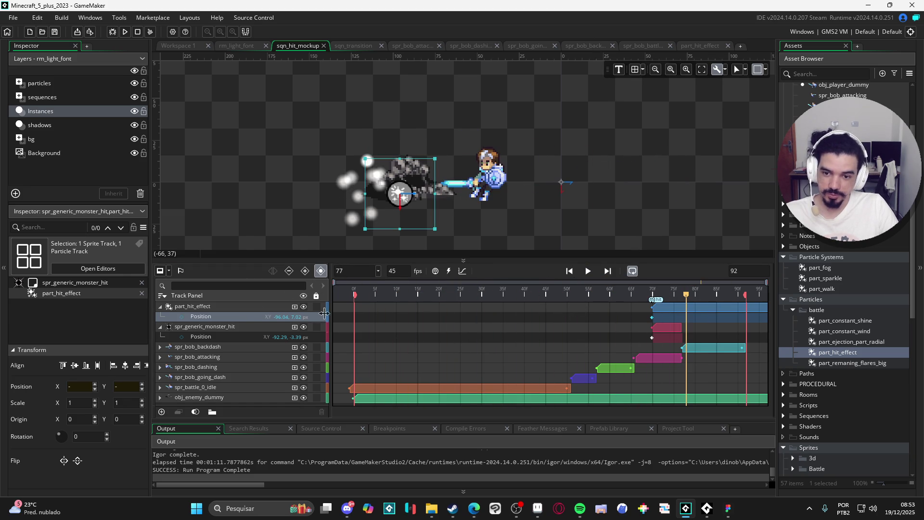
click(221, 311)
key(ctrl+d)
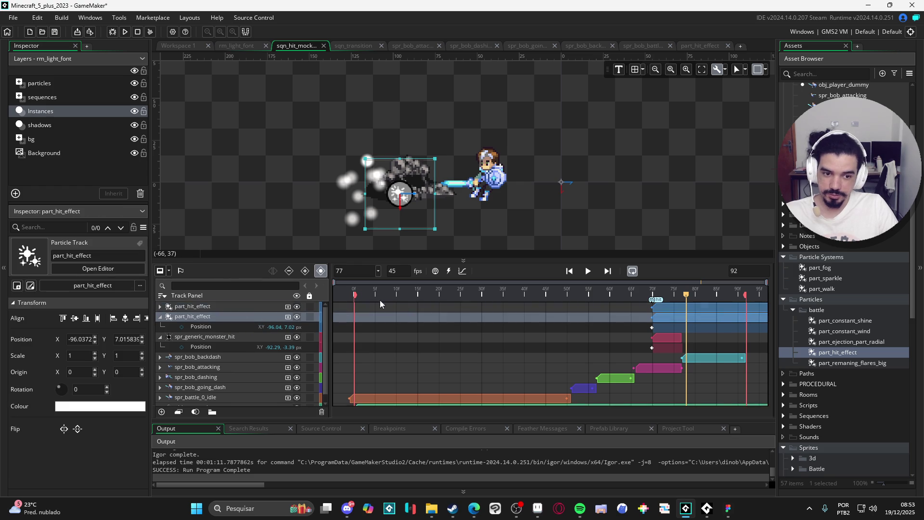
click(247, 308)
click(288, 306)
click(246, 318)
key(Escape)
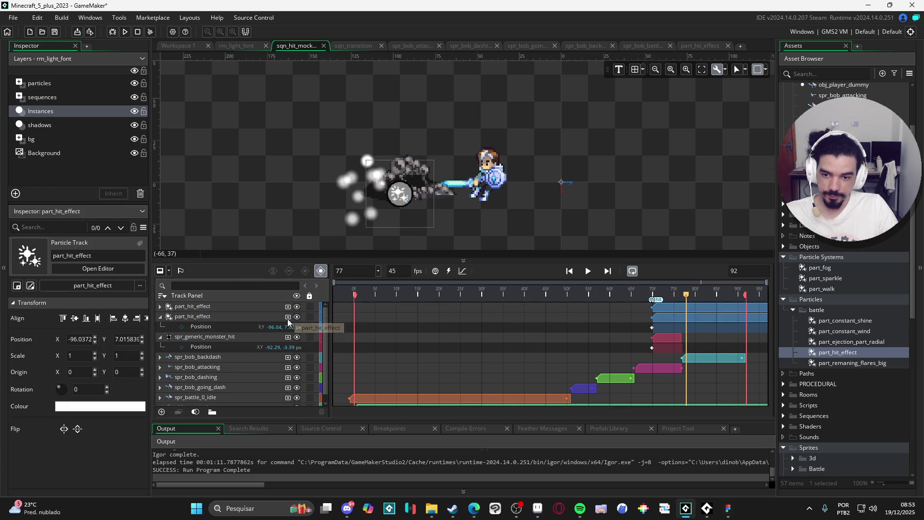
Give the duplicate a black Colour Multiply key, move it earlier, and play the sequence.
click(317, 363)
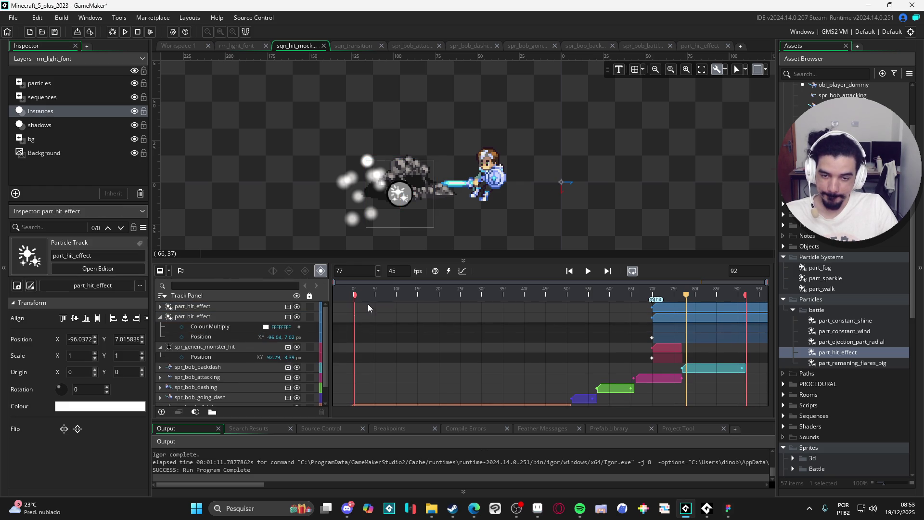
click(266, 327)
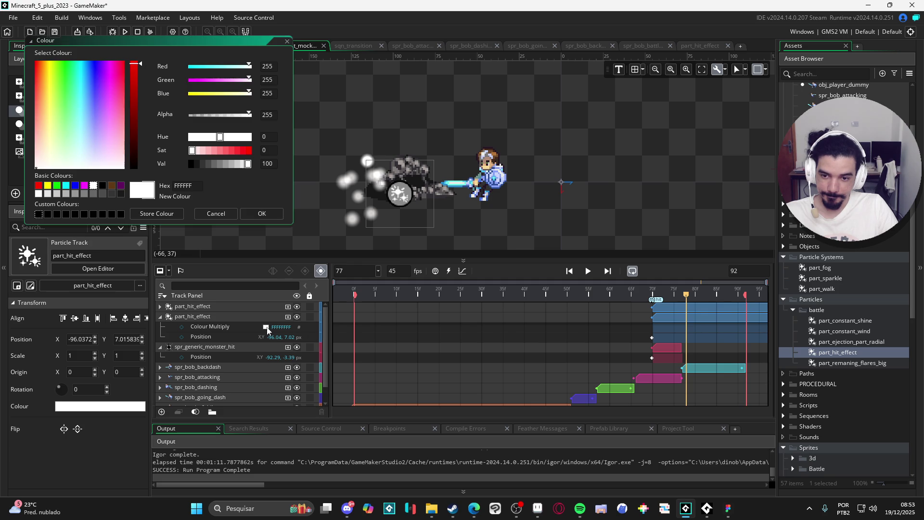
click(191, 165)
click(262, 214)
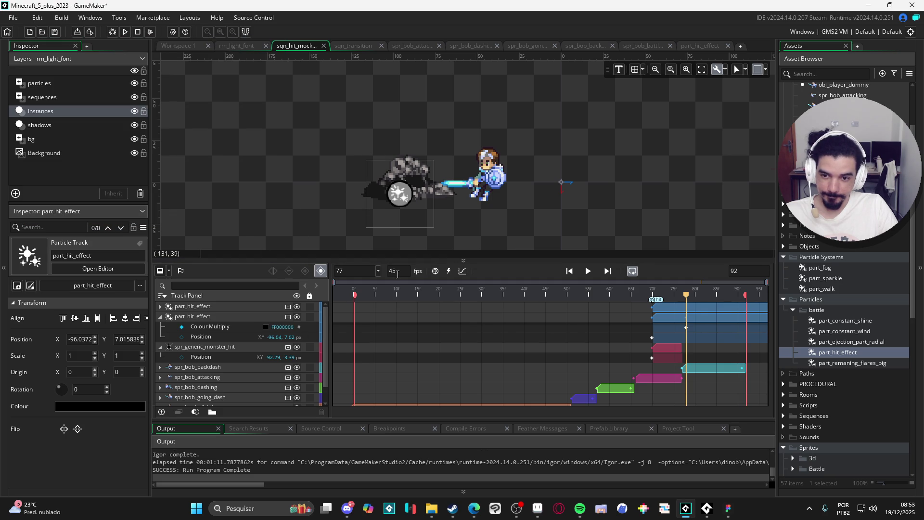
drag(687, 329, 664, 332)
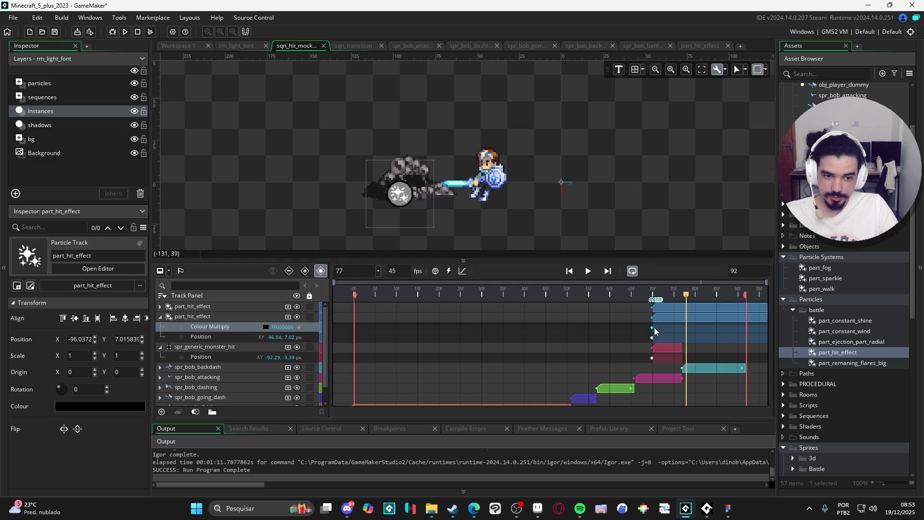
key(space)
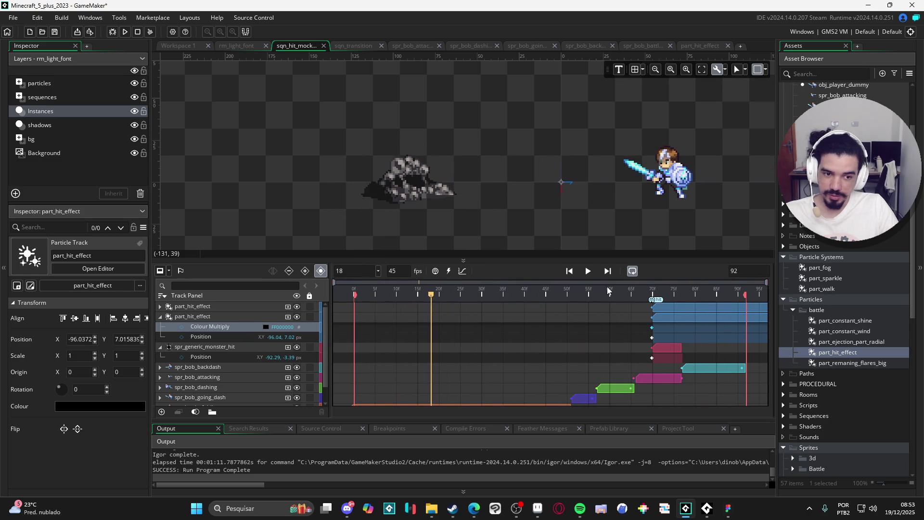
key(F5)
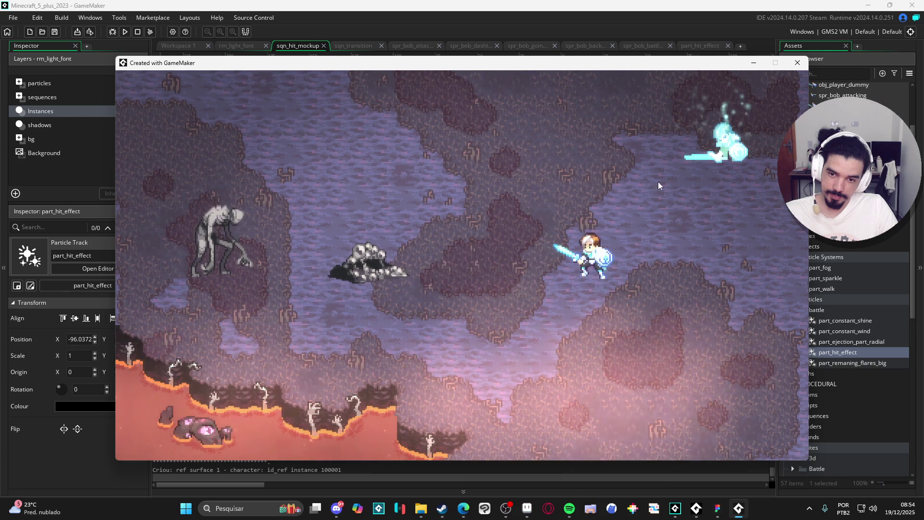
click(799, 64)
click(575, 311)
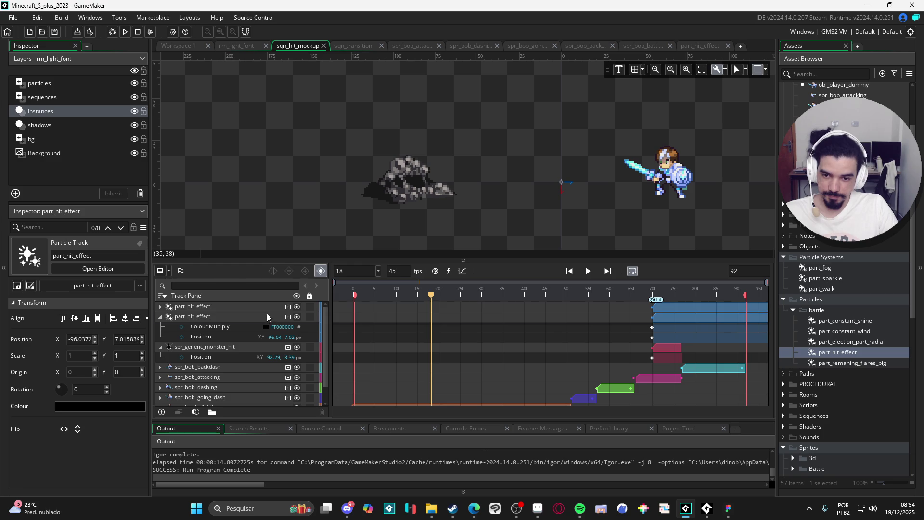
Toggle the second part_hit_effect track's visibility off and on, then scrub to frame 80.
click(222, 315)
click(161, 309)
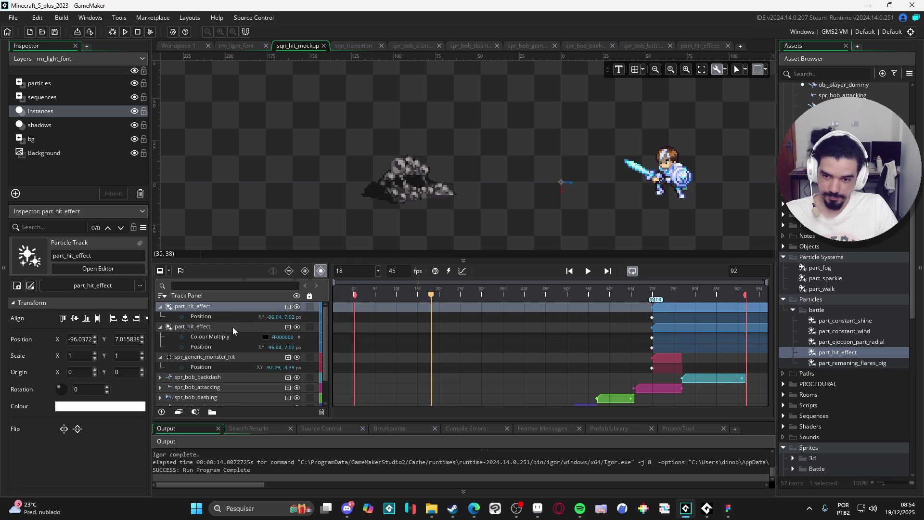
click(297, 329)
click(297, 330)
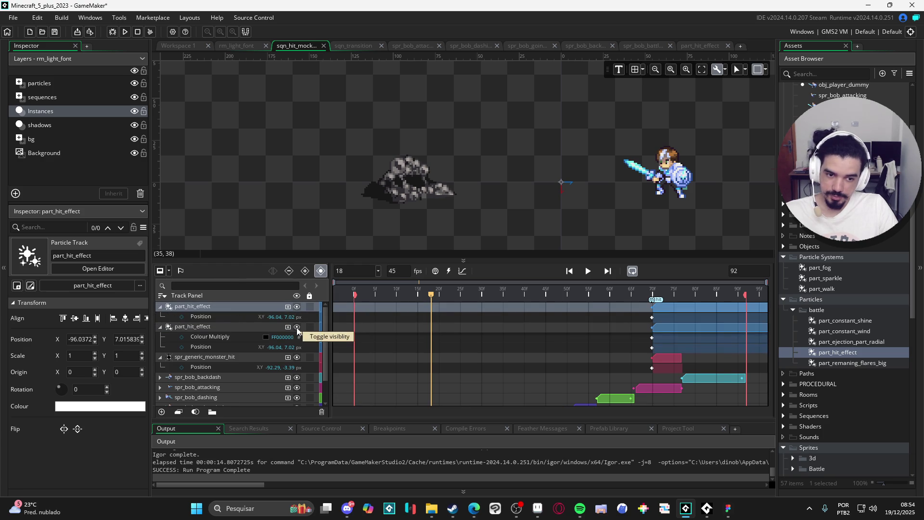
mouse_move(669, 290)
mouse_down()
mouse_move(637, 290)
mouse_move(697, 290)
mouse_up()
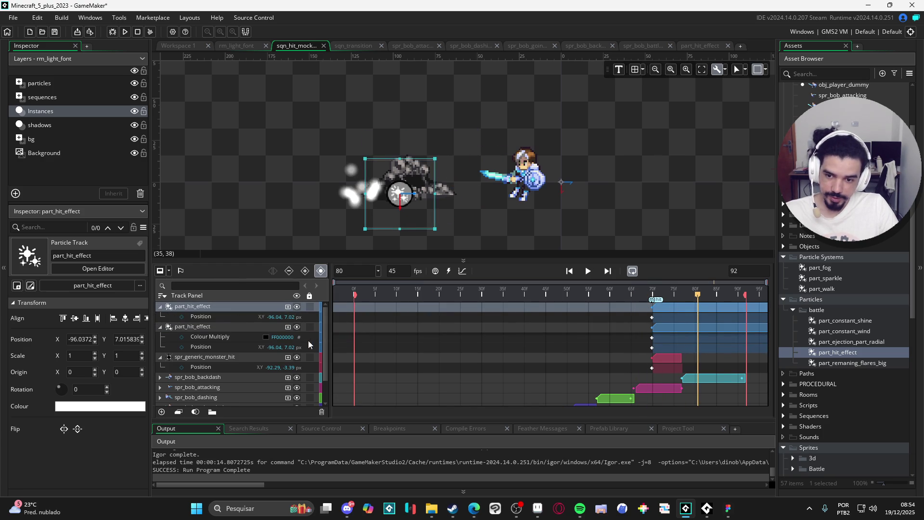
Try blue as the Colour Multiply, cancel it, and open the part_hit_effect particle asset.
click(266, 339)
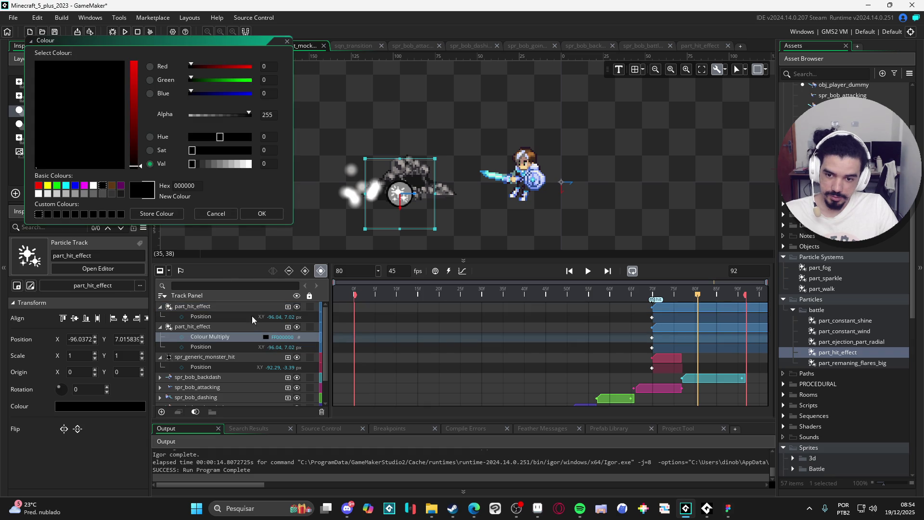
click(247, 94)
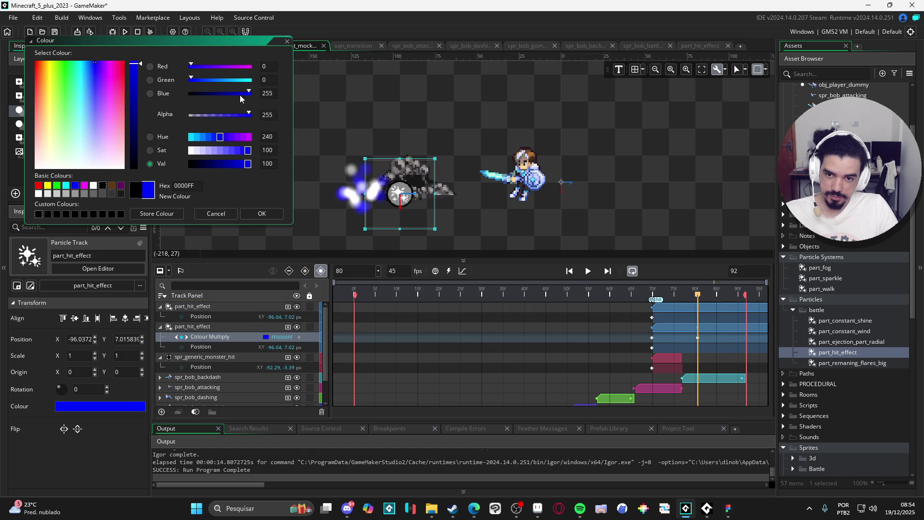
mouse_move(215, 95)
mouse_down()
mouse_move(201, 96)
mouse_move(237, 97)
mouse_up()
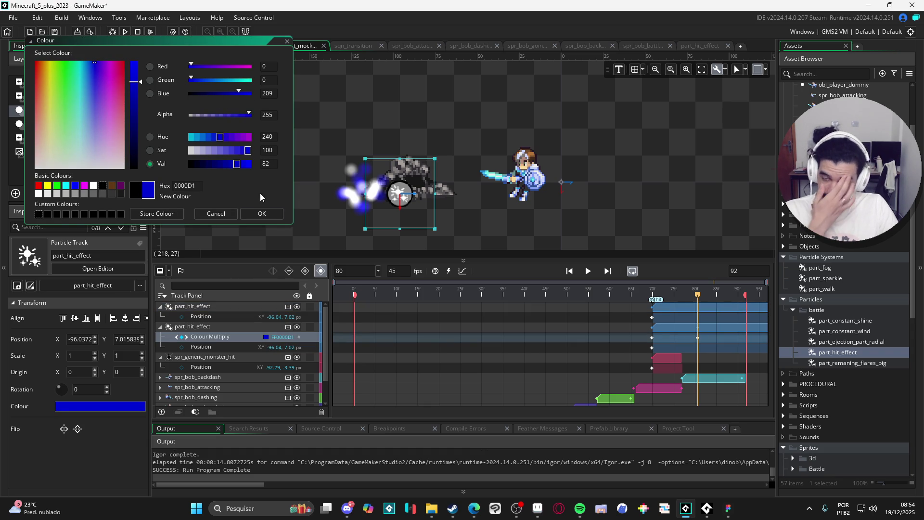
click(229, 215)
double_click(832, 353)
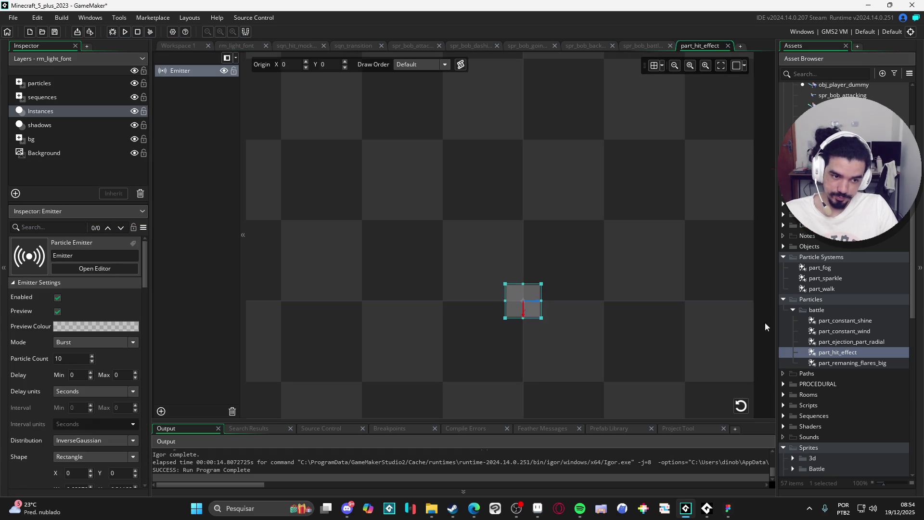
Untick Additive blending for the emitter's particles, then return to the sqn_hit_mockup sequence.
scroll(34, 345, down, 8)
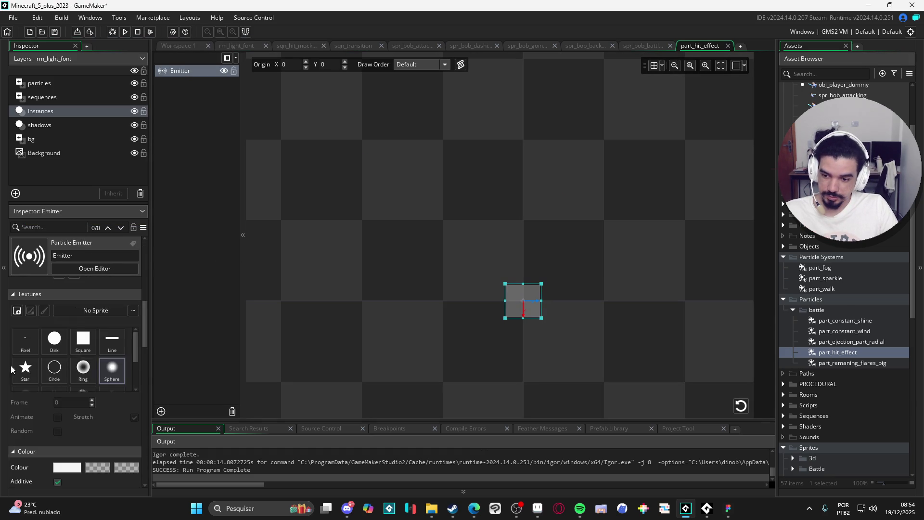
click(57, 443)
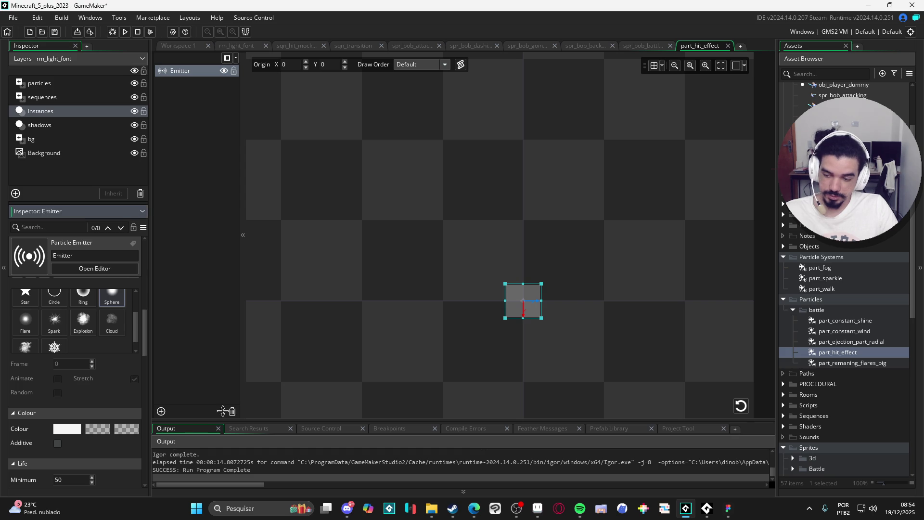
click(228, 46)
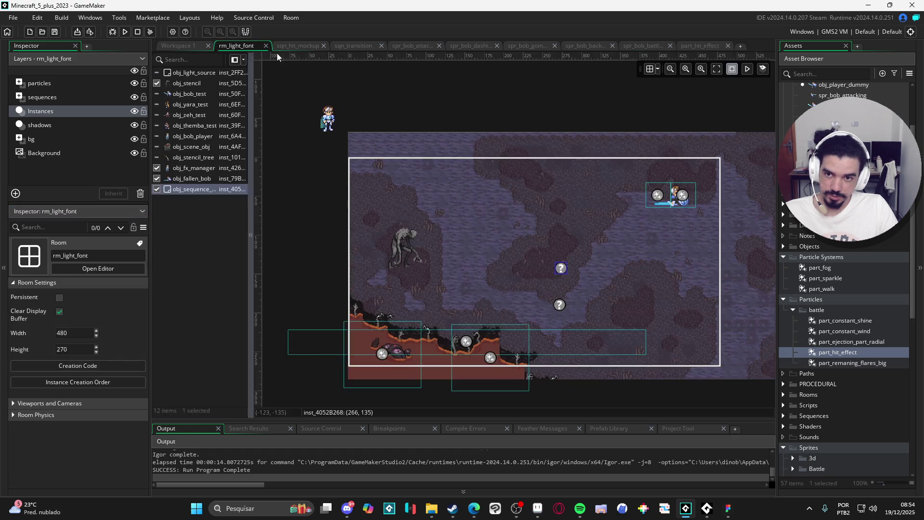
click(300, 46)
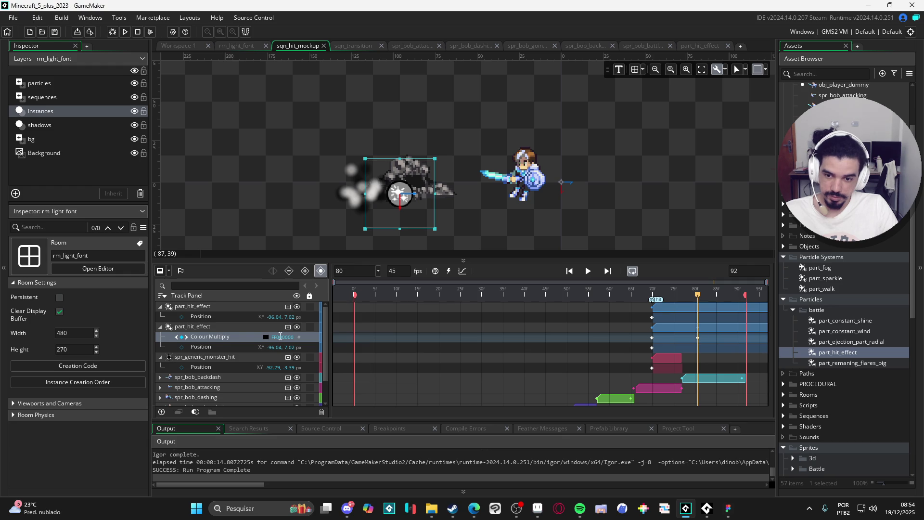
click(265, 338)
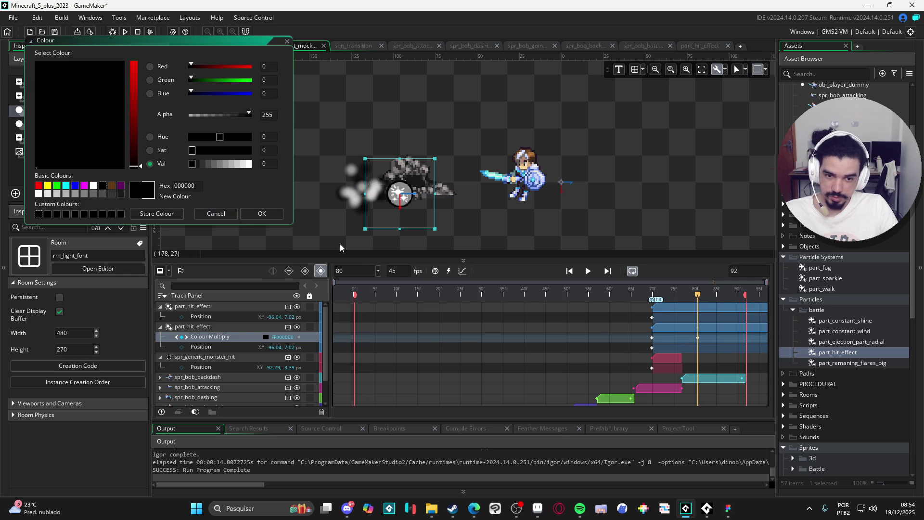
click(262, 213)
click(697, 339)
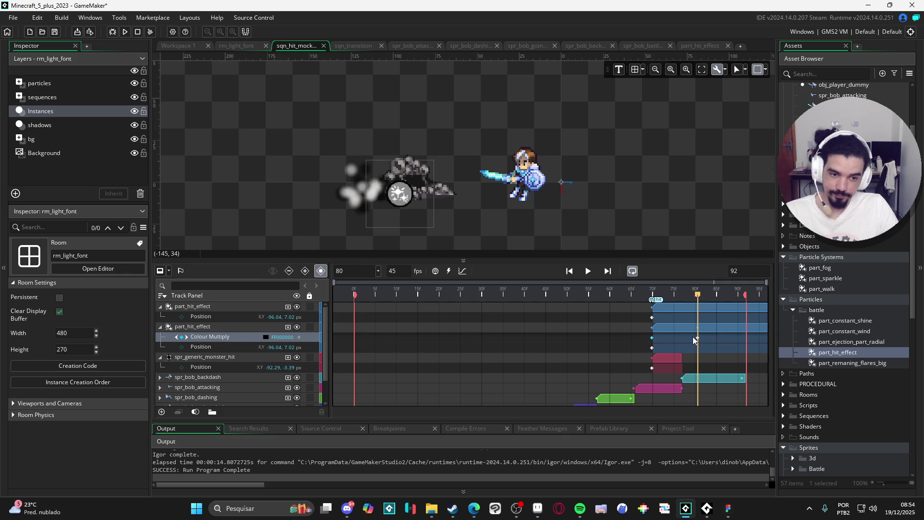
key(space)
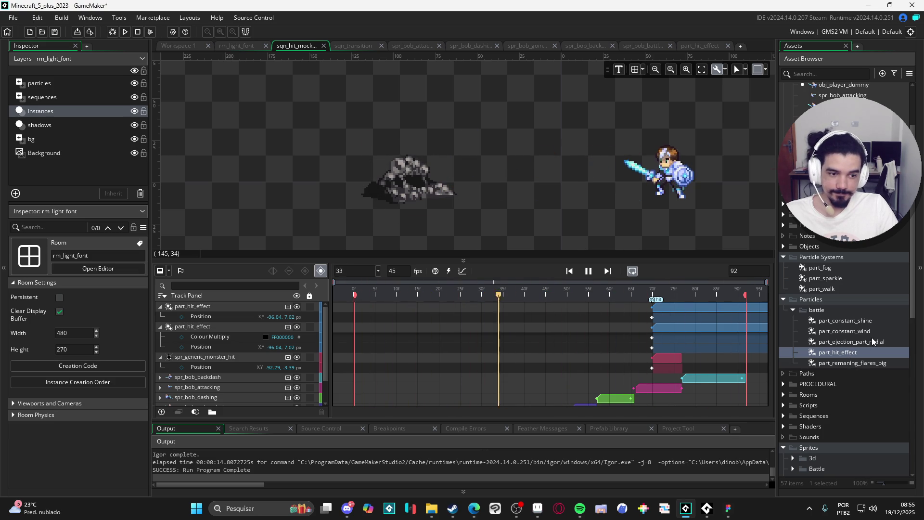
double_click(862, 353)
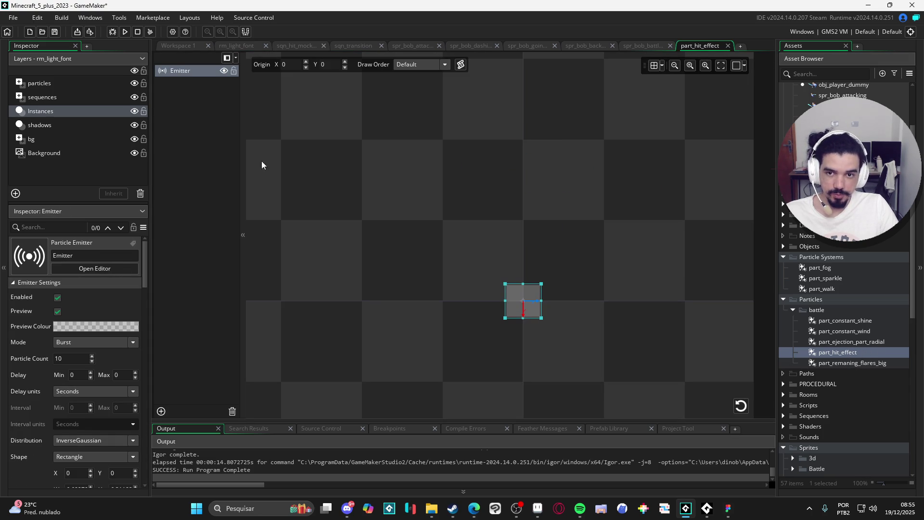
Change the emitter's Direction Minimum from 135 to 90.
scroll(83, 376, down, 10)
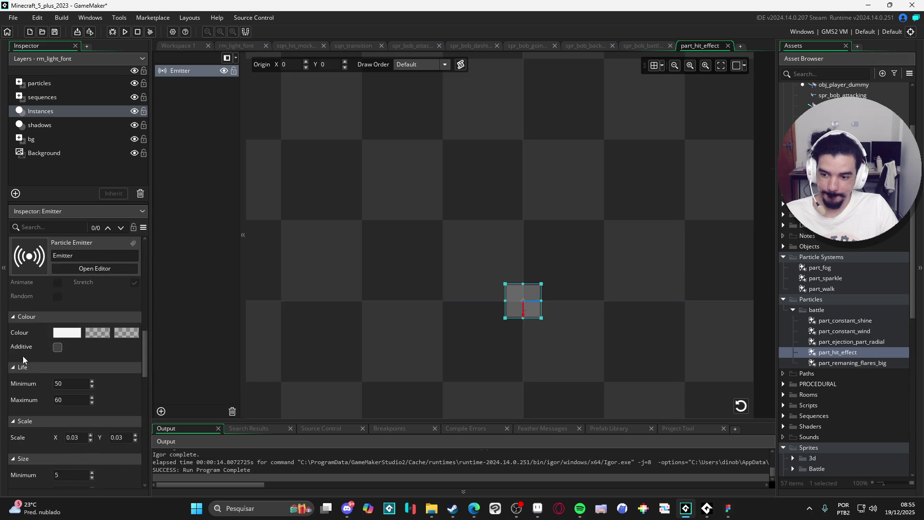
scroll(28, 365, down, 10)
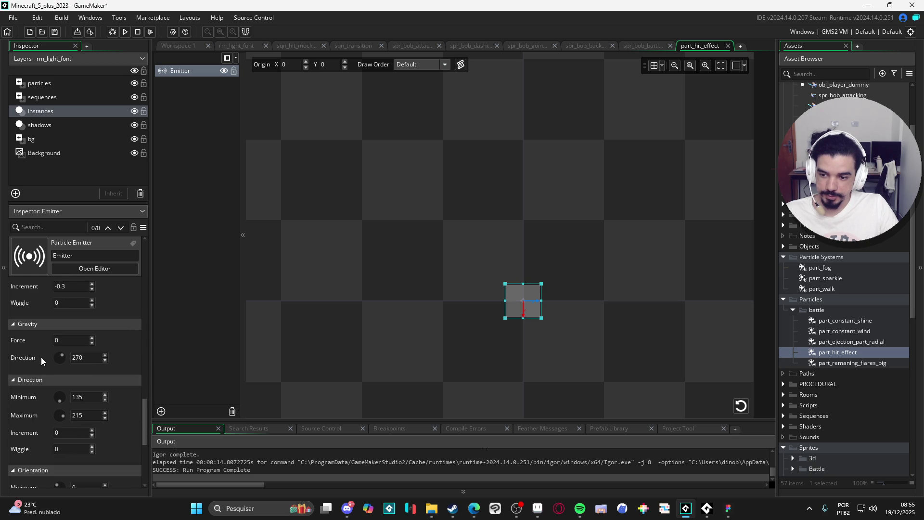
double_click(91, 396)
text(90)
key(Return)
Replay the burst preview, then test-run the game with F5 and close it.
click(742, 406)
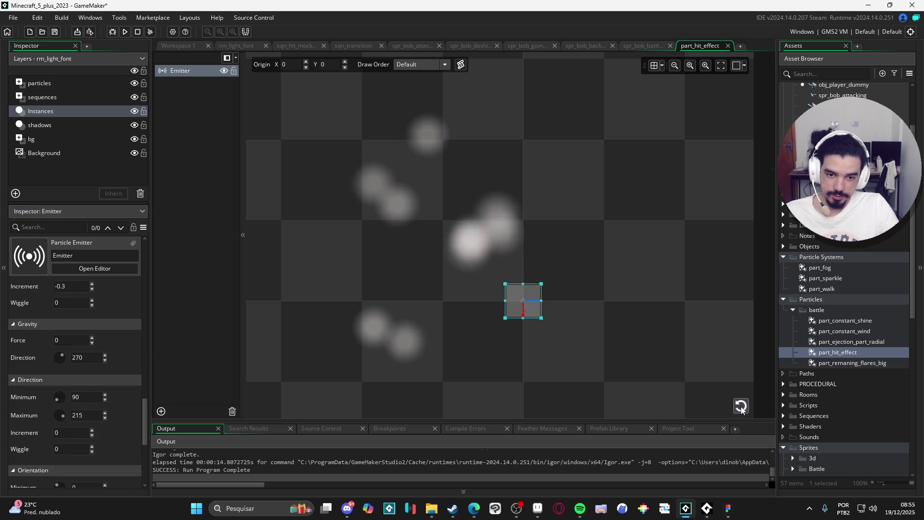
click(742, 407)
key(F5)
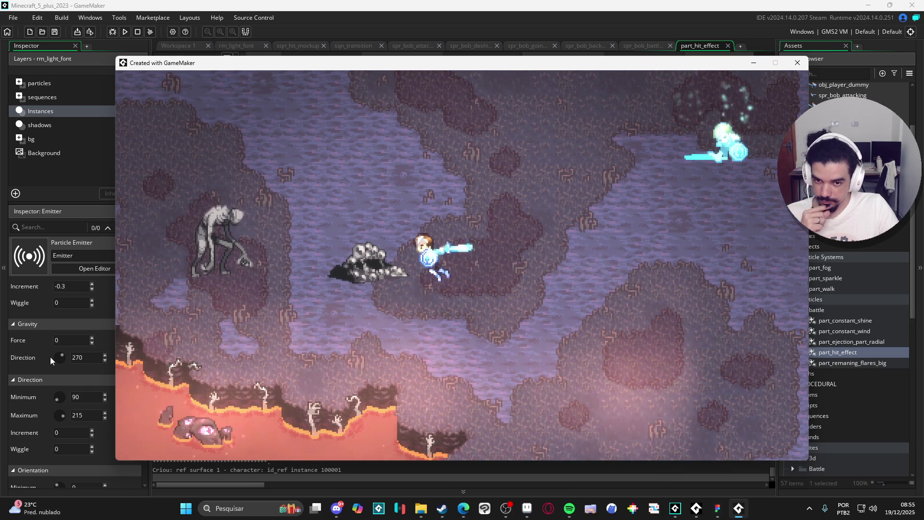
click(803, 70)
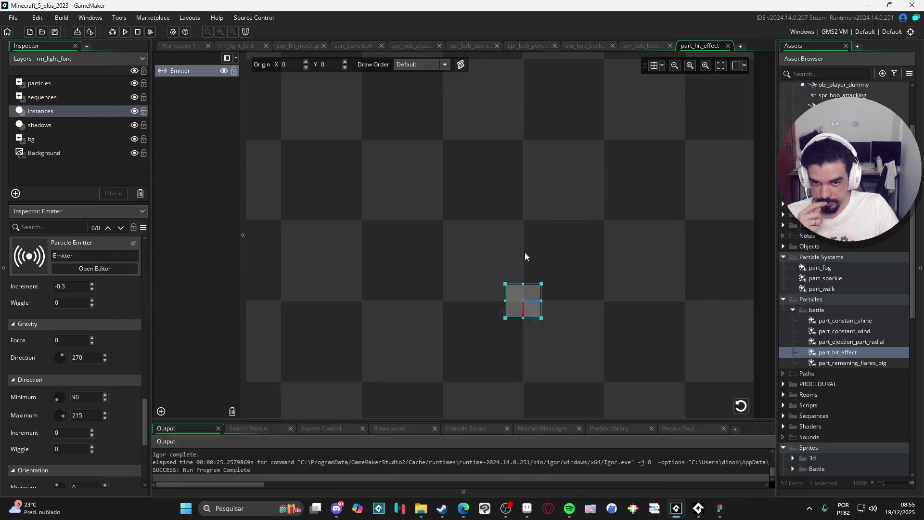
Switch the part_hit_effect emitter's texture to Pixel and replay the preview.
click(847, 352)
click(260, 224)
scroll(62, 325, down, 5)
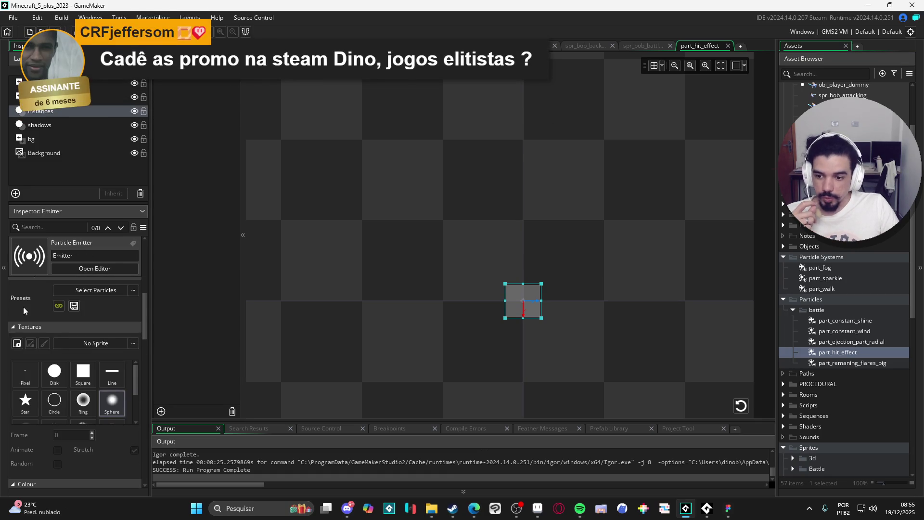
click(30, 374)
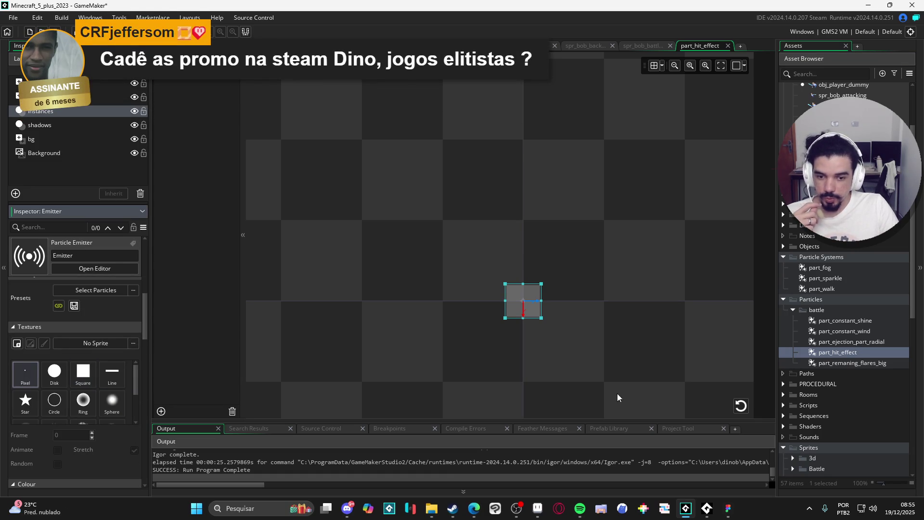
click(742, 408)
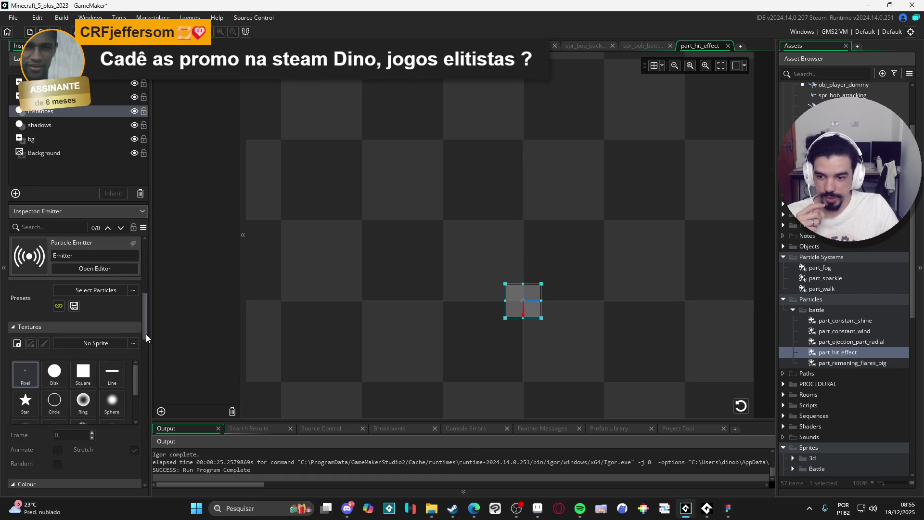
Set the particle Speed to minimum 3 and maximum 5.
scroll(129, 412, down, 10)
double_click(58, 397)
text(8)
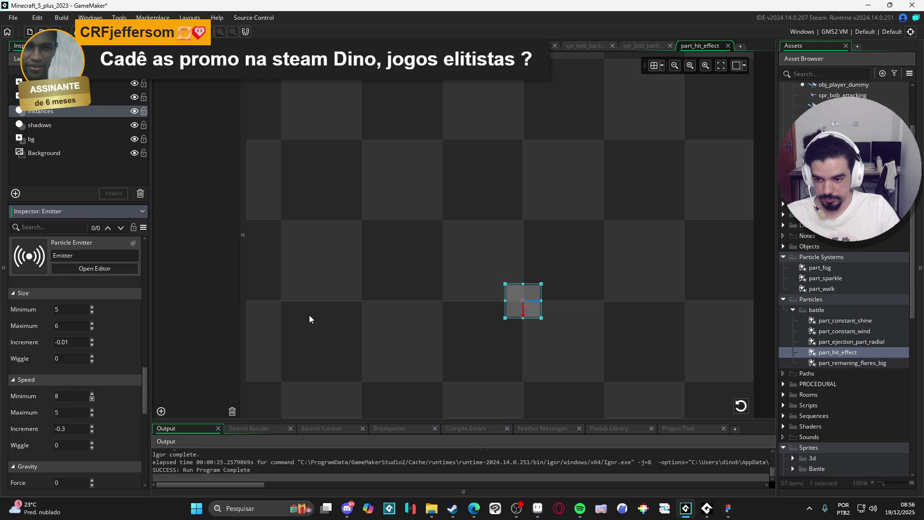
text(10)
click(743, 409)
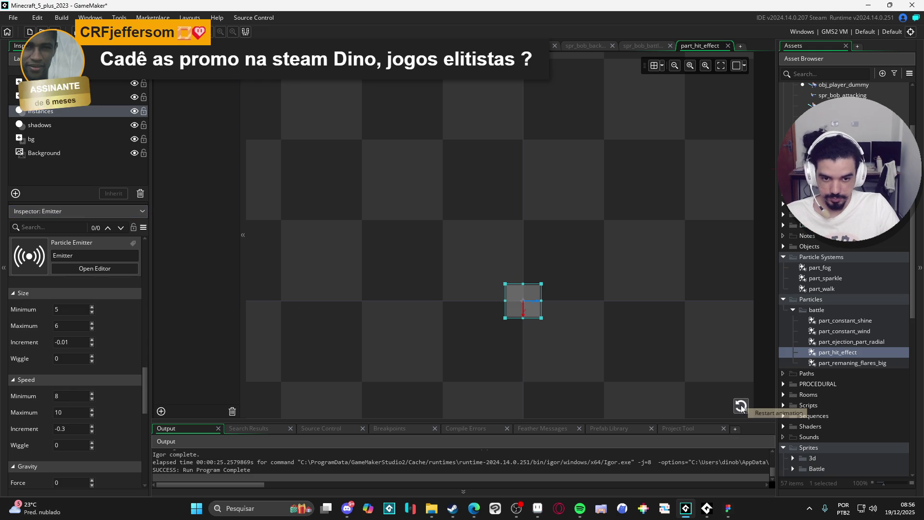
click(75, 397)
text(50)
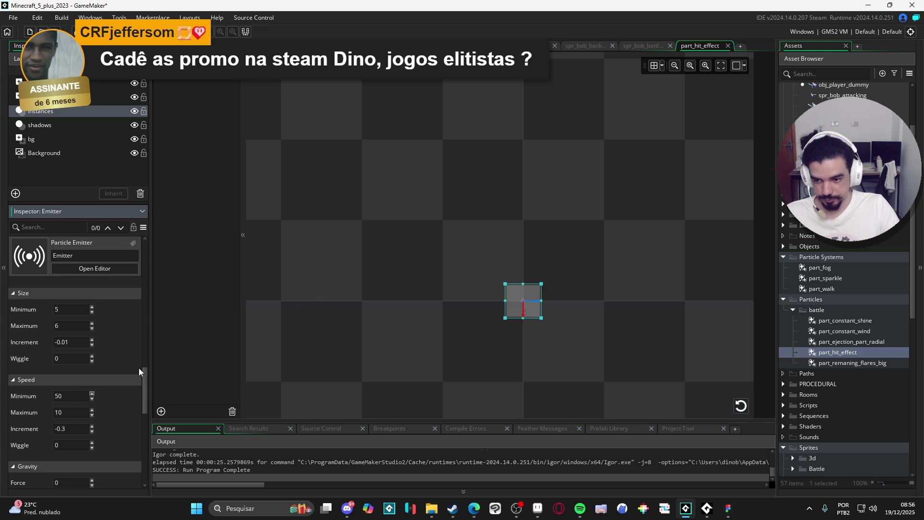
key(Tab)
text(60)
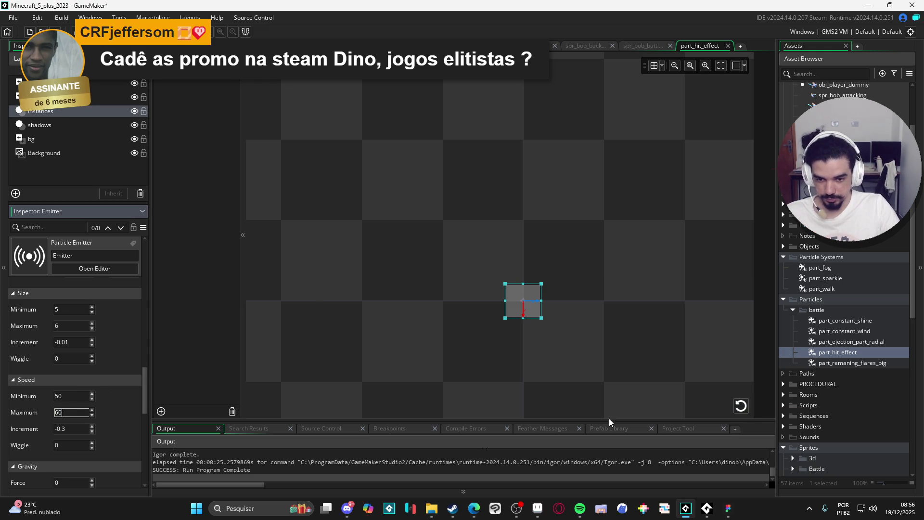
click(741, 407)
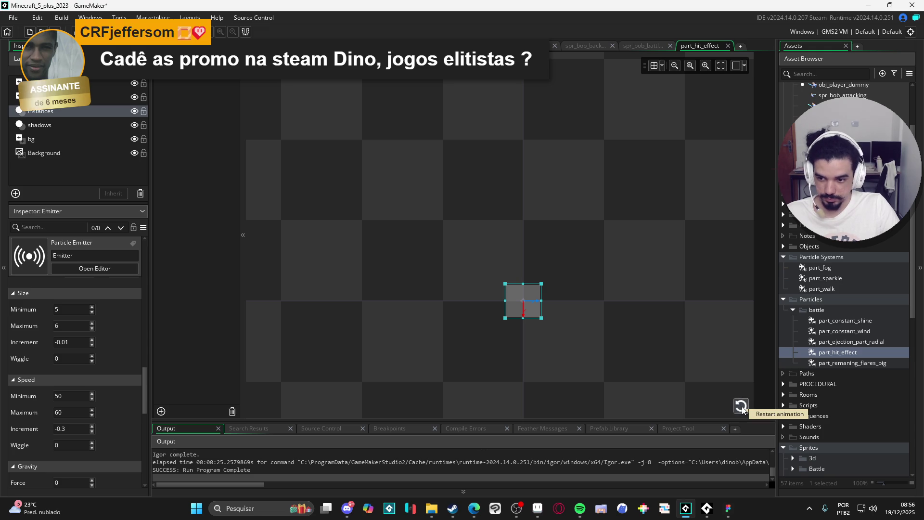
click(84, 393)
text(3)
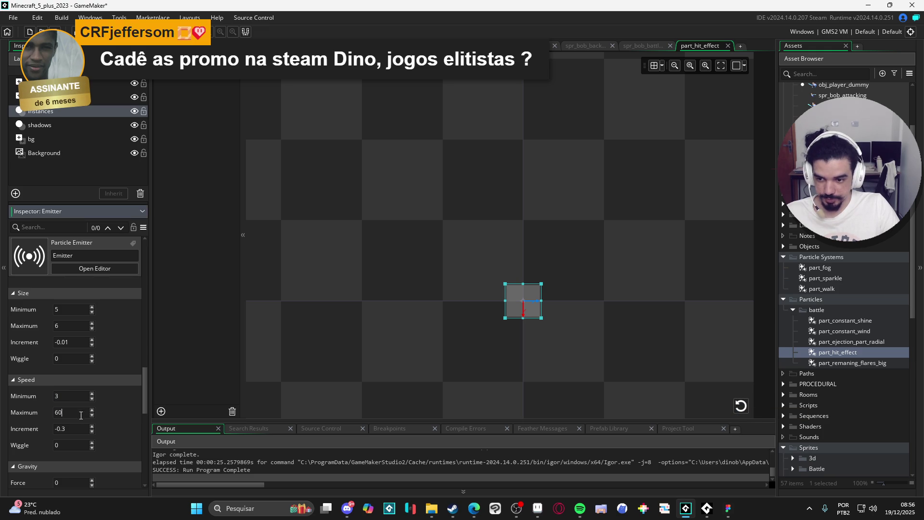
text(5)
key(Return)
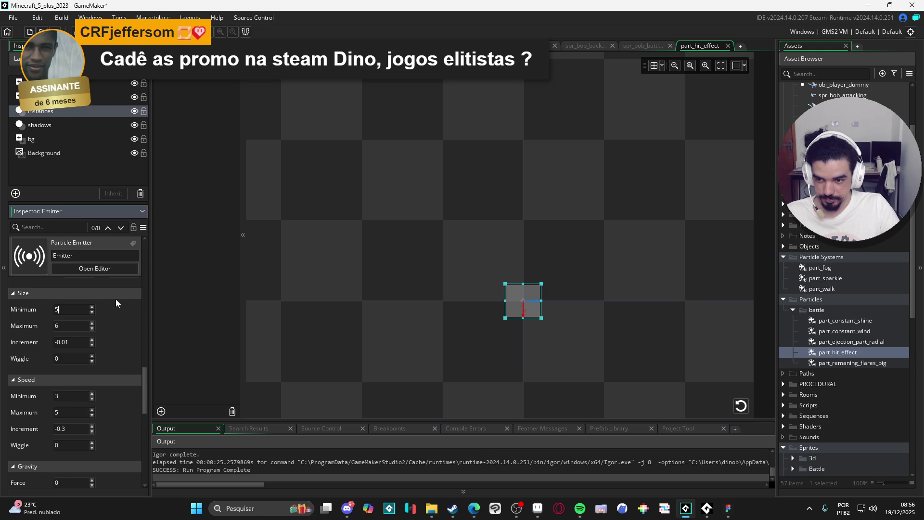
Set the particle Size to minimum 20 and maximum 30, and replay the burst.
key(BackSpace)
text(20)
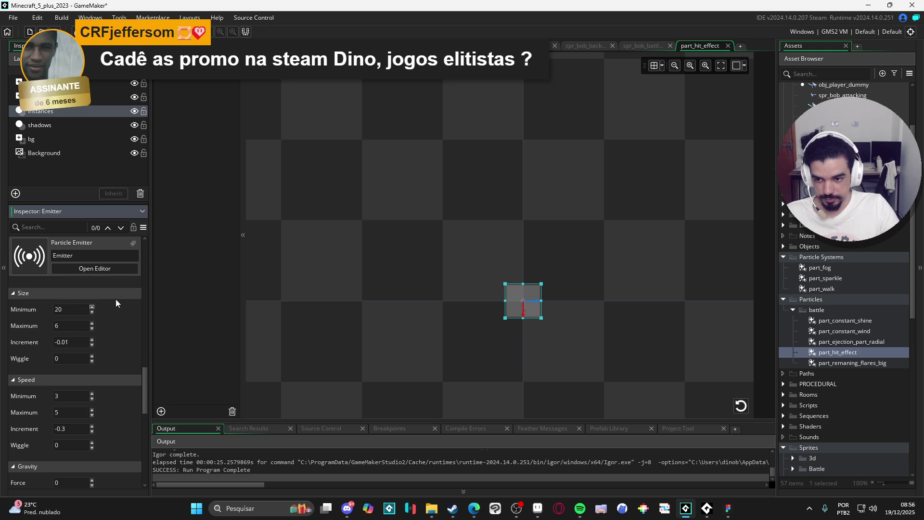
key(Tab)
text(30)
click(739, 406)
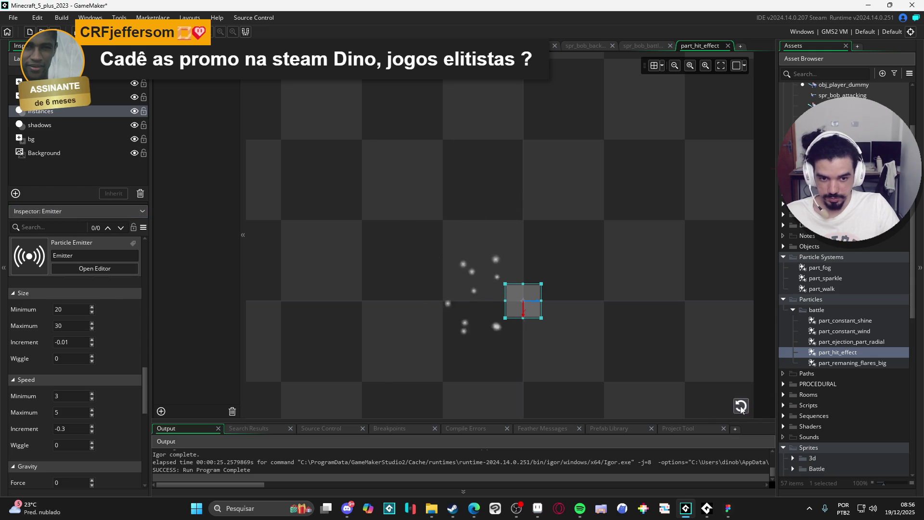
click(744, 411)
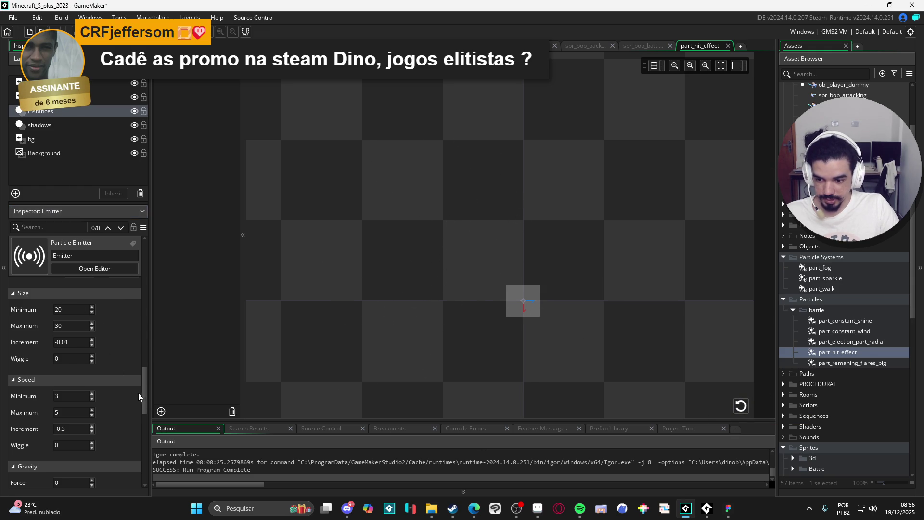
Look over the emitter inspector, then bring Steam's GameMaker library page to the front.
scroll(135, 392, down, 10)
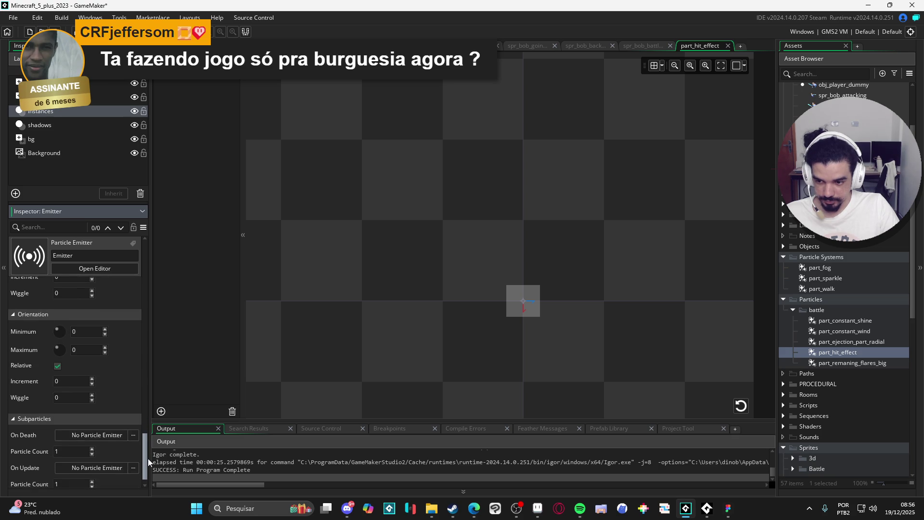
scroll(142, 417, up, 5)
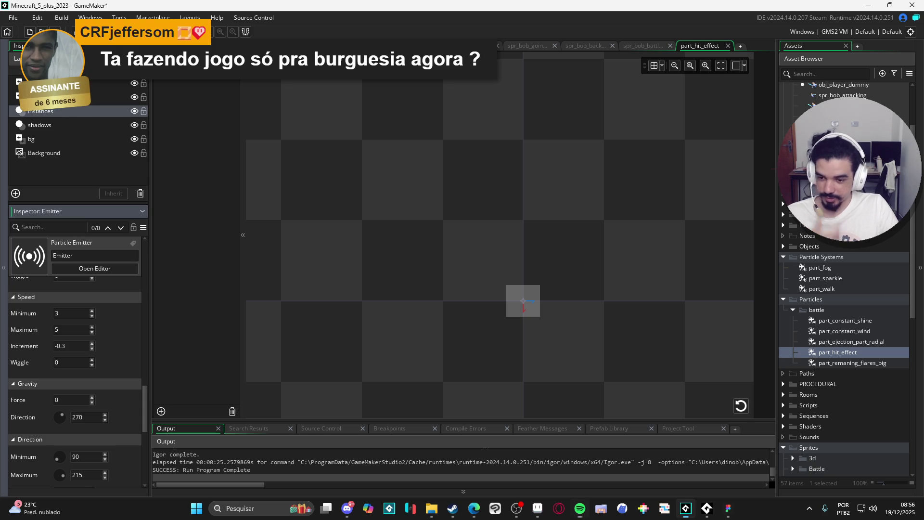
drag(146, 434, 157, 450)
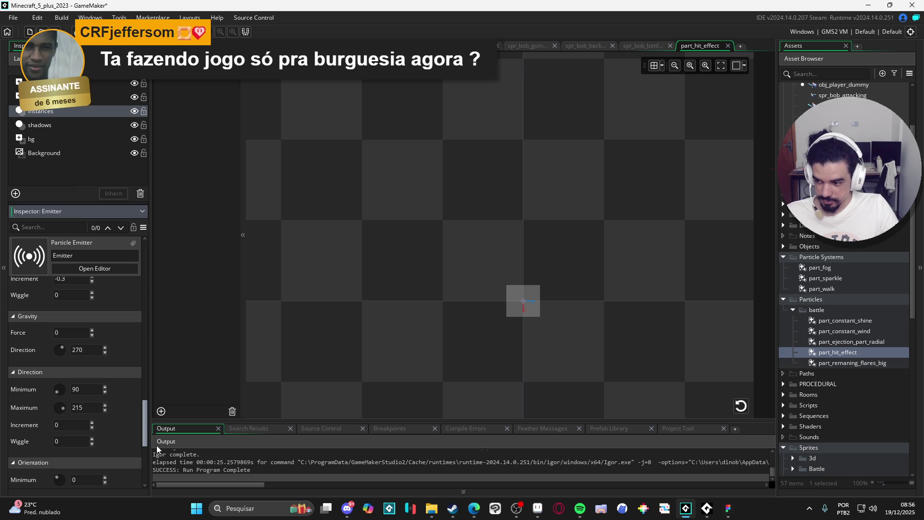
mouse_move(160, 445)
mouse_down()
mouse_move(169, 440)
mouse_move(178, 470)
mouse_up()
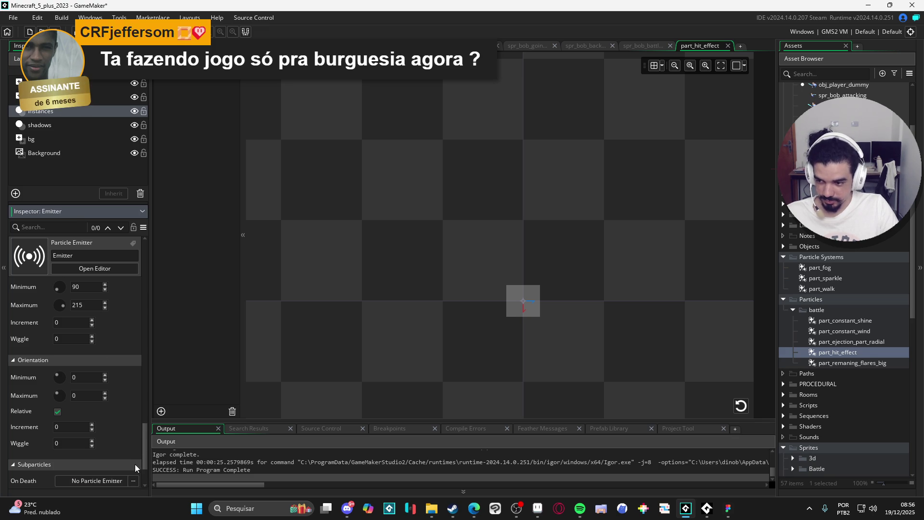
scroll(137, 422, up, 5)
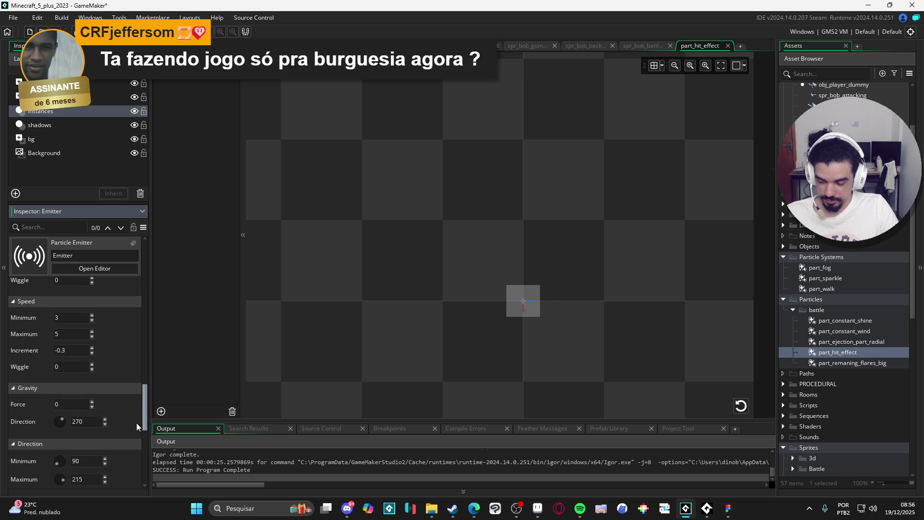
scroll(137, 399, up, 8)
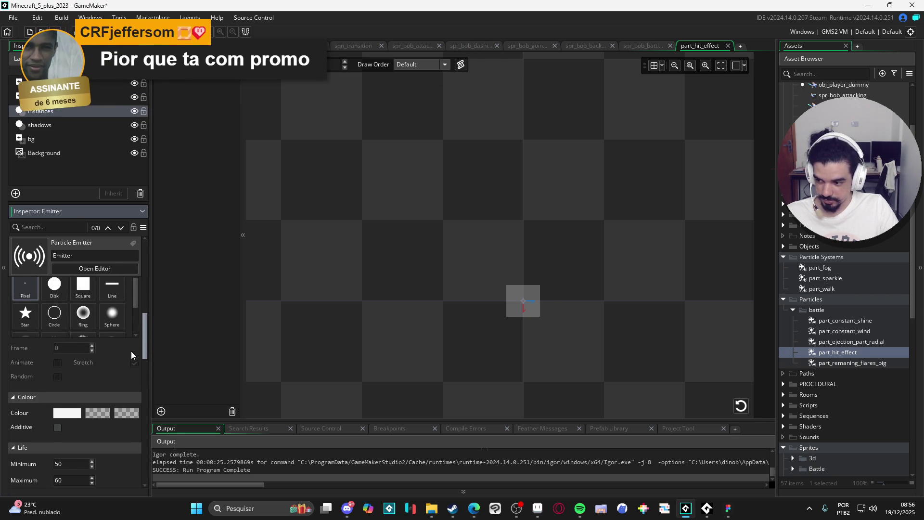
click(452, 508)
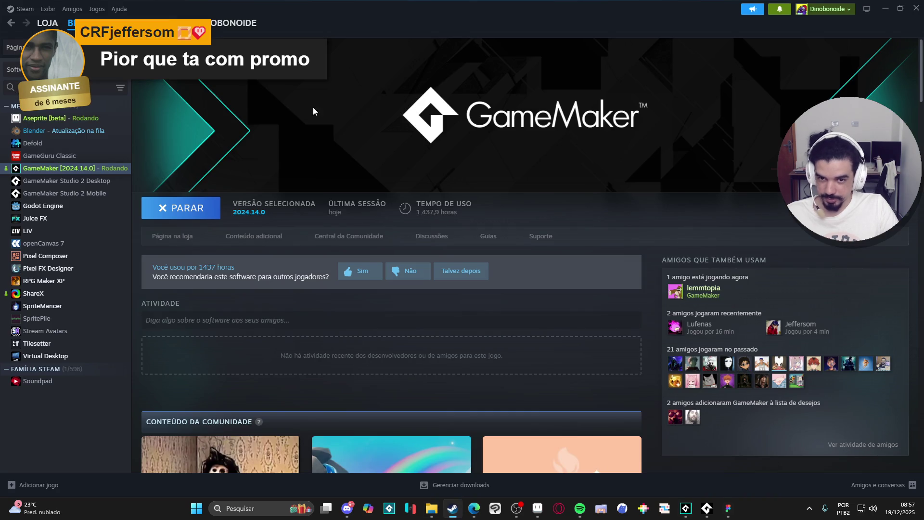
Search the Steam store for 'dininho' and open Dininho Adventures: Definitive Edition.
click(57, 27)
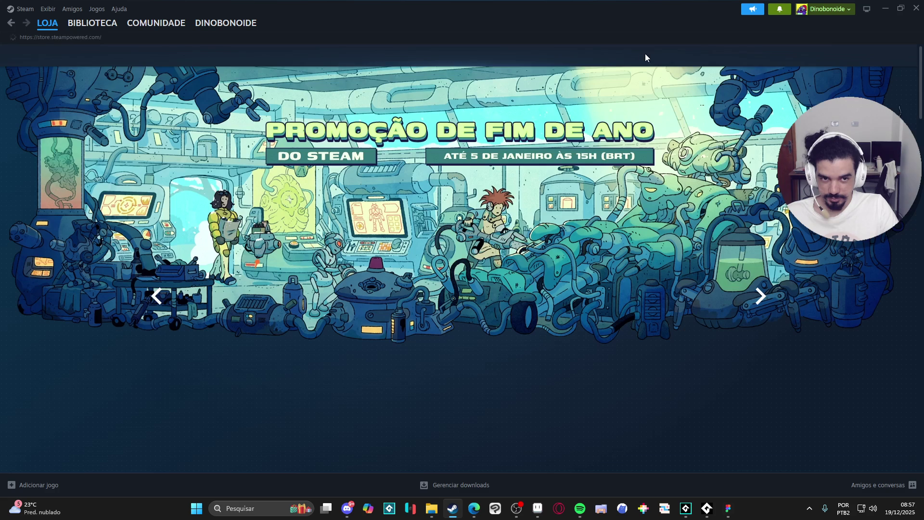
click(552, 55)
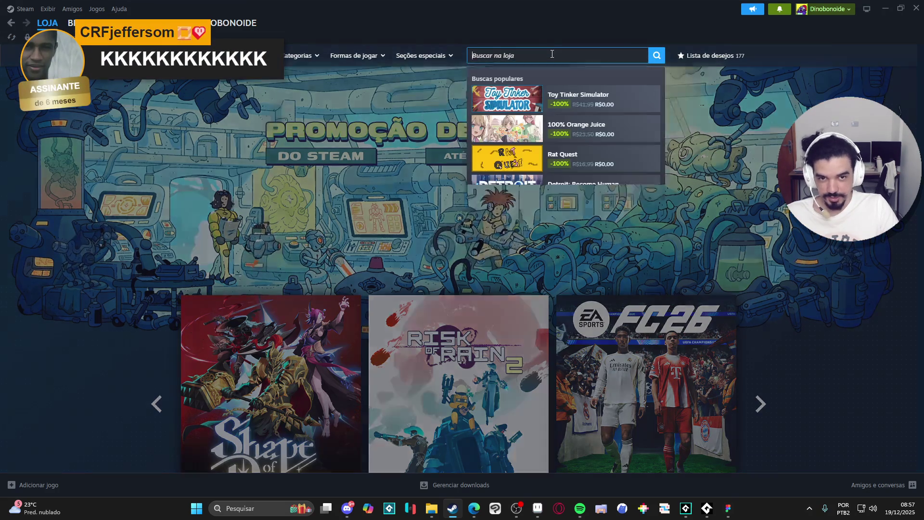
text(dininho)
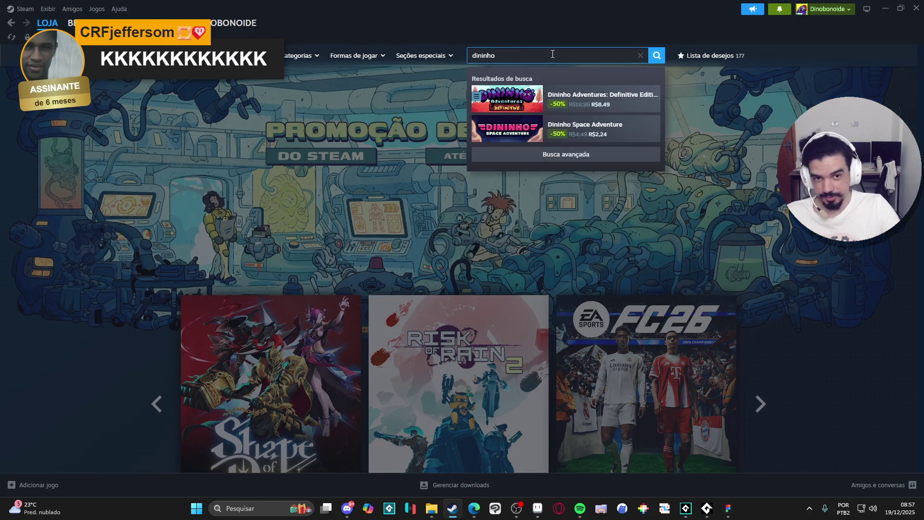
click(598, 94)
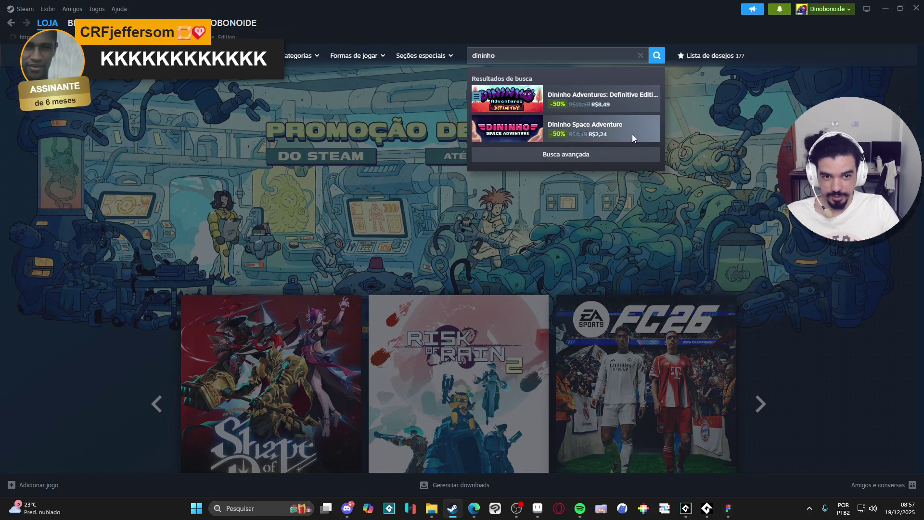
Browse the Dininho Adventures store page, then minimize Steam.
scroll(442, 252, down, 8)
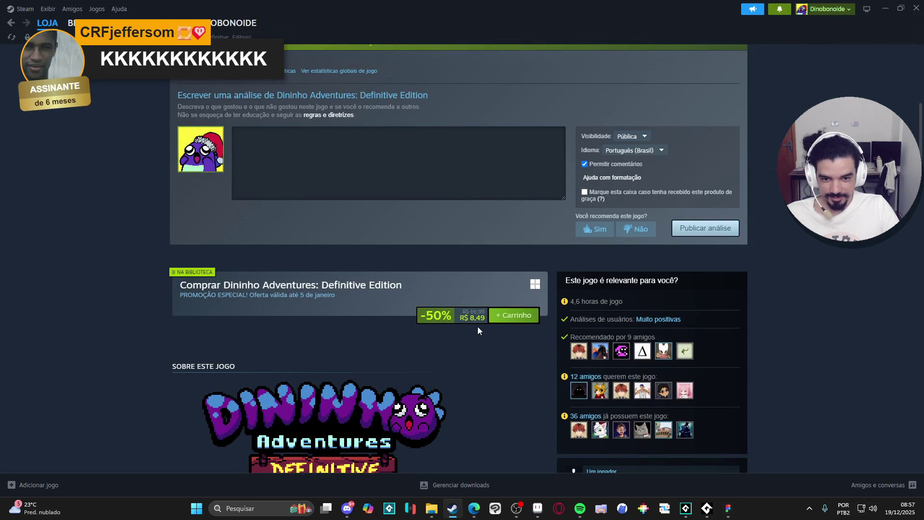
scroll(479, 326, up, 7)
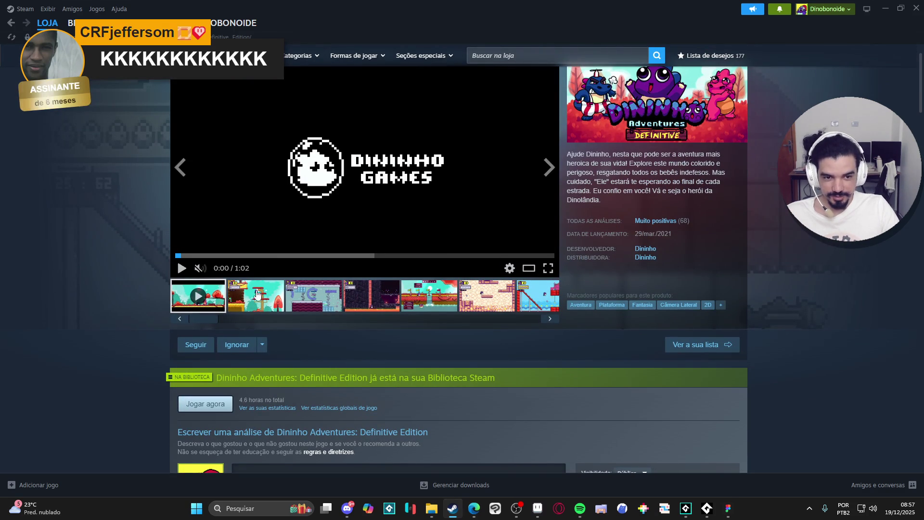
scroll(52, 218, up, 1)
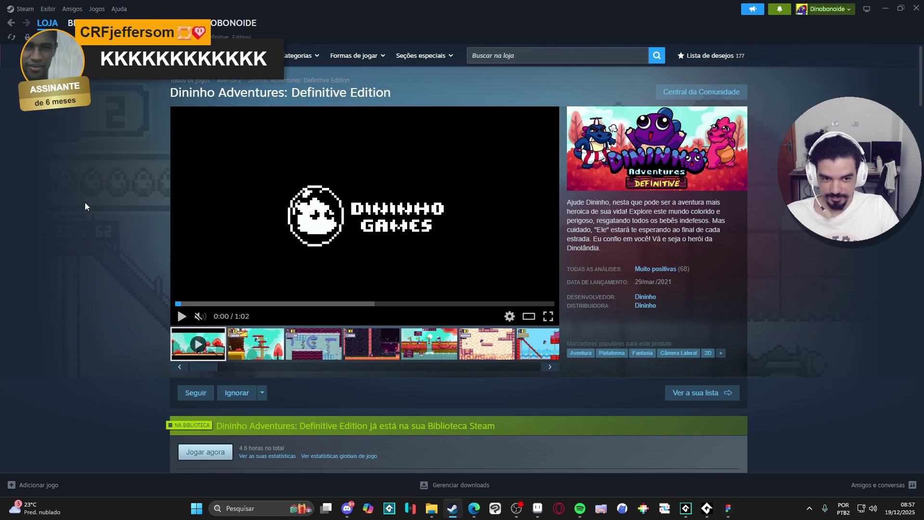
scroll(114, 190, down, 2)
mouse_move(693, 177)
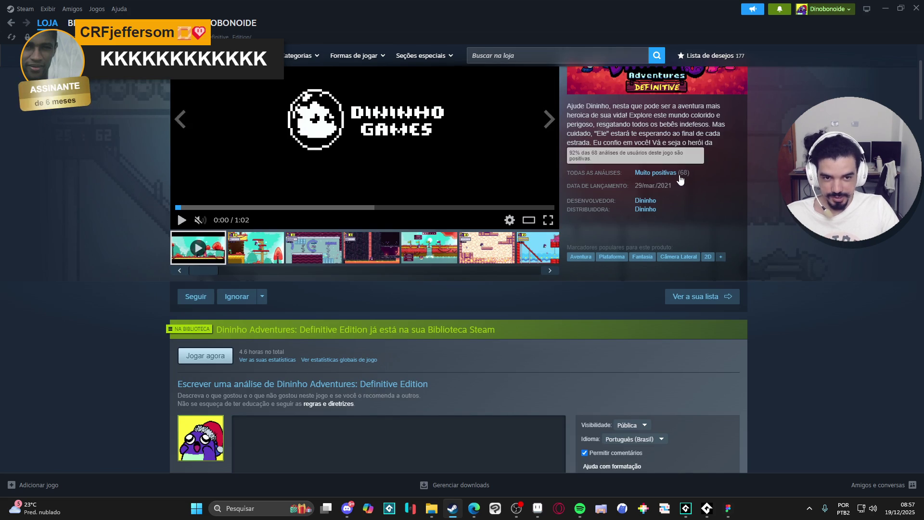
scroll(128, 165, down, 8)
scroll(128, 157, up, 4)
scroll(129, 154, down, 5)
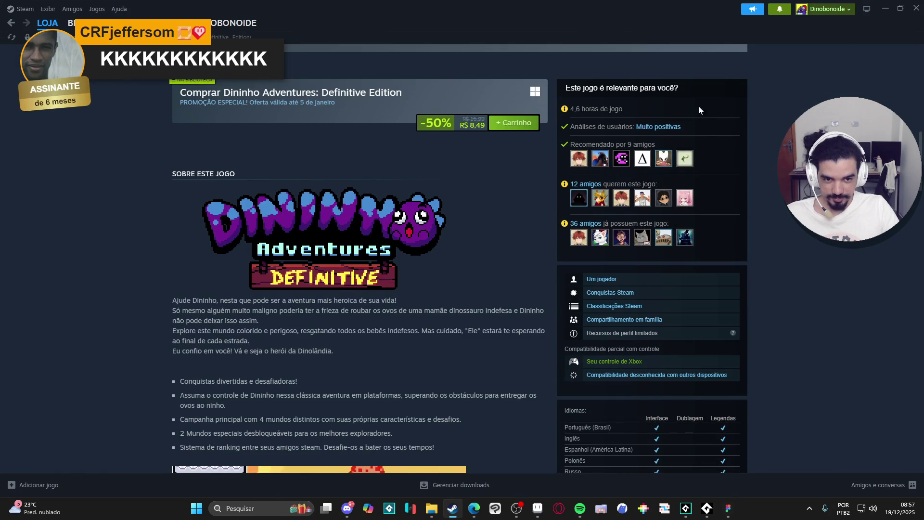
click(887, 10)
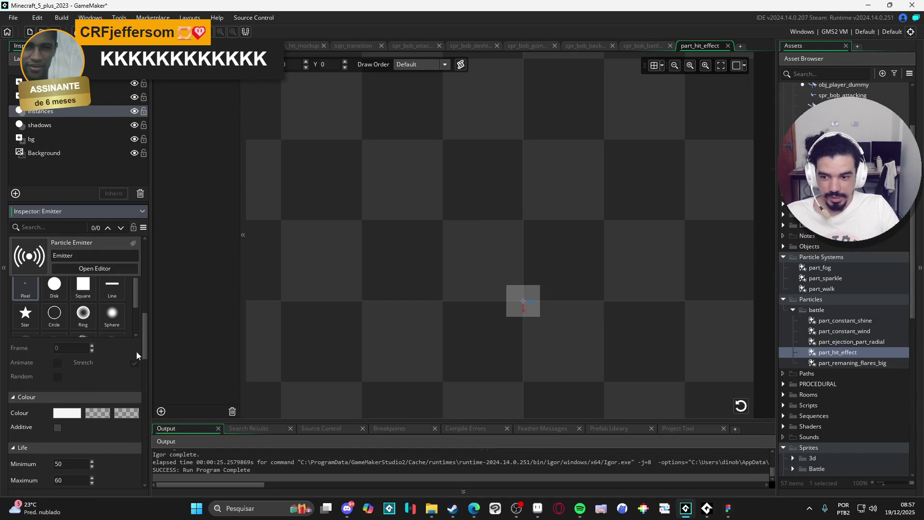
Switch the emitter's particle texture to Disk and replay the preview.
click(740, 409)
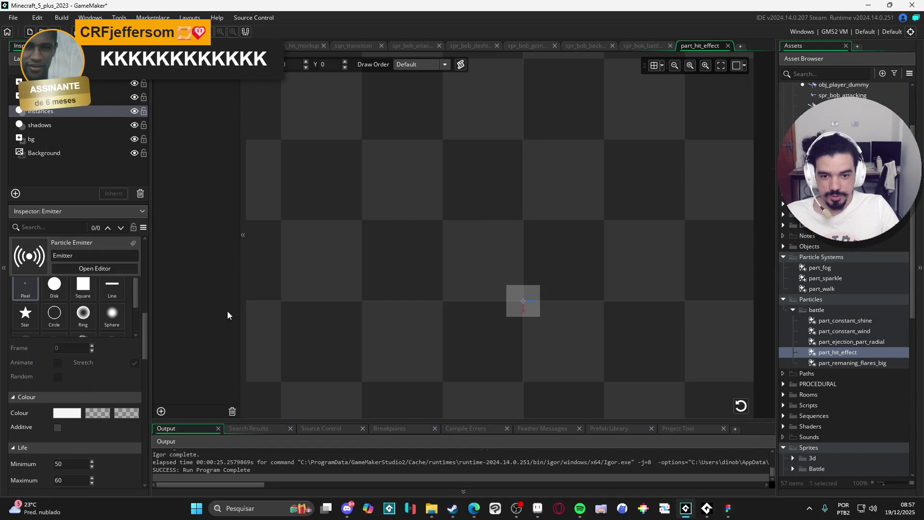
mouse_move(145, 335)
mouse_down()
mouse_move(133, 363)
mouse_move(135, 324)
mouse_up()
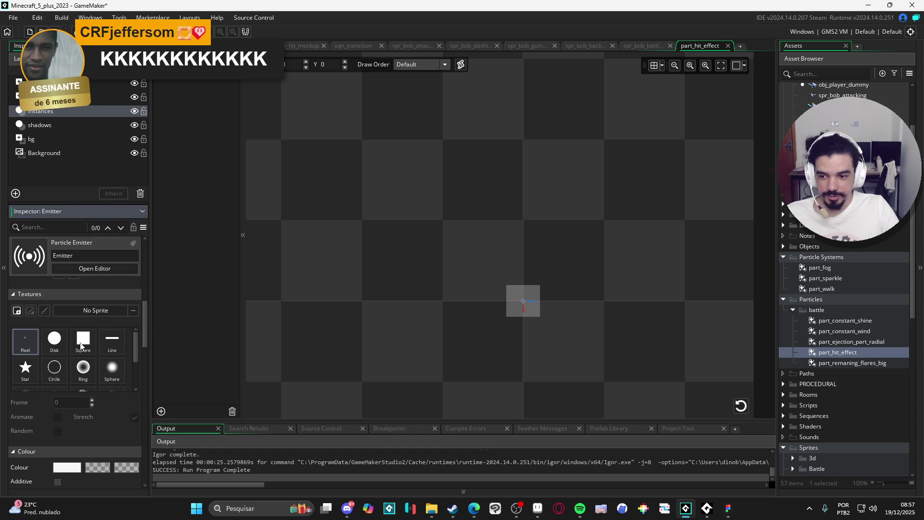
click(62, 346)
click(737, 408)
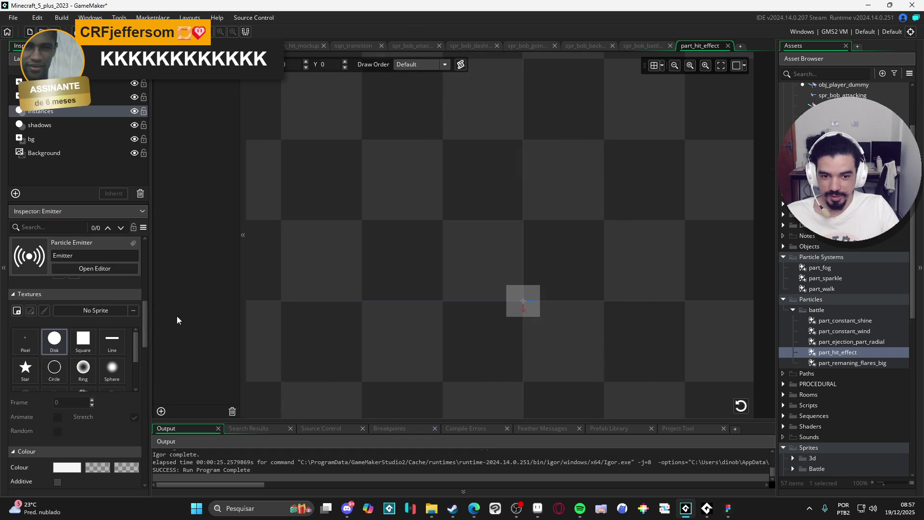
Shrink the particle Size to minimum 3 and maximum 5 and replay the preview.
mouse_move(146, 326)
mouse_down()
mouse_move(155, 402)
mouse_move(145, 430)
mouse_up()
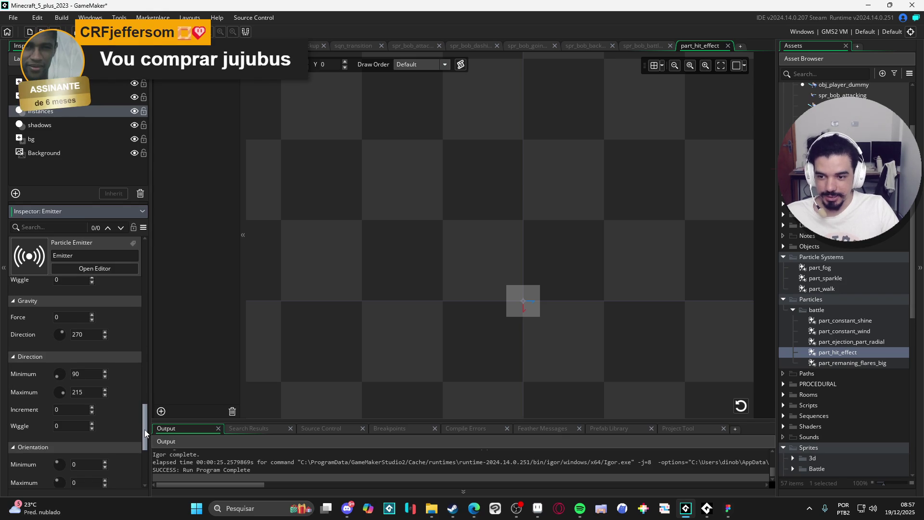
drag(142, 429, 143, 394)
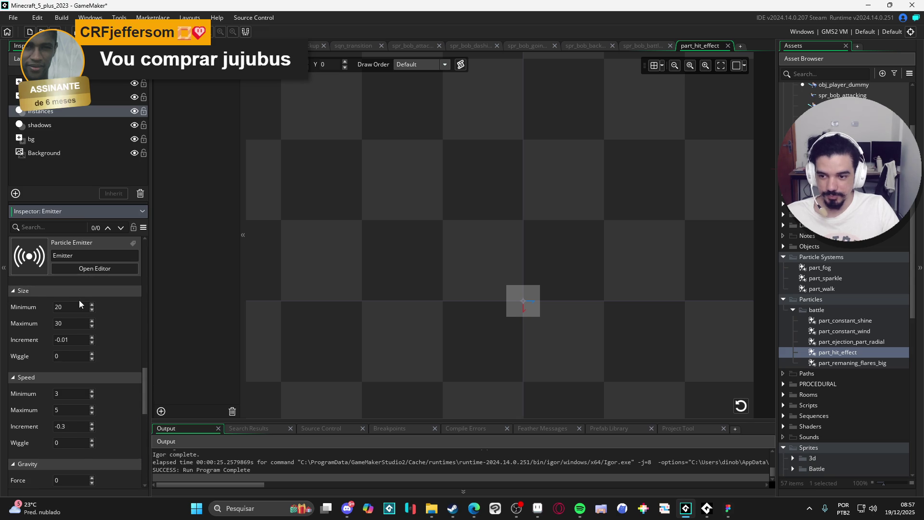
key(BackSpace)
key(BackSpace)
text(3)
key(Tab)
text(5)
click(744, 410)
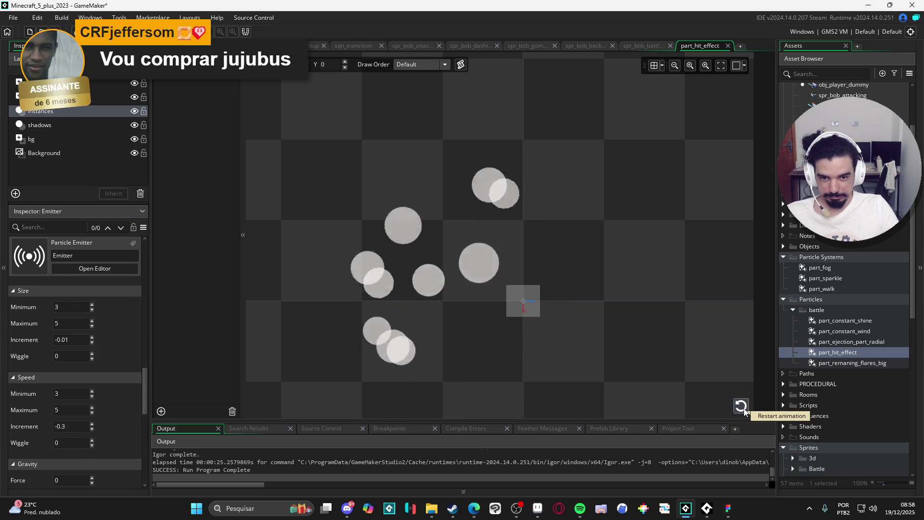
click(68, 303)
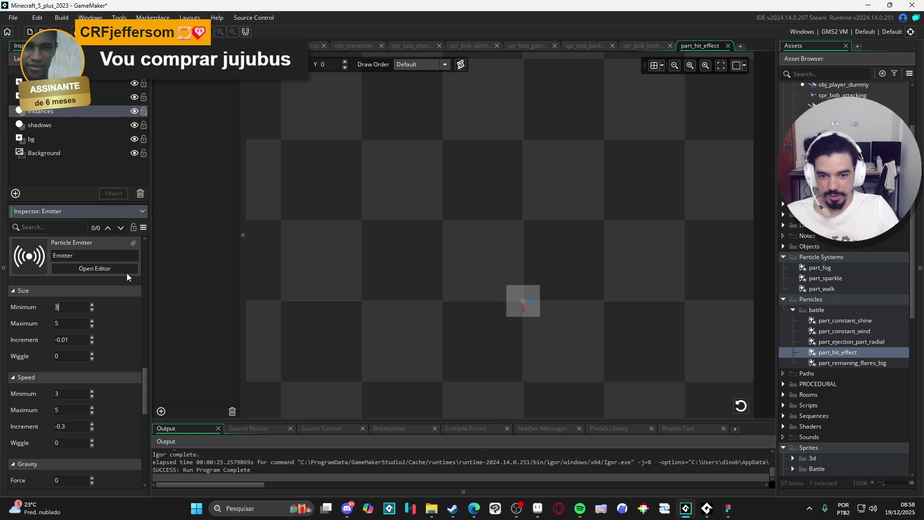
click(313, 45)
Test-run the game with F5, close it, and reopen the part_hit_effect editor.
key(F5)
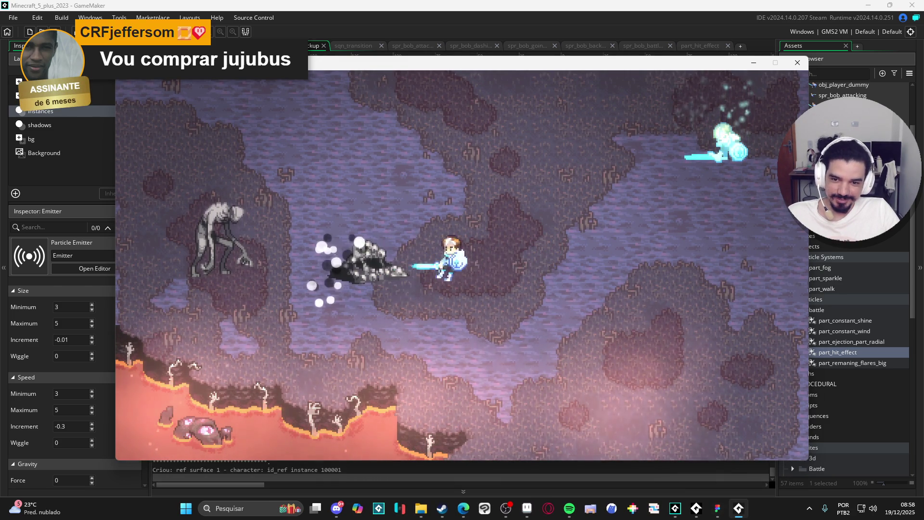
click(796, 65)
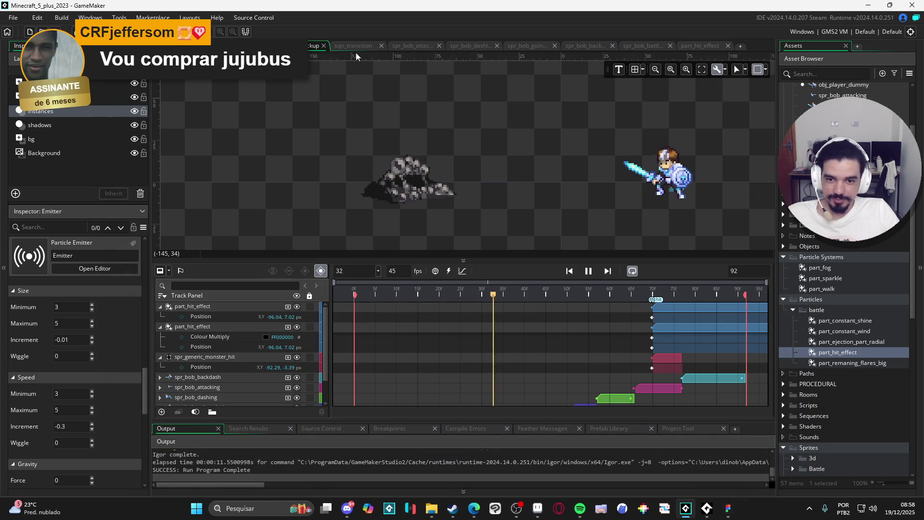
double_click(866, 352)
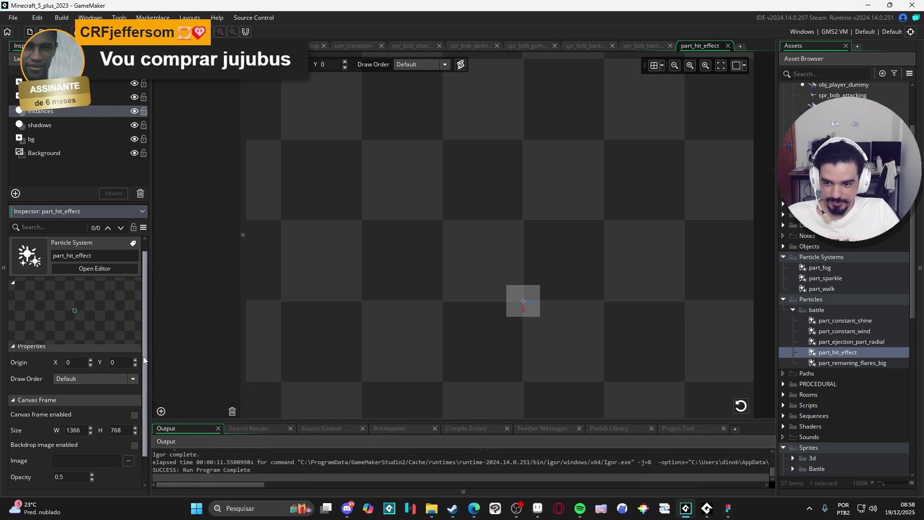
Switch the emitter to the Sphere texture at scale 0.03 × 0.02 and replay the preview.
scroll(140, 439, up, 1)
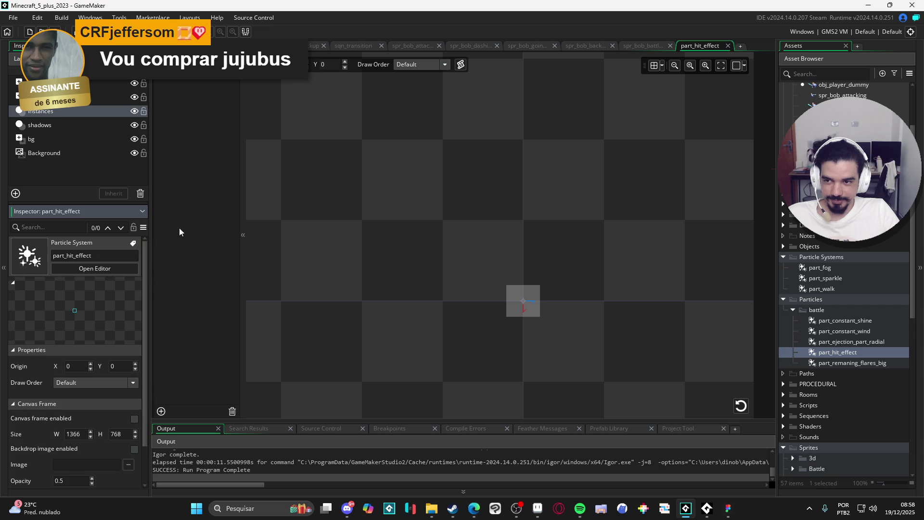
click(192, 79)
scroll(21, 400, down, 9)
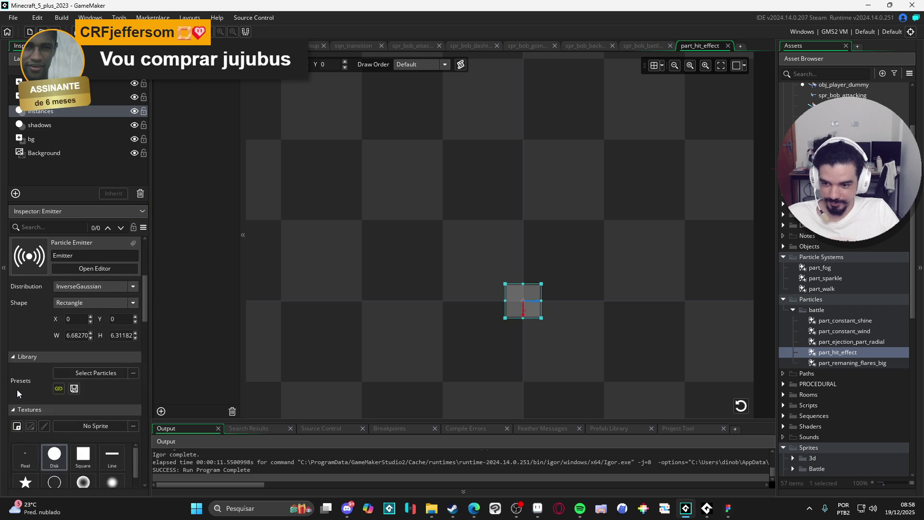
click(109, 429)
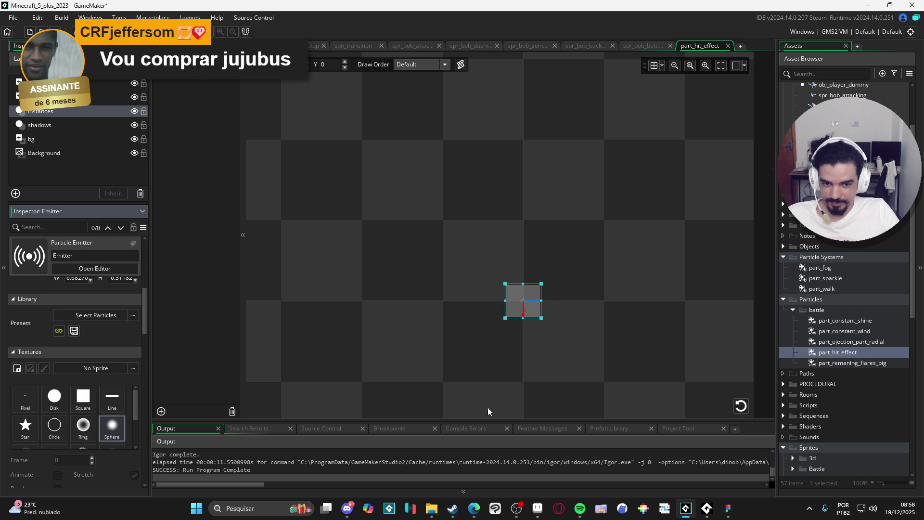
click(741, 405)
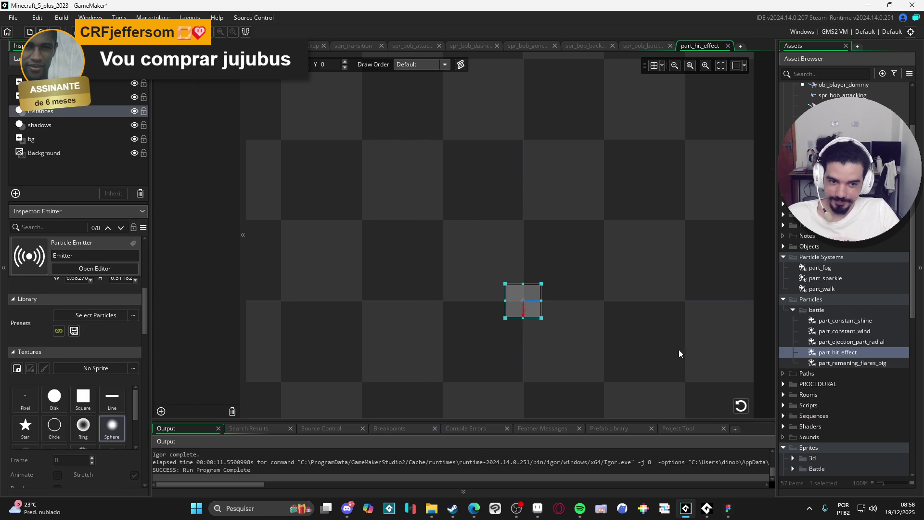
click(742, 406)
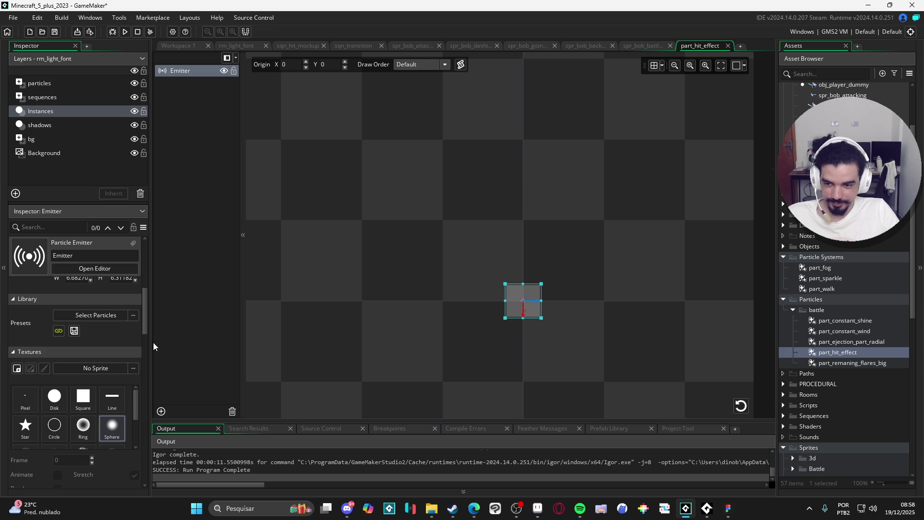
mouse_move(144, 331)
mouse_down()
mouse_move(149, 406)
mouse_move(149, 397)
mouse_up()
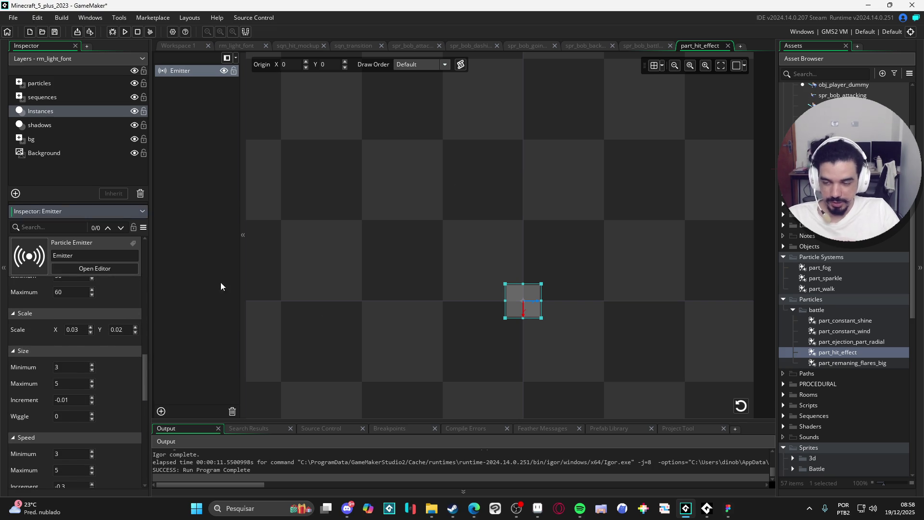
click(744, 409)
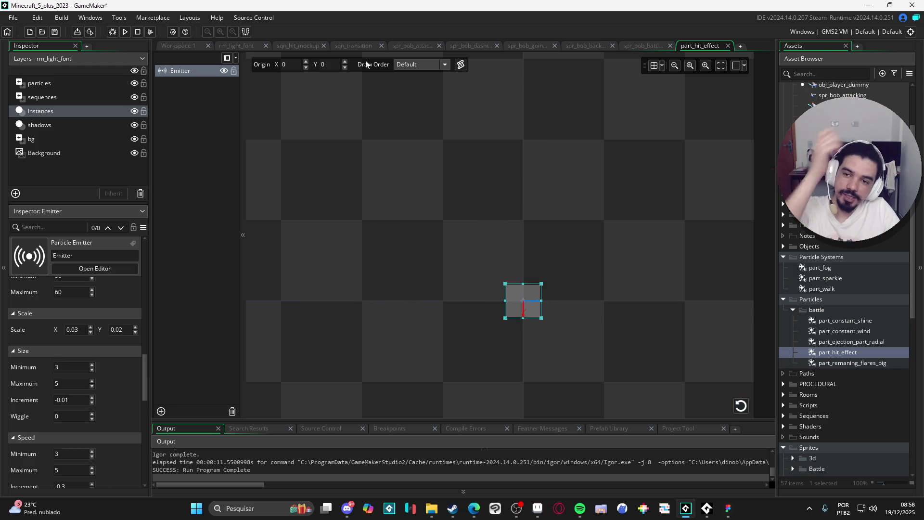
click(229, 45)
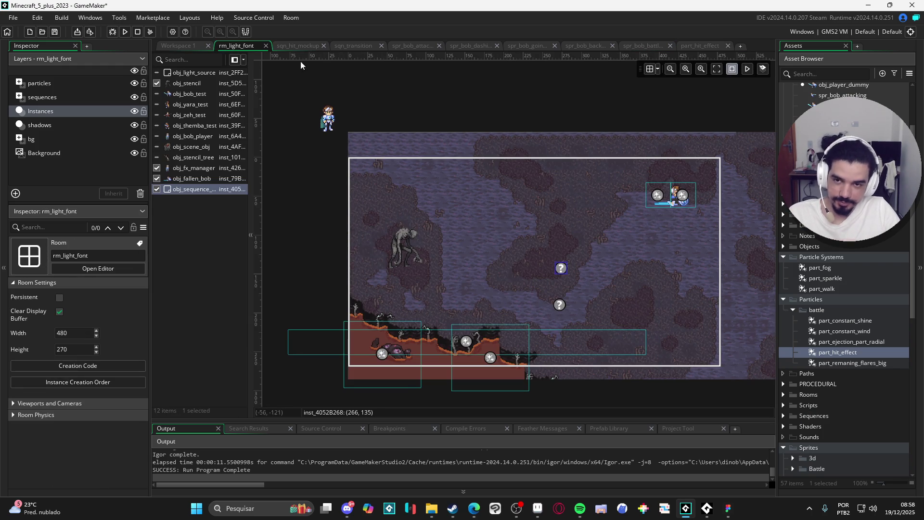
Pause sqn_hit_mockup on the hit frame and drag the particle up to -90.69, -1.7.
click(298, 46)
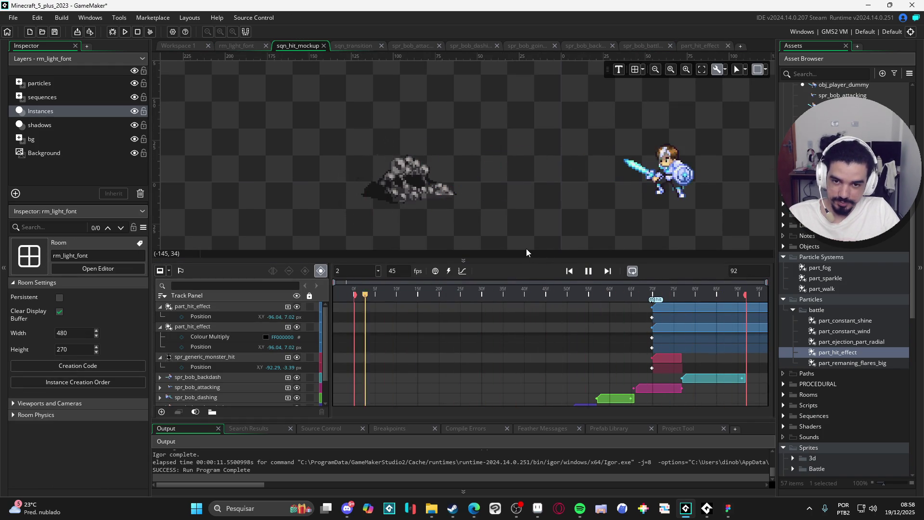
click(589, 271)
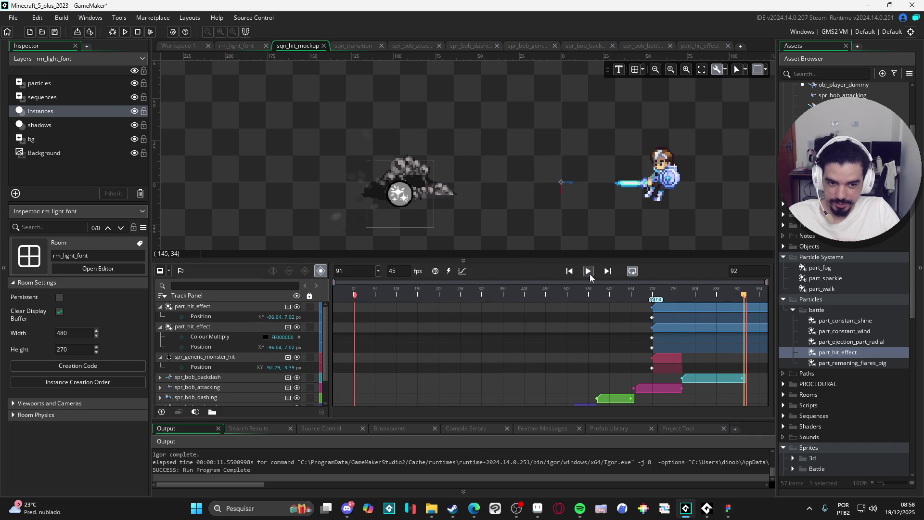
click(646, 316)
click(653, 323)
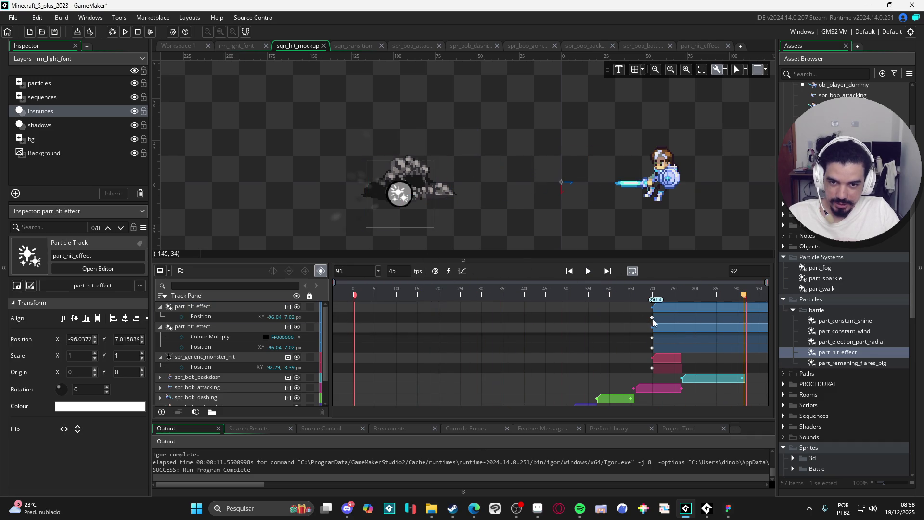
click(412, 200)
drag(404, 211, 410, 182)
click(743, 319)
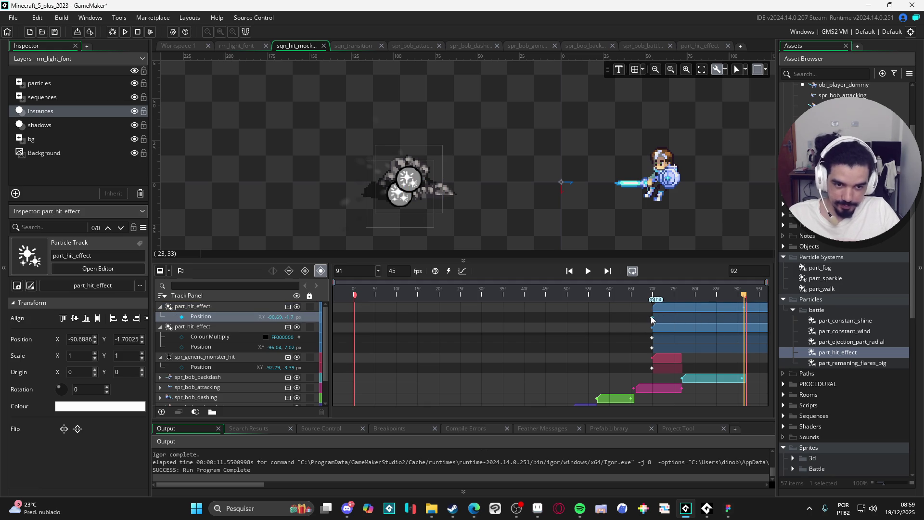
click(219, 320)
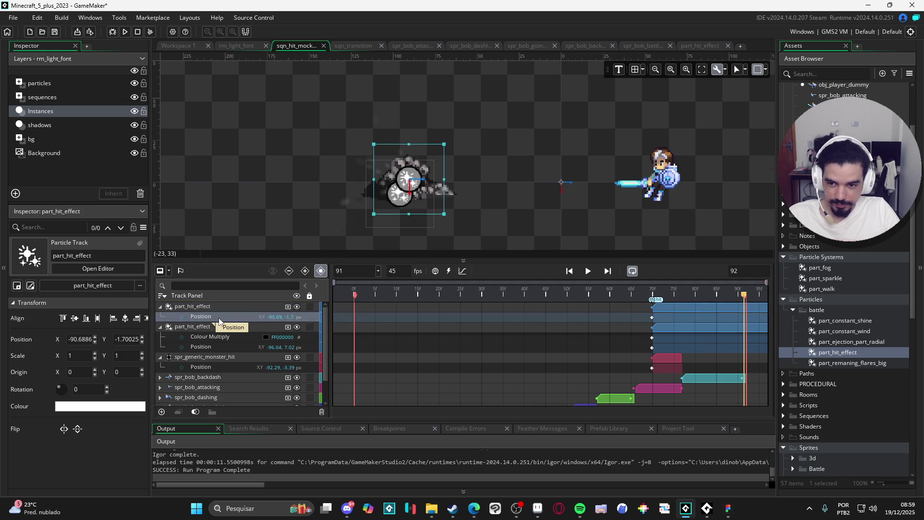
click(214, 328)
click(530, 322)
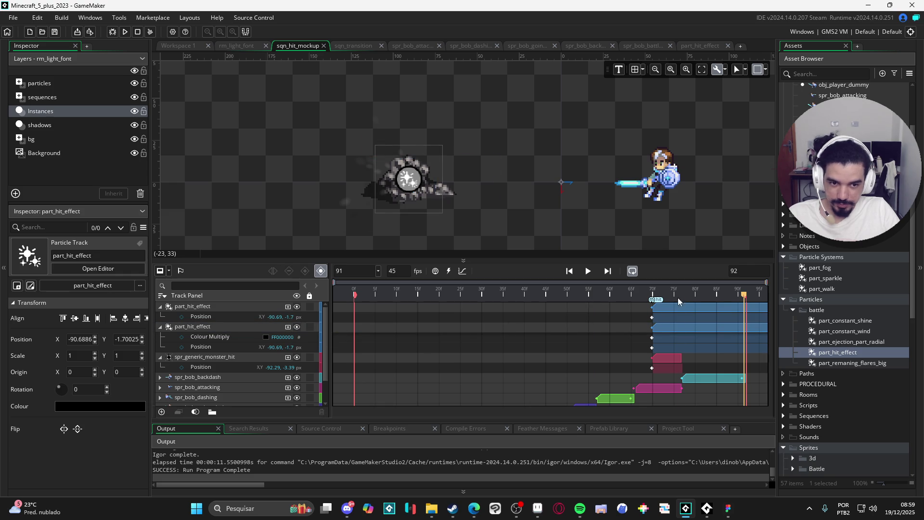
key(space)
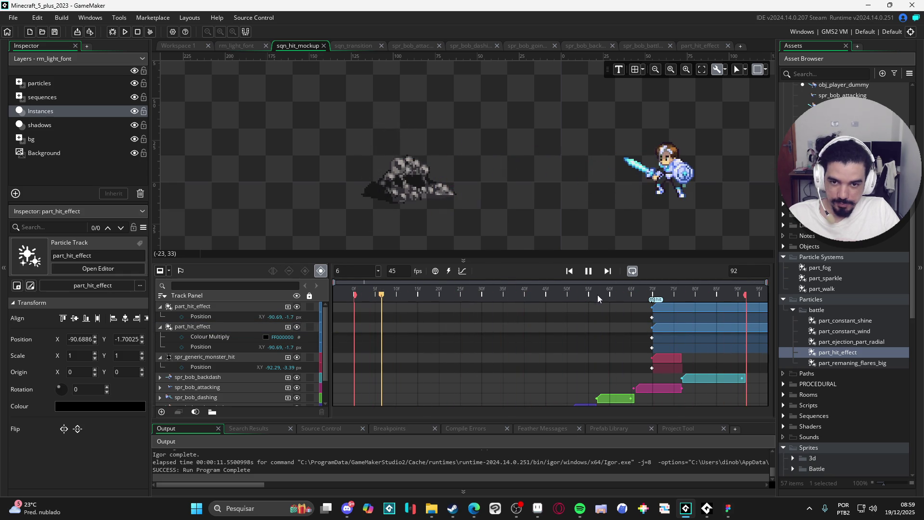
key(F5)
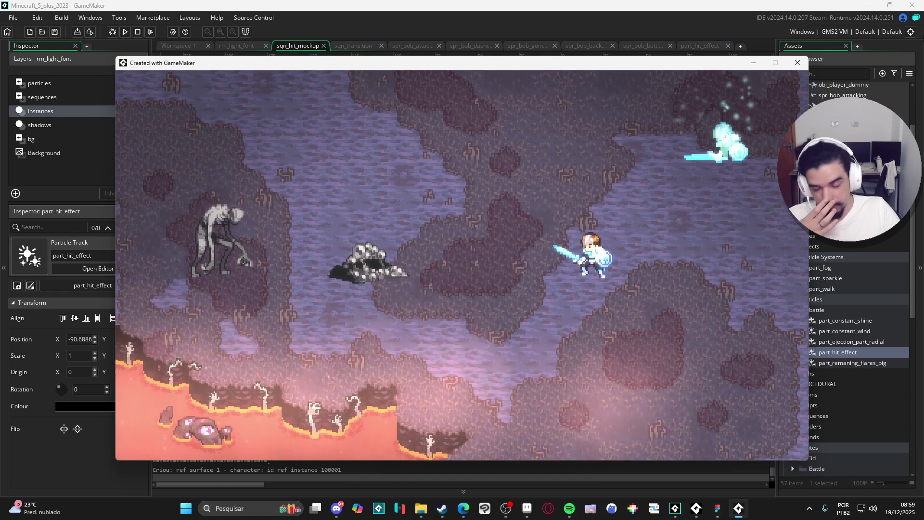
click(797, 63)
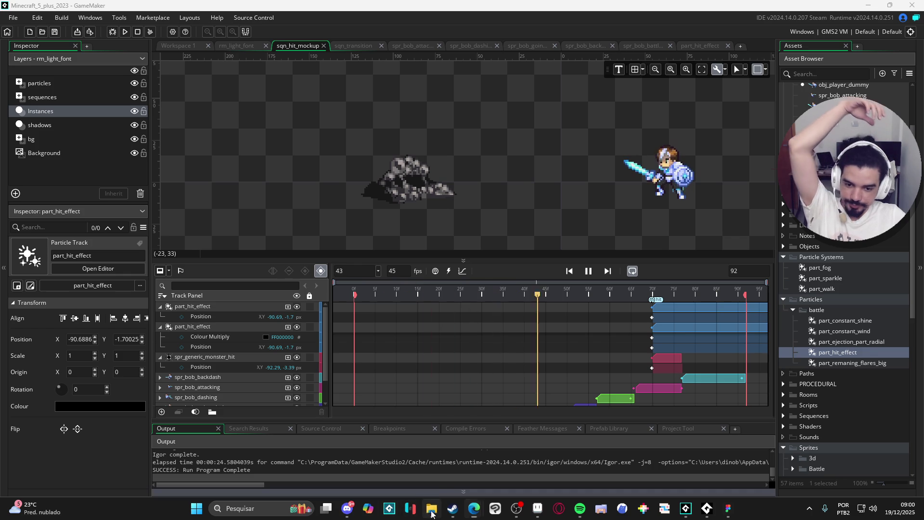
key(alt+Tab)
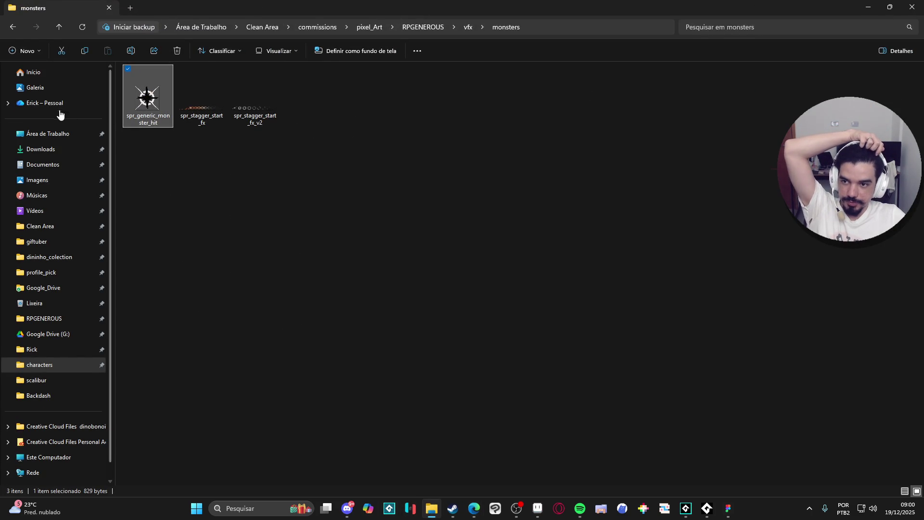
Go to the Área de Trabalho desktop folder and launch DaVinci Resolve from its shortcut.
click(47, 134)
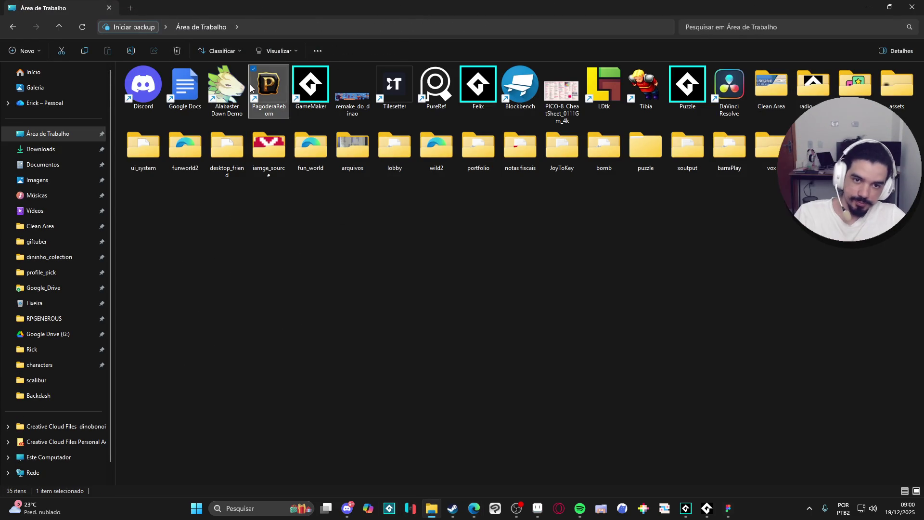
double_click(730, 85)
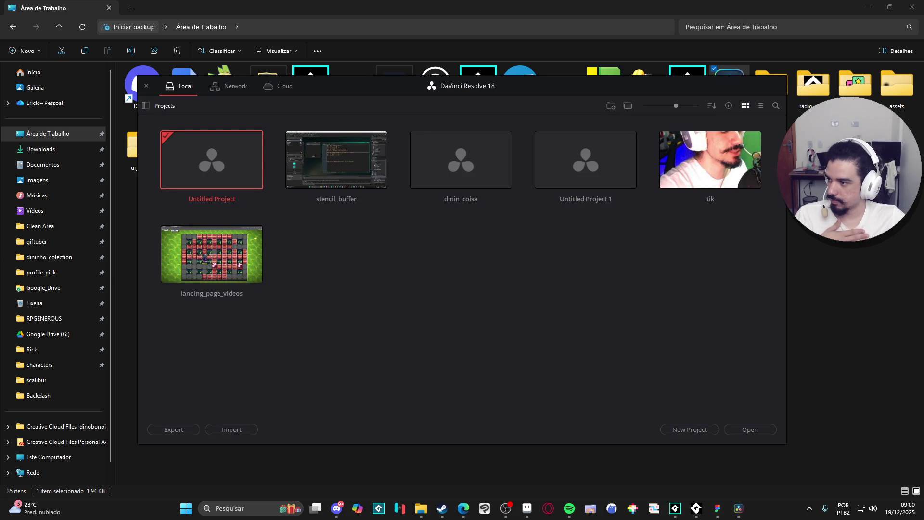
drag(402, 389, 513, 359)
click(532, 303)
double_click(197, 157)
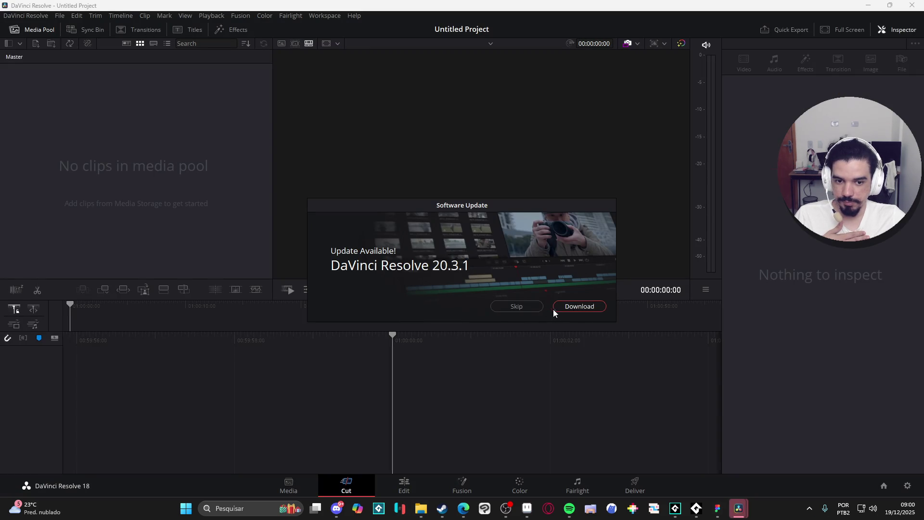
click(512, 307)
drag(423, 409, 80, 227)
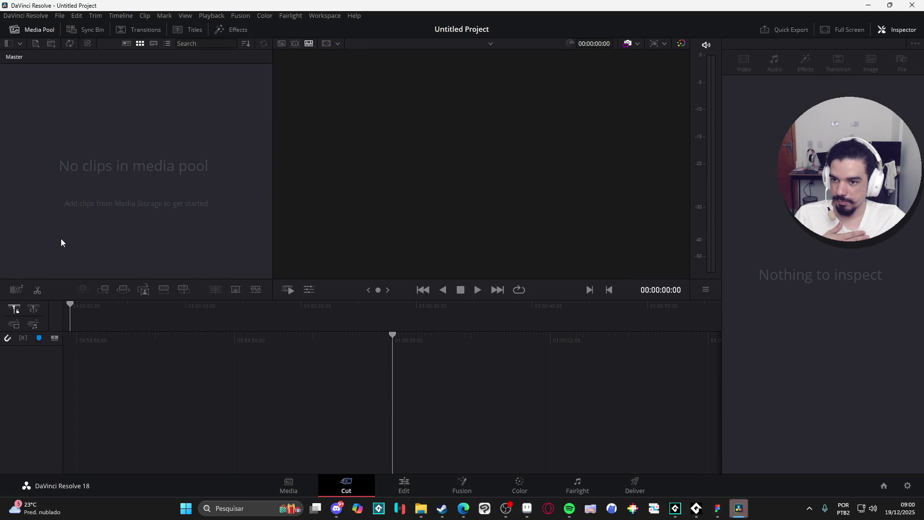
mouse_move(422, 509)
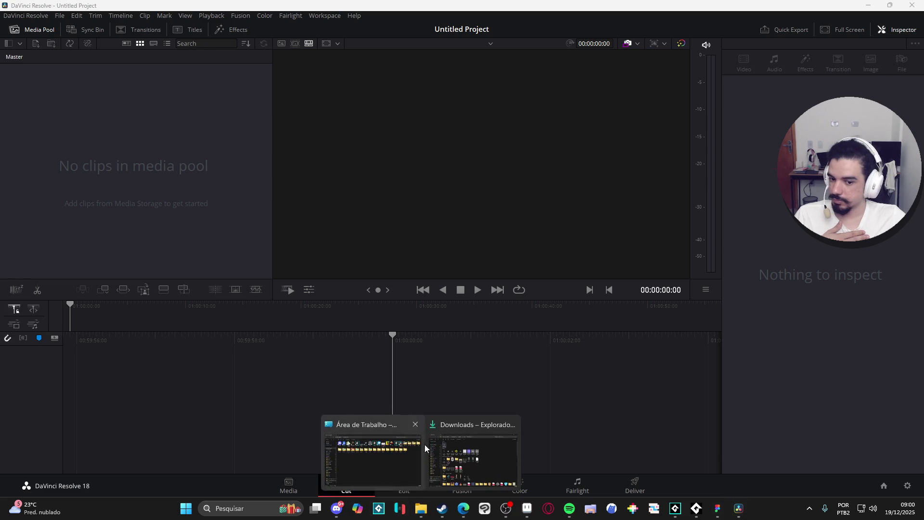
click(422, 446)
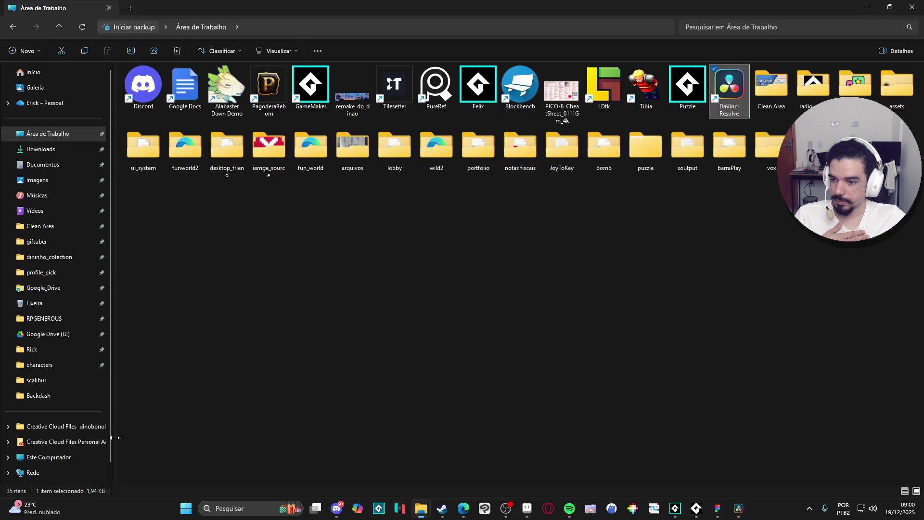
click(421, 508)
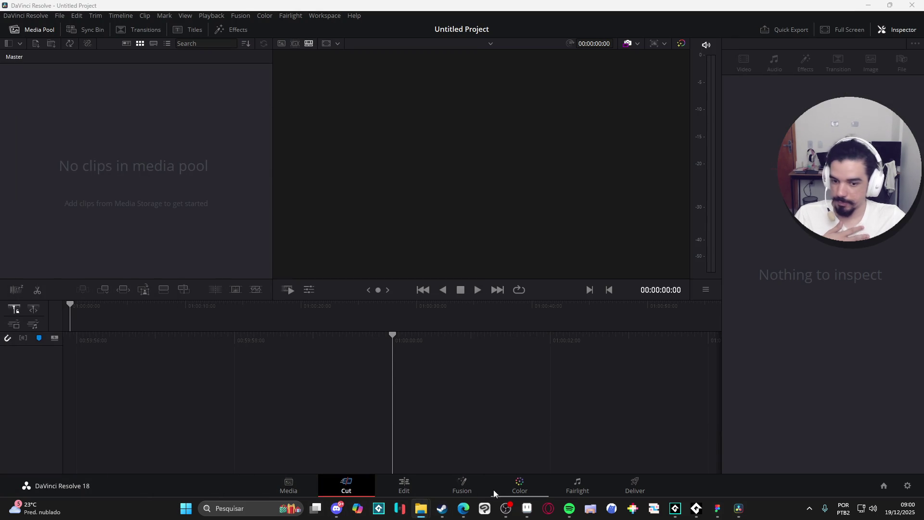
mouse_move(446, 366)
mouse_down()
mouse_move(450, 412)
mouse_move(109, 279)
mouse_move(98, 197)
mouse_up()
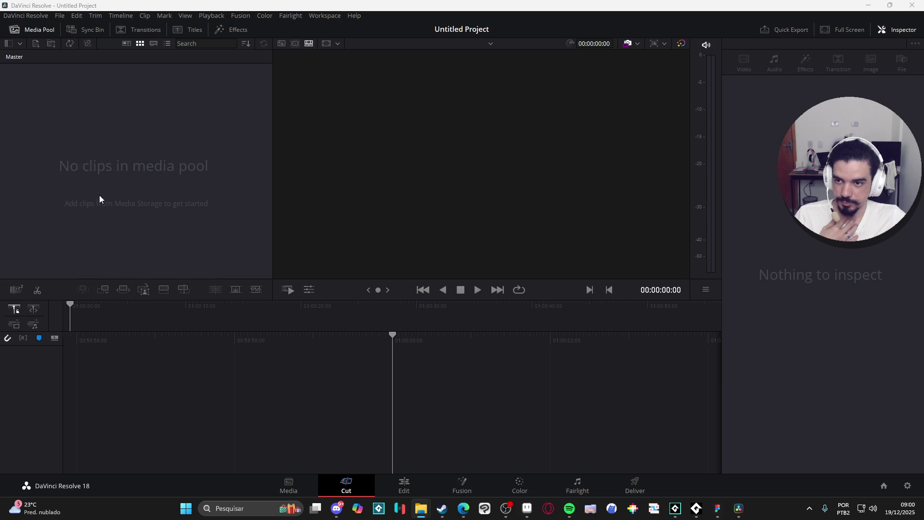
right_click(40, 72)
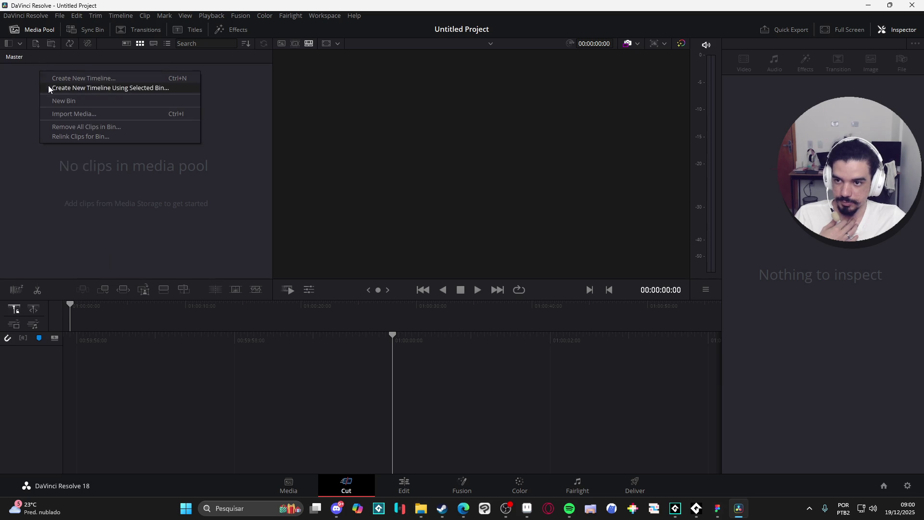
click(106, 116)
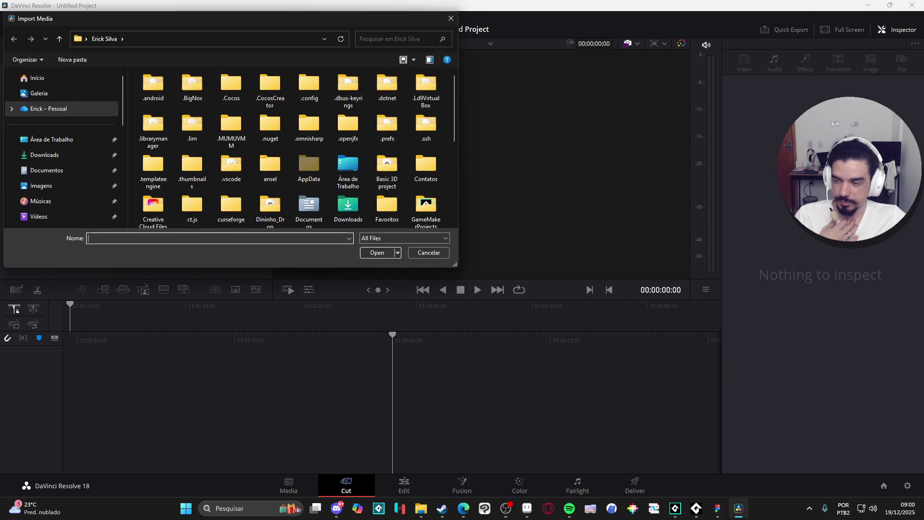
key(super+e)
click(233, 39)
text(Downloads)
key(Return)
double_click(221, 99)
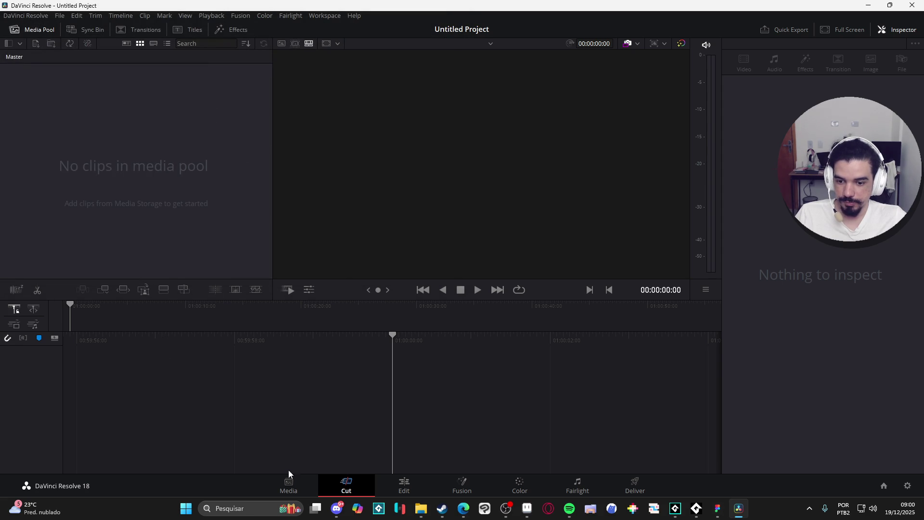
click(291, 484)
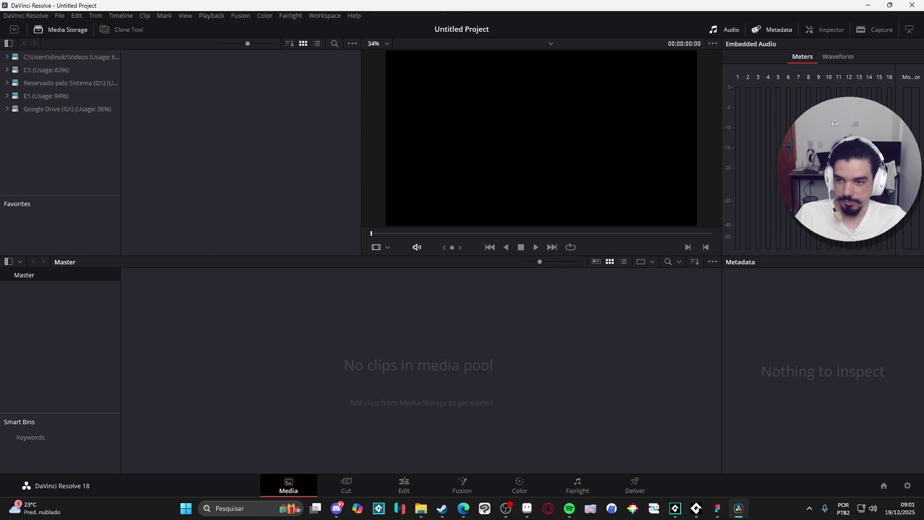
drag(321, 162, 296, 164)
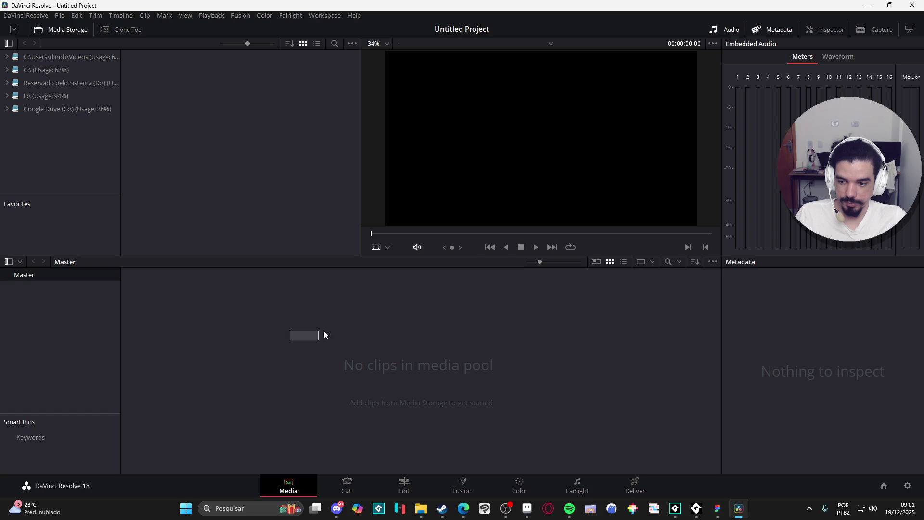
right_click(311, 340)
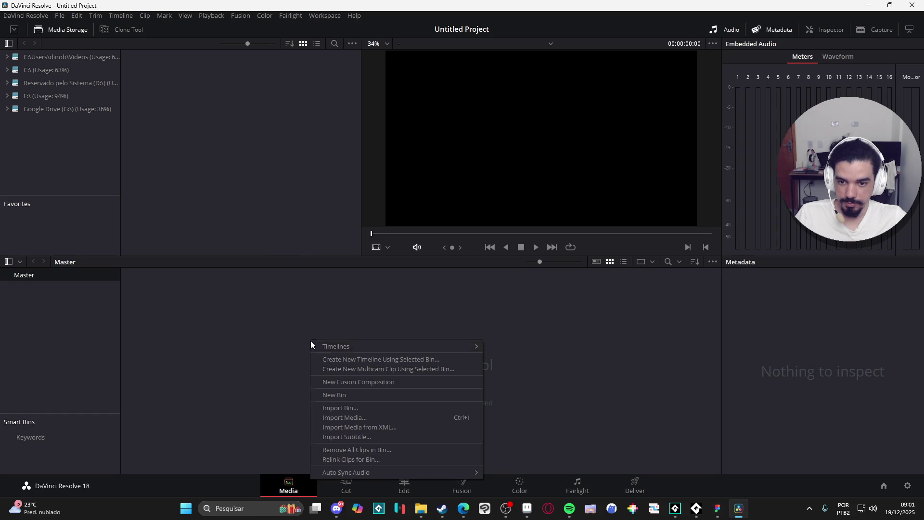
mouse_move(460, 346)
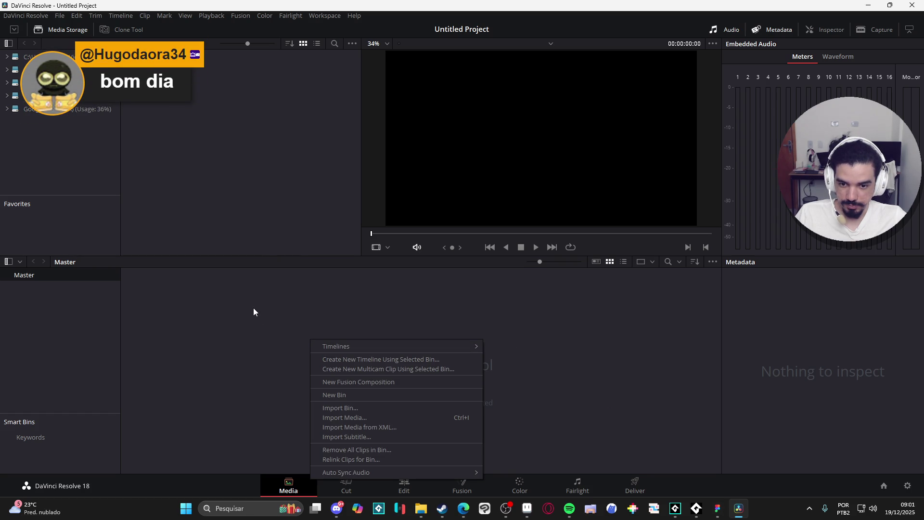
click(316, 363)
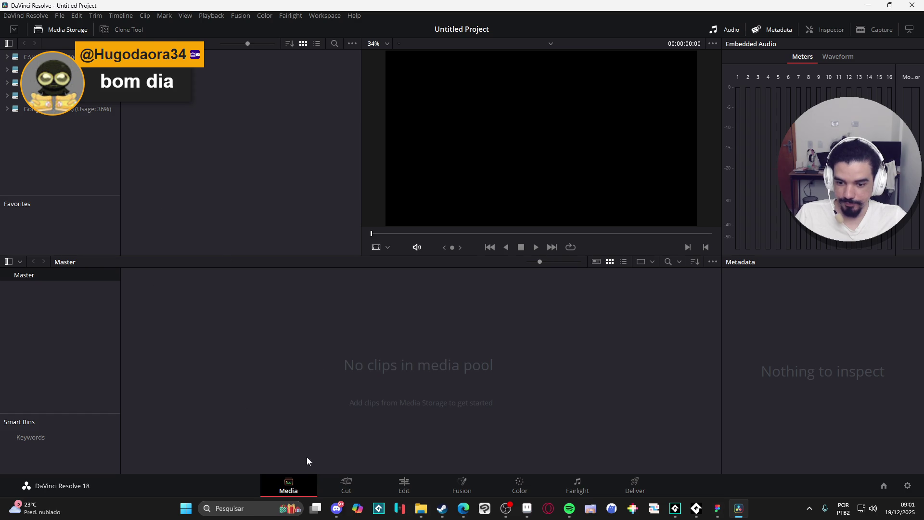
click(347, 485)
right_click(195, 146)
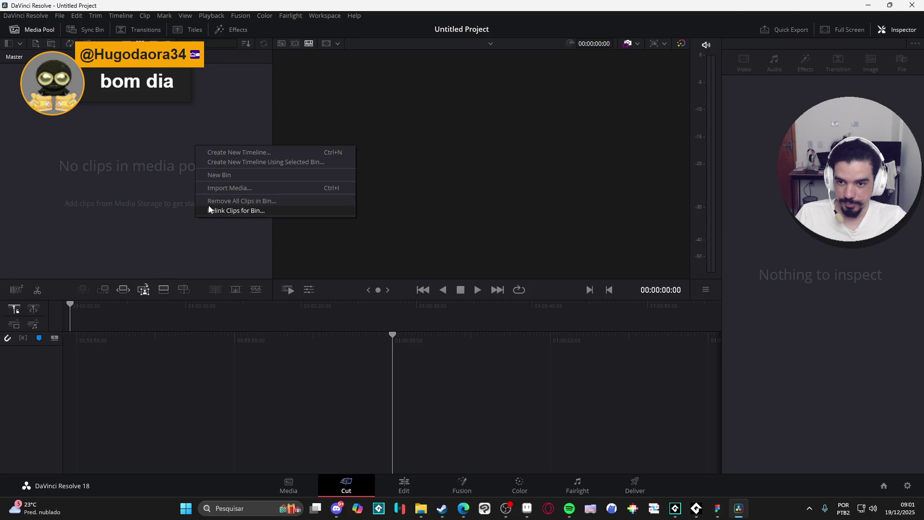
Create an empty Timeline 1 in the Media Pool and try placing it on the timeline.
click(243, 152)
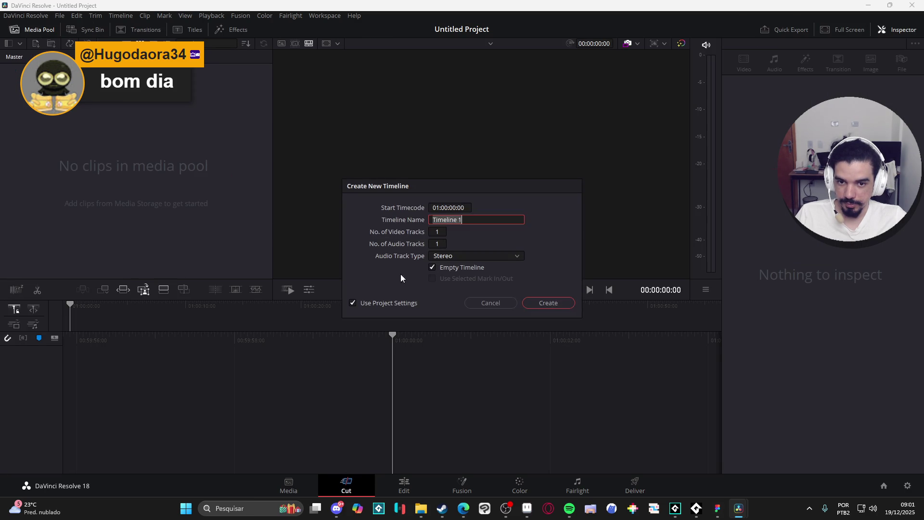
click(553, 305)
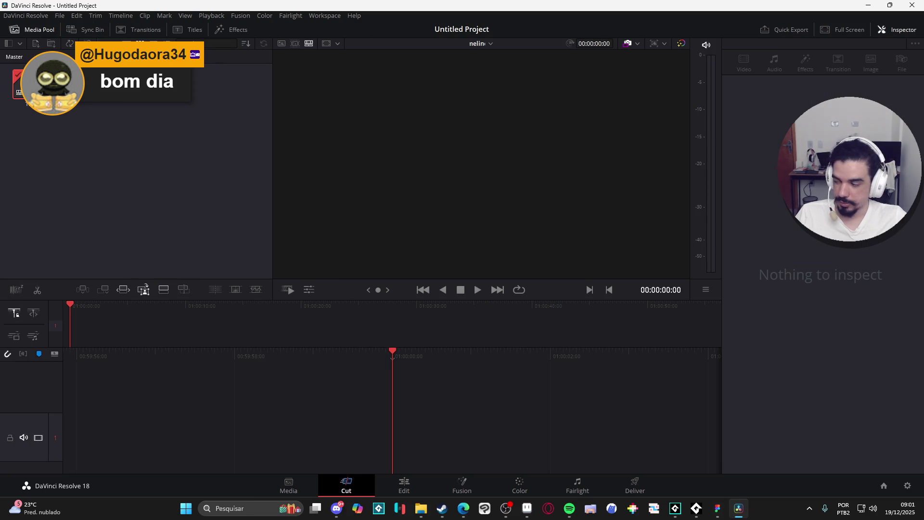
mouse_move(19, 85)
mouse_down()
mouse_move(472, 389)
mouse_move(433, 418)
mouse_move(117, 150)
mouse_up()
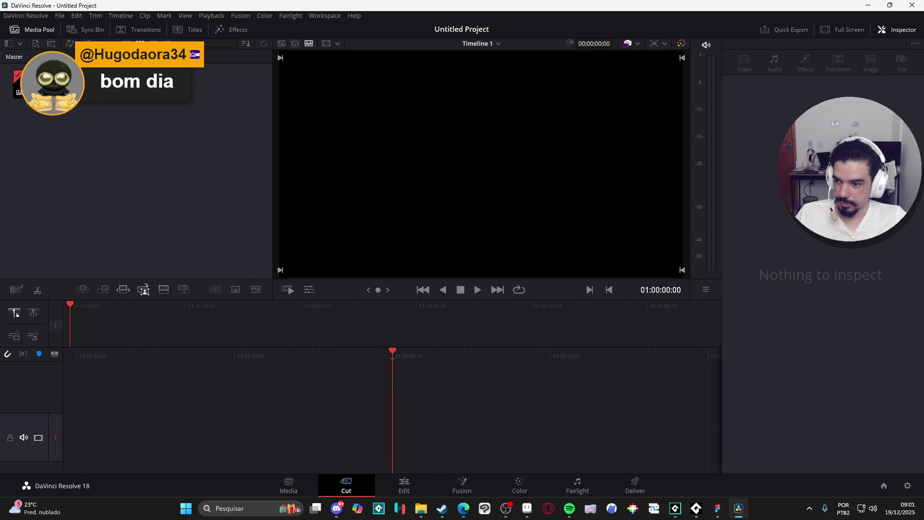
mouse_move(20, 84)
mouse_down()
mouse_move(165, 335)
mouse_move(117, 386)
mouse_move(38, 429)
mouse_move(142, 318)
mouse_move(264, 375)
mouse_move(386, 344)
mouse_up()
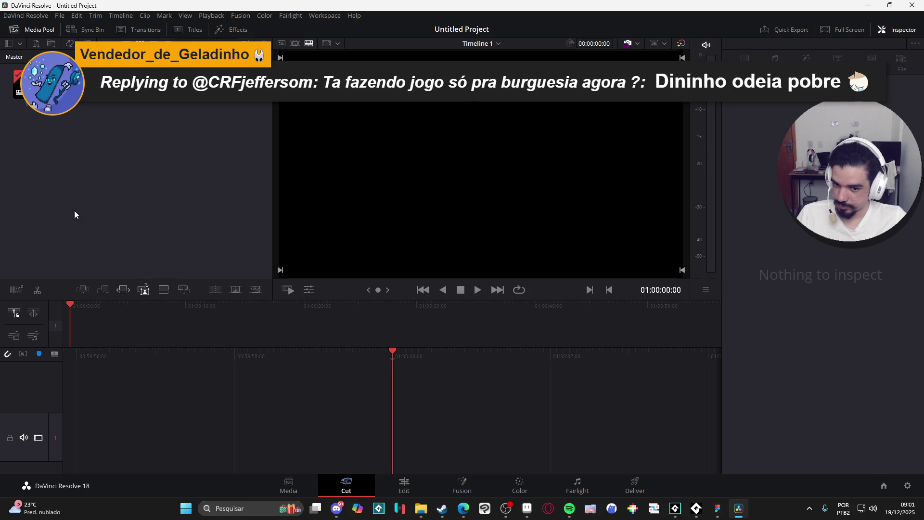
Inspect Timeline 1's properties, then quit DaVinci Resolve from its application menu.
click(19, 86)
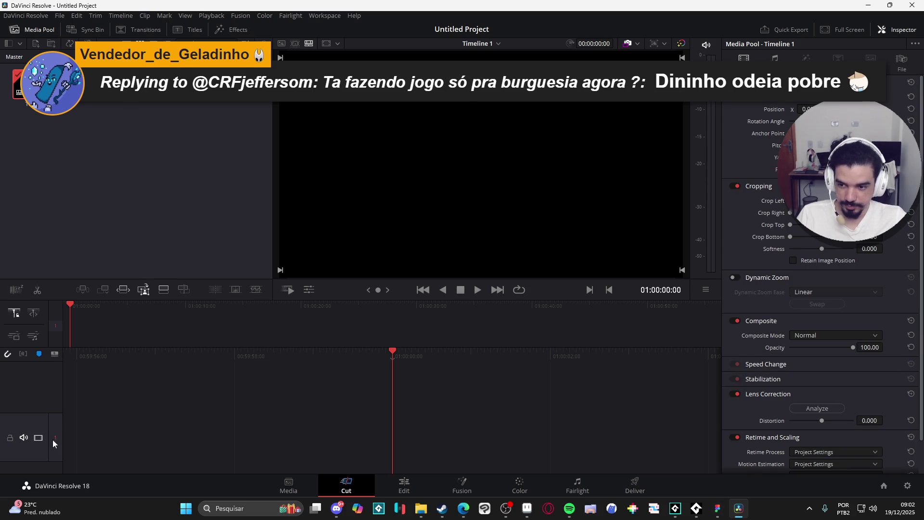
click(160, 329)
right_click(229, 379)
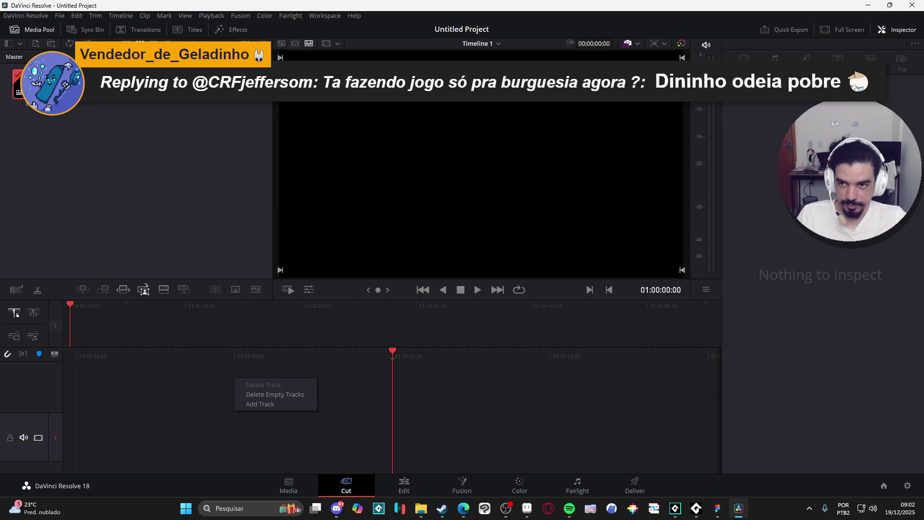
click(38, 18)
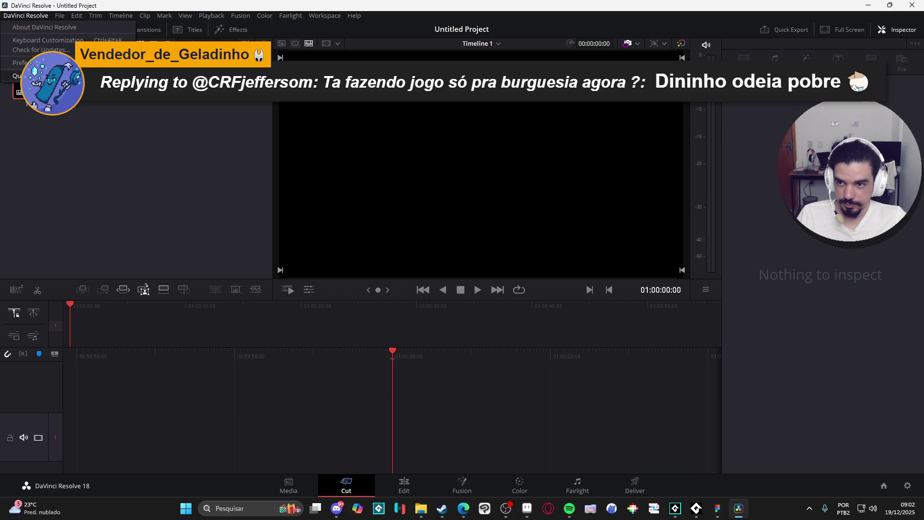
click(18, 76)
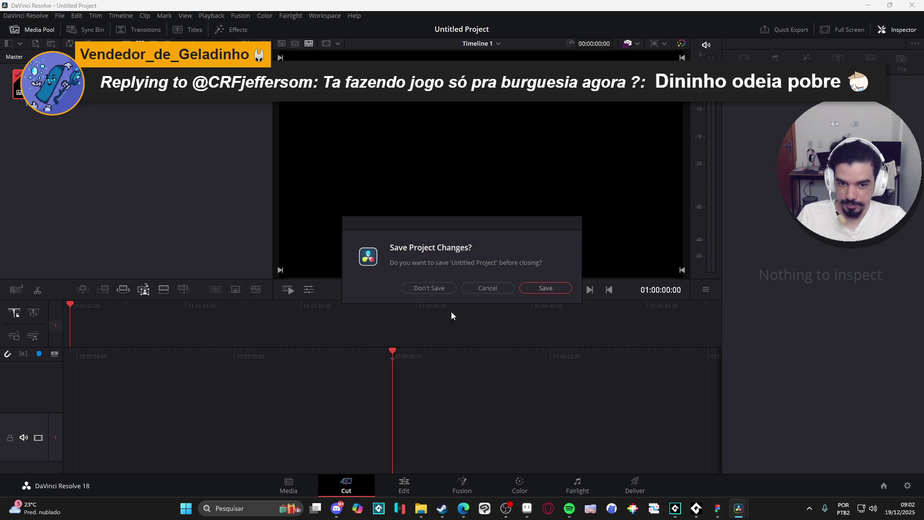
Answer the save prompt to close the untitled project and exit DaVinci Resolve.
click(443, 293)
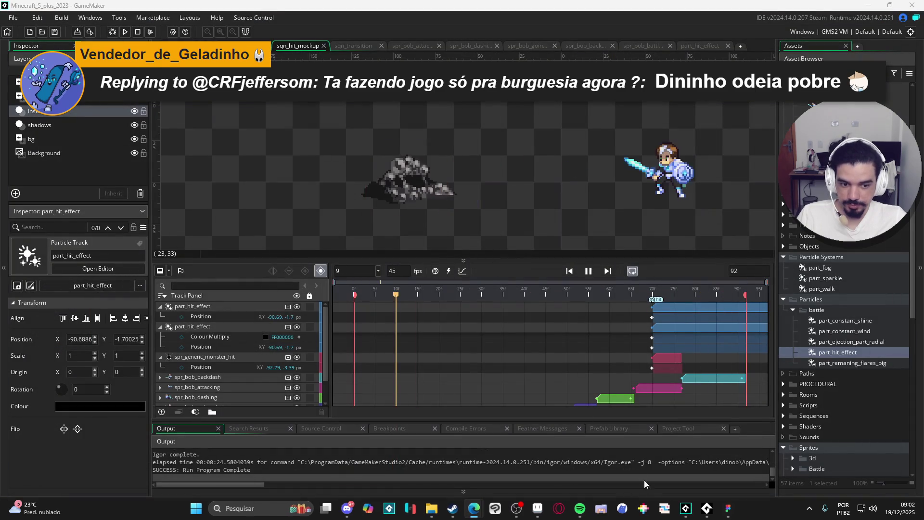
click(431, 509)
drag(337, 120, 373, 4)
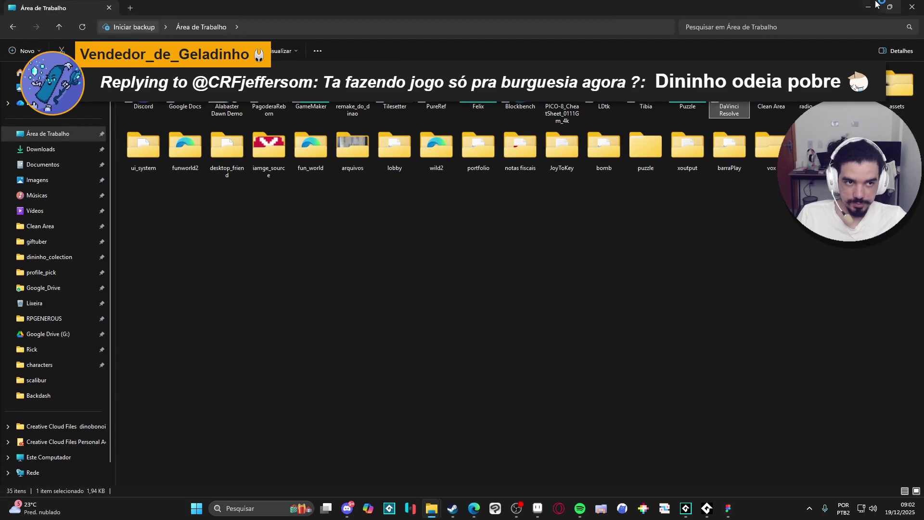
click(912, 6)
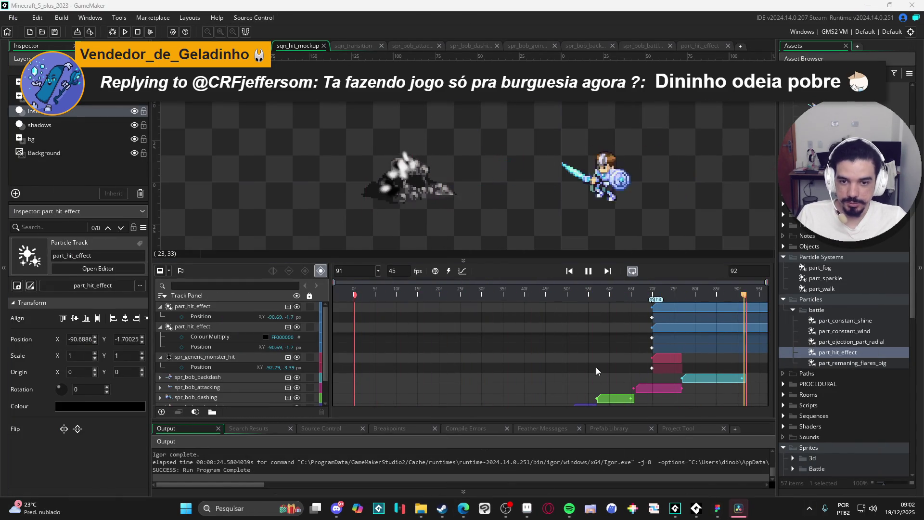
Relaunch DaVinci Resolve, open the stencil_buffer project and drag a sound file into its media pool.
click(742, 509)
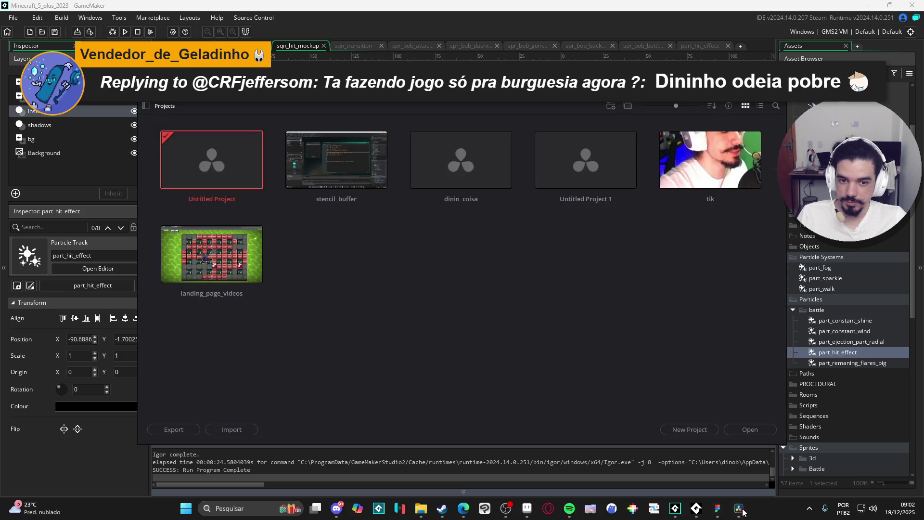
double_click(352, 150)
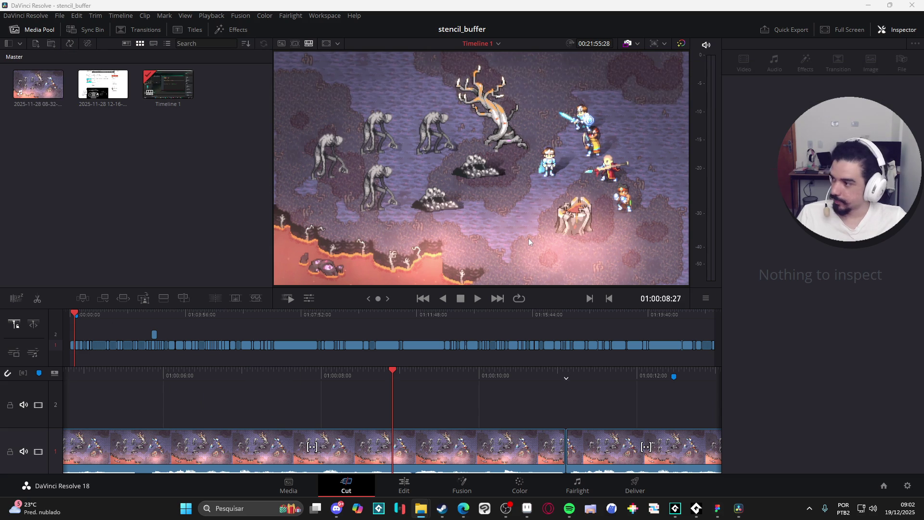
mouse_move(388, 260)
mouse_down()
mouse_move(140, 144)
mouse_move(131, 150)
mouse_up()
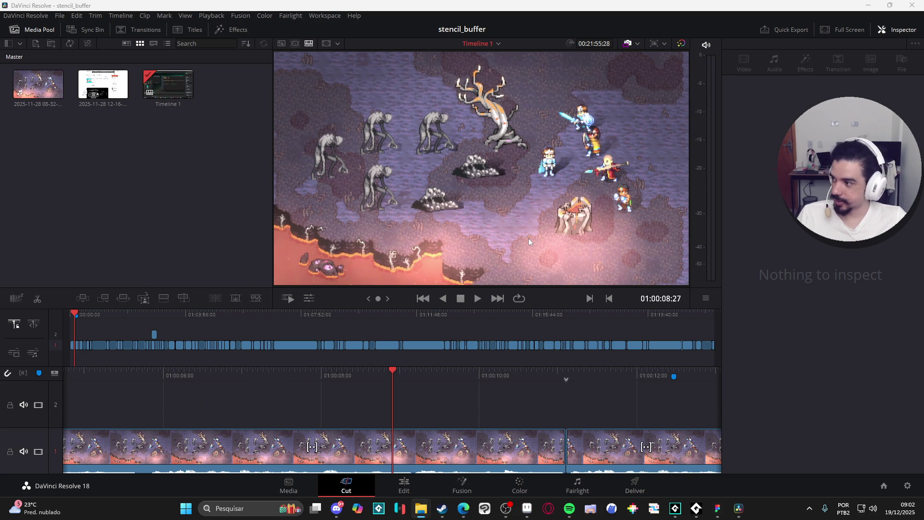
drag(528, 238, 258, 202)
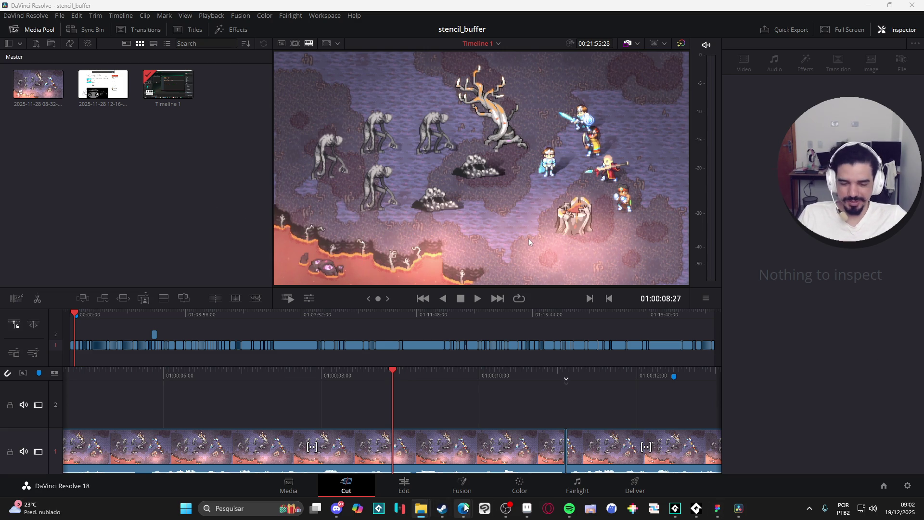
mouse_move(464, 509)
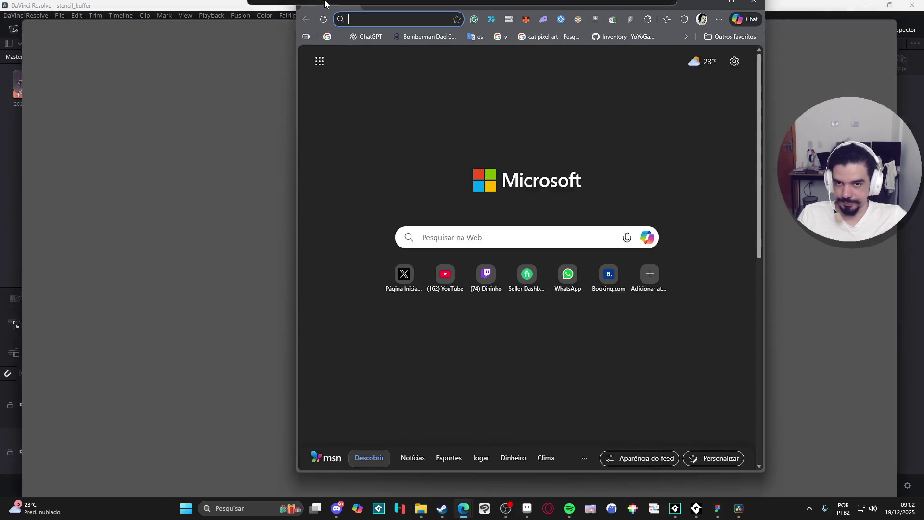
Search the web for 'video audio extractor' and open the Audio Extractor site from the results.
drag(324, 15, 324, 1)
text(video a)
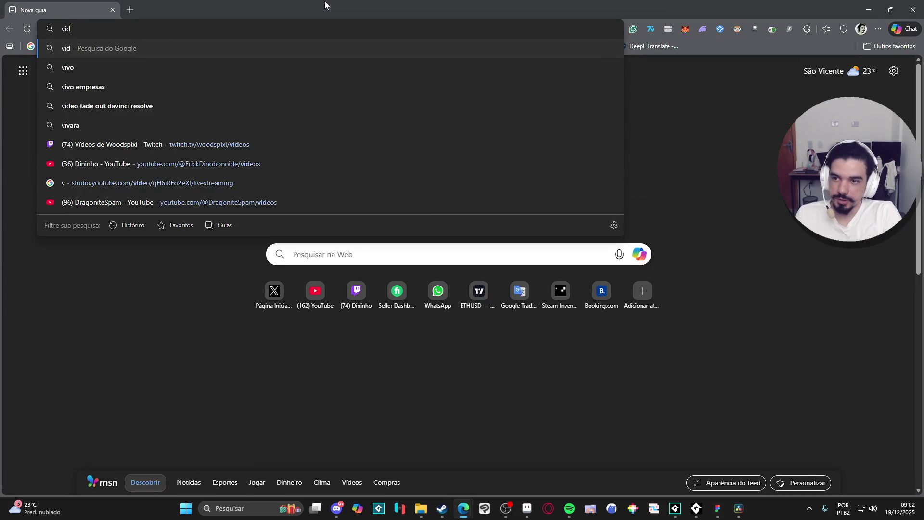
text(udio)
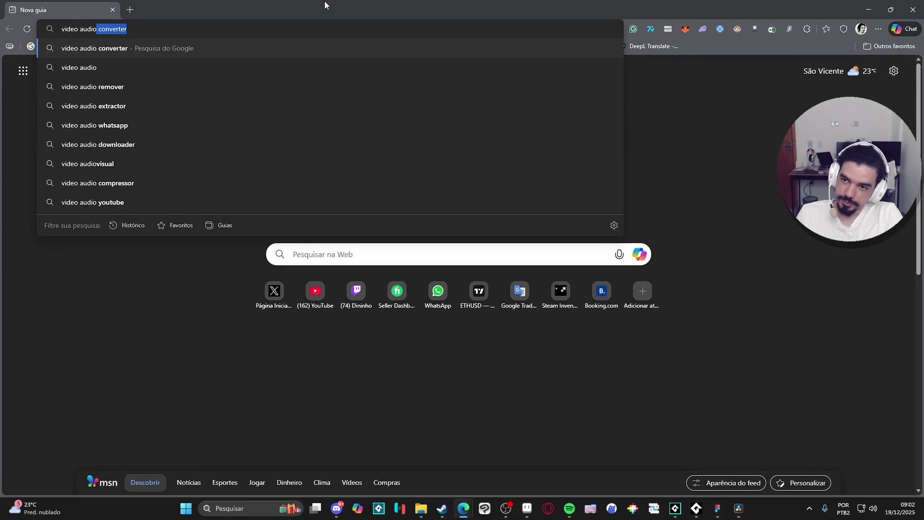
key(Left)
key(Left)
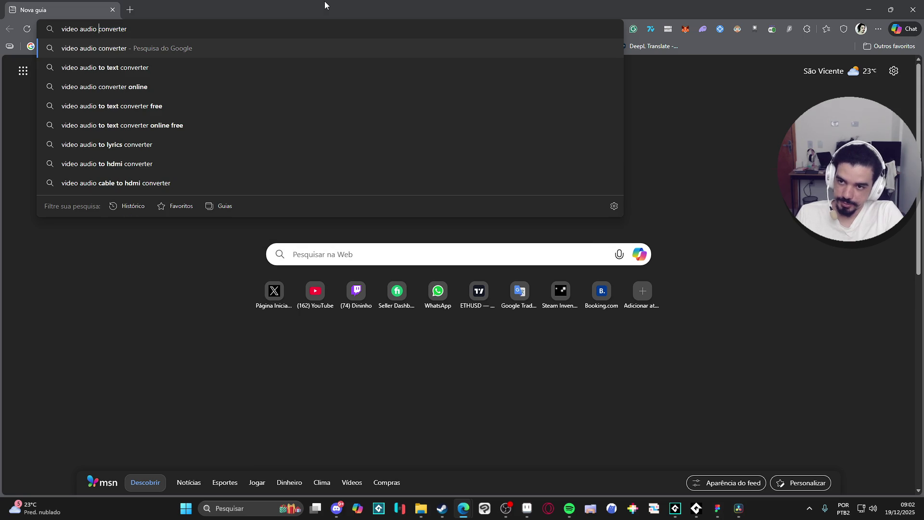
key(shift+End)
text(ext)
key(Return)
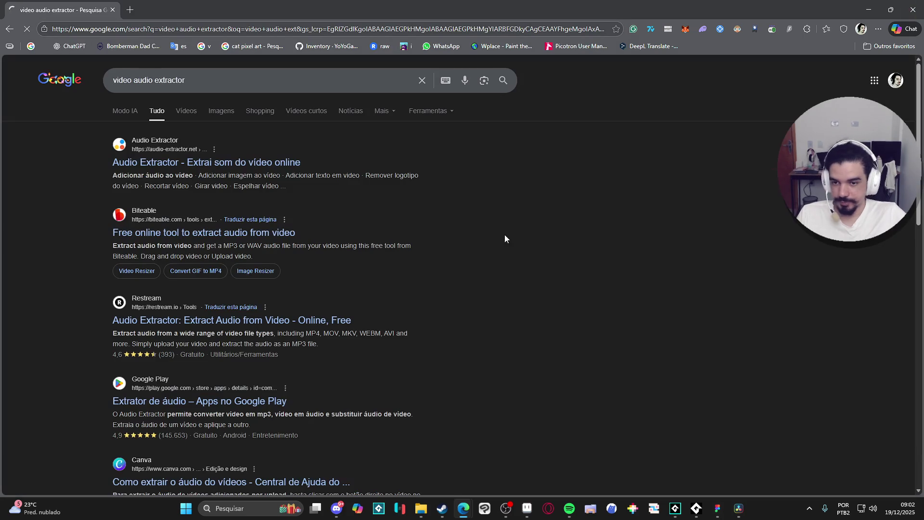
click(140, 163)
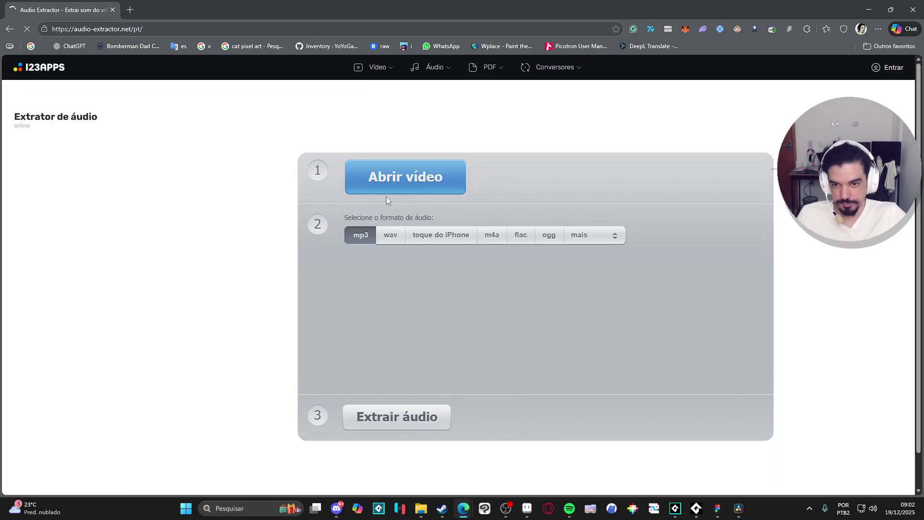
click(401, 186)
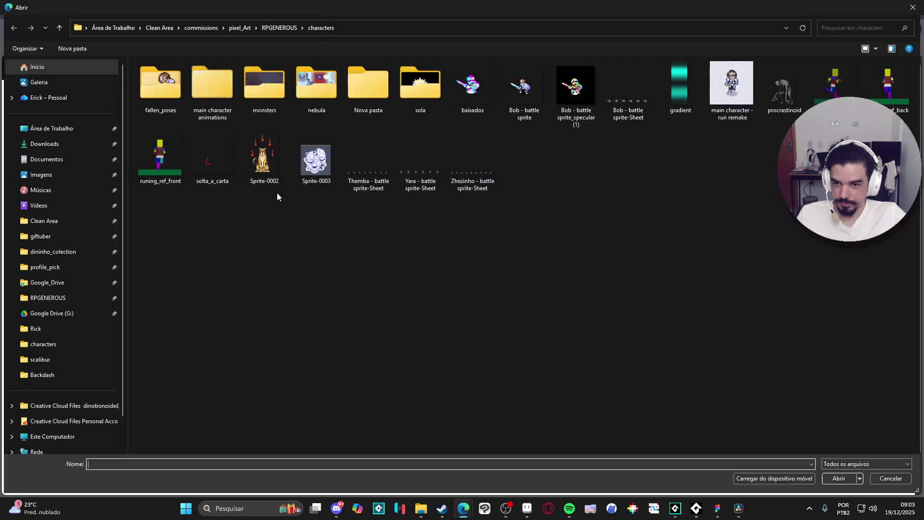
click(48, 159)
click(80, 146)
double_click(160, 96)
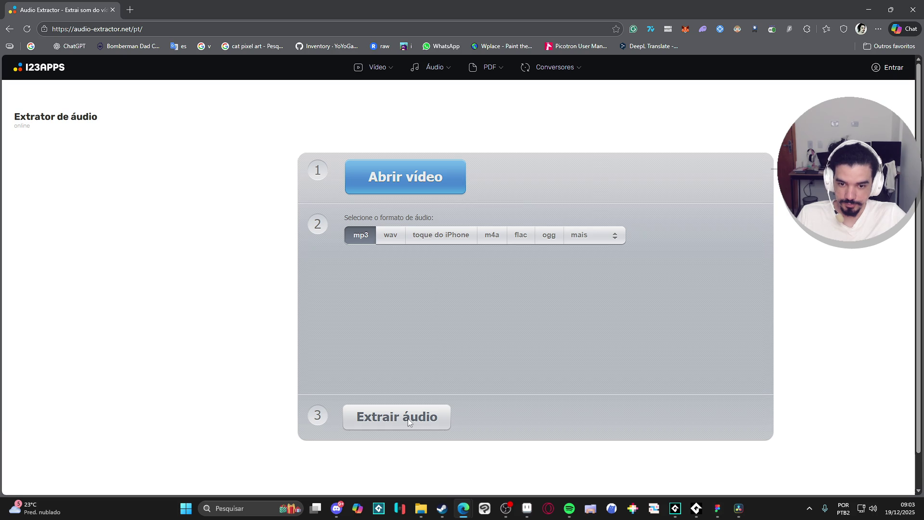
click(388, 186)
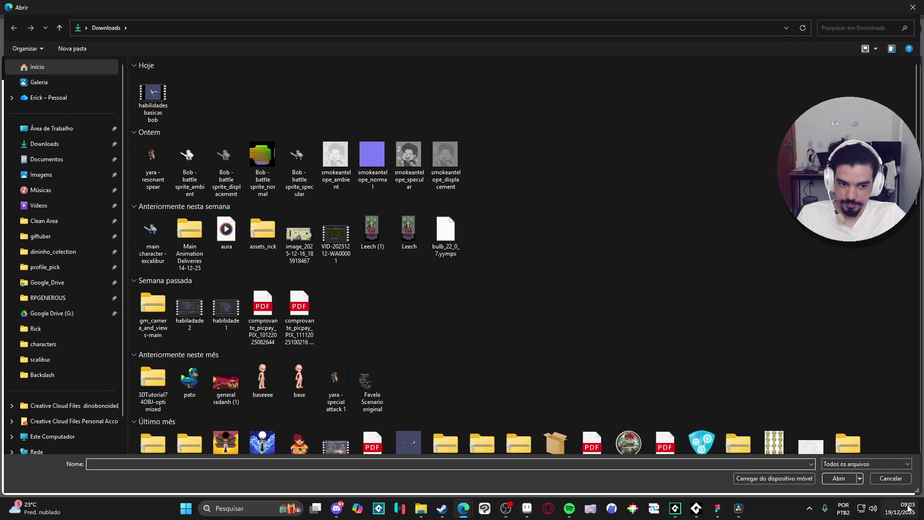
click(898, 477)
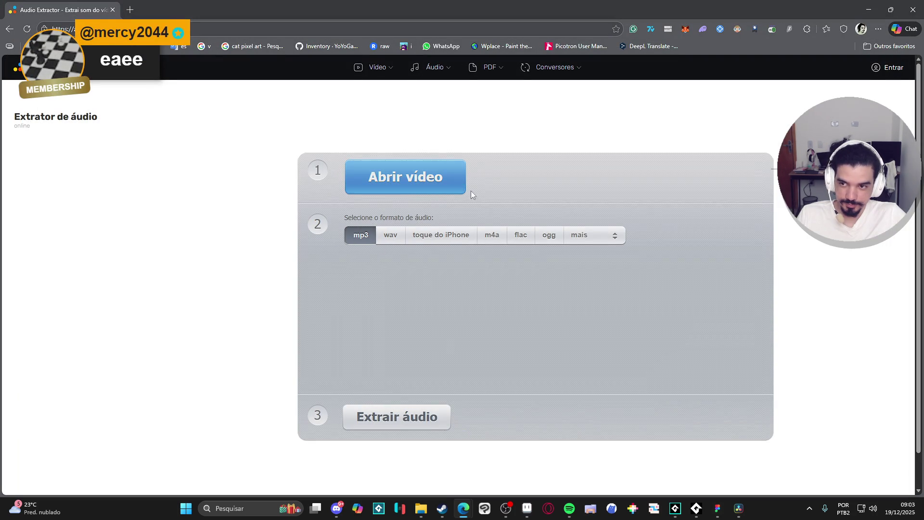
scroll(434, 275, down, 1)
scroll(446, 273, up, 1)
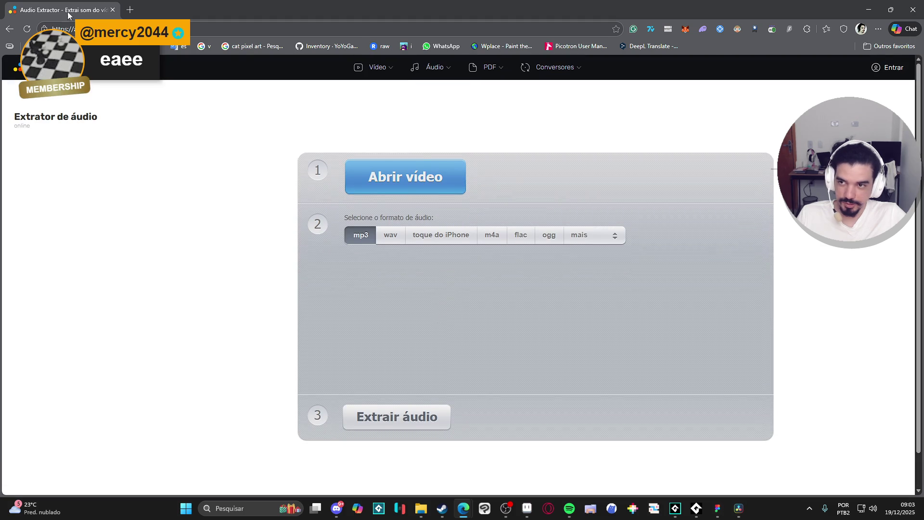
Extract the sword-attack clip's audio on Biteable and download it as audio.mp3.
click(10, 30)
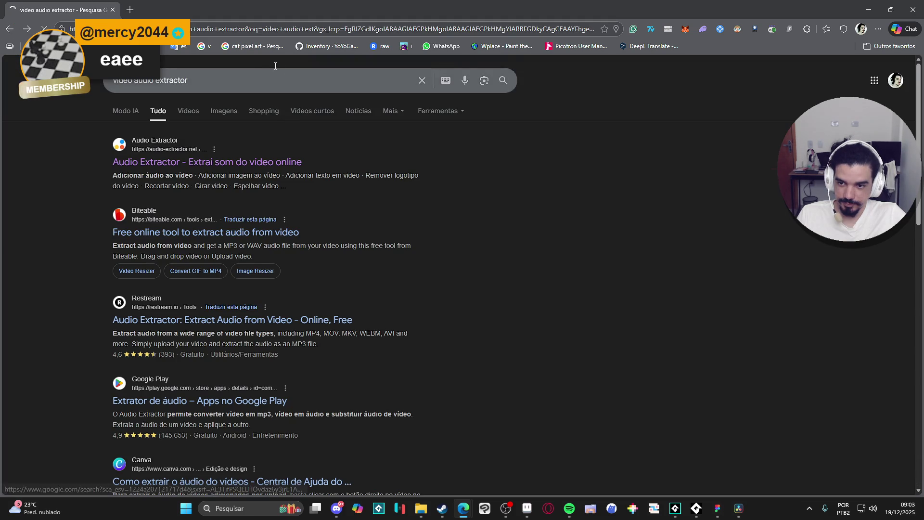
click(243, 234)
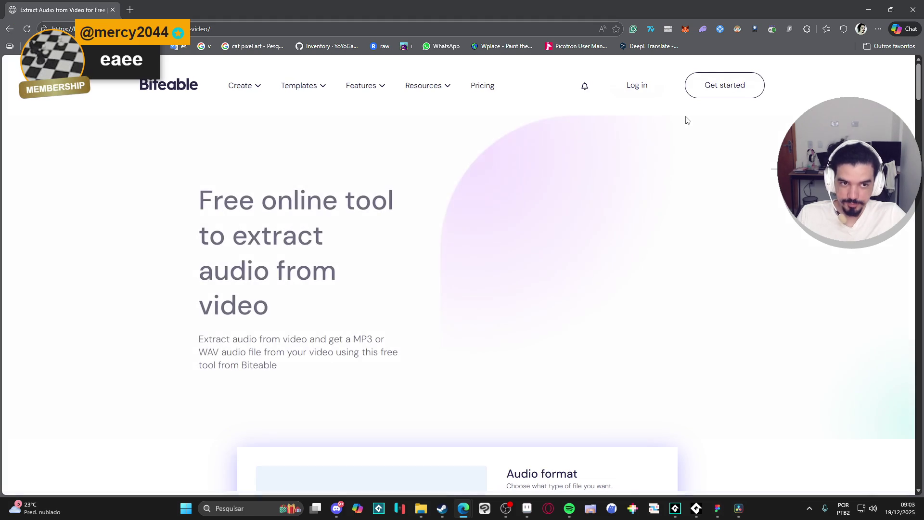
scroll(426, 253, down, 5)
scroll(366, 260, down, 1)
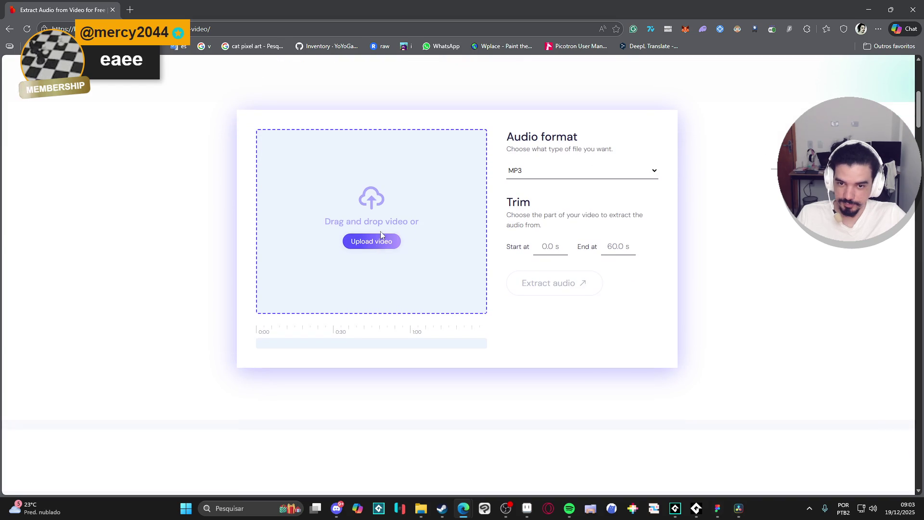
click(381, 235)
double_click(166, 95)
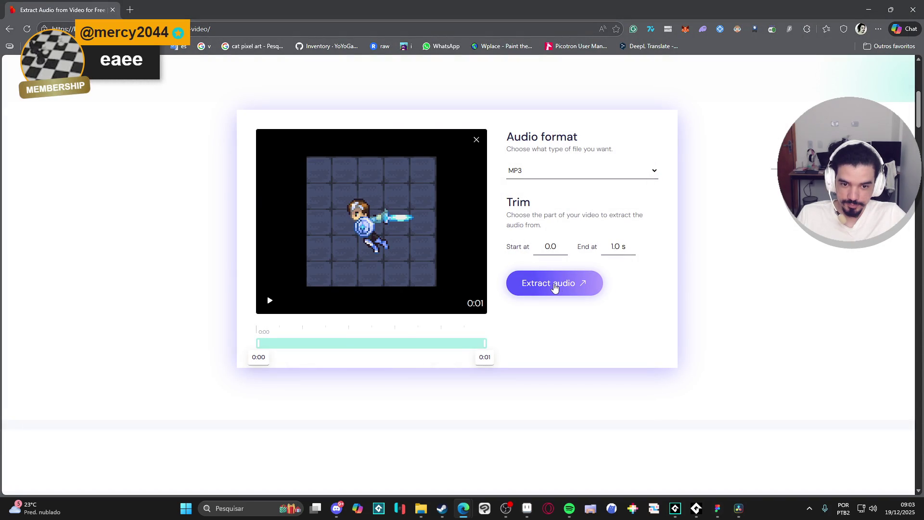
click(555, 288)
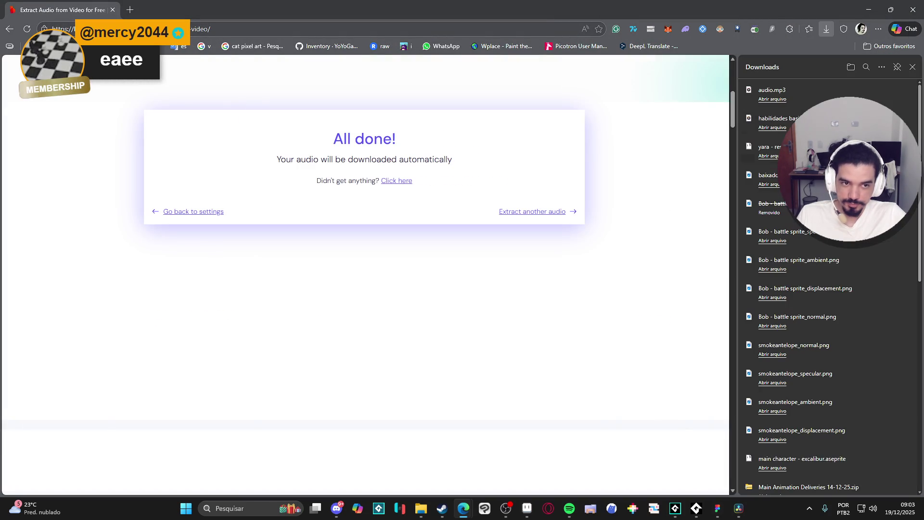
click(893, 91)
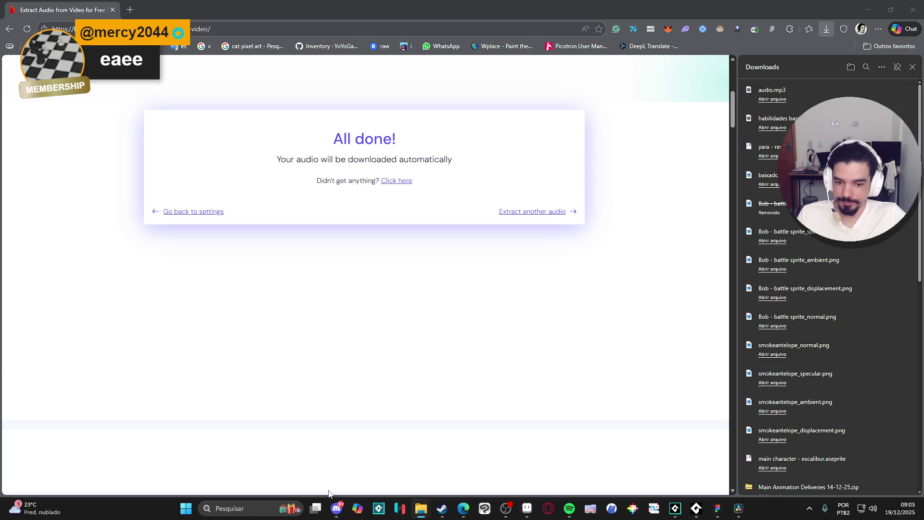
Launch Audacity and load audio.mp3 into it.
click(253, 505)
text(au)
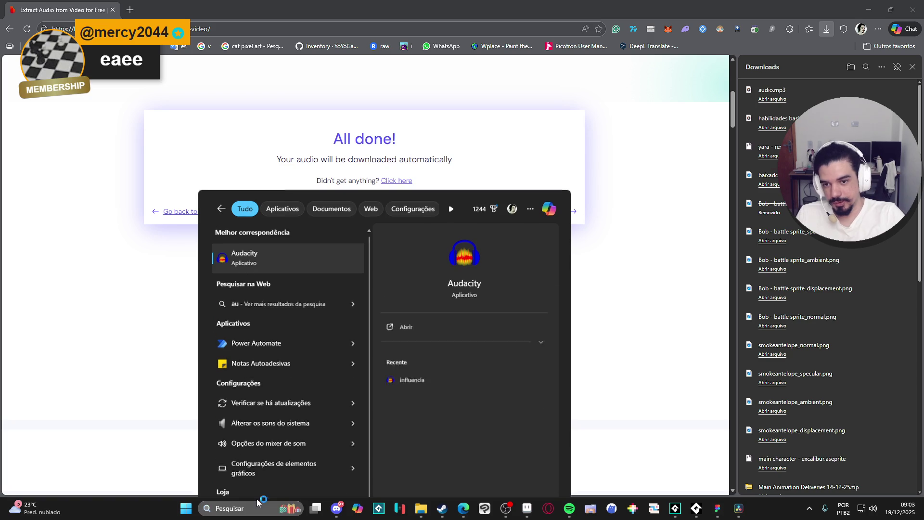
click(909, 67)
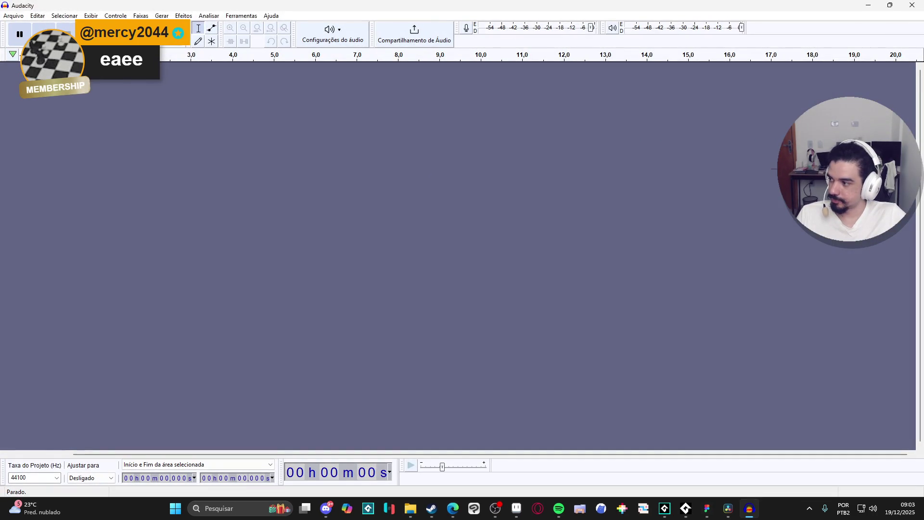
mouse_move(240, 16)
mouse_down()
mouse_move(486, 195)
mouse_move(500, 222)
mouse_up()
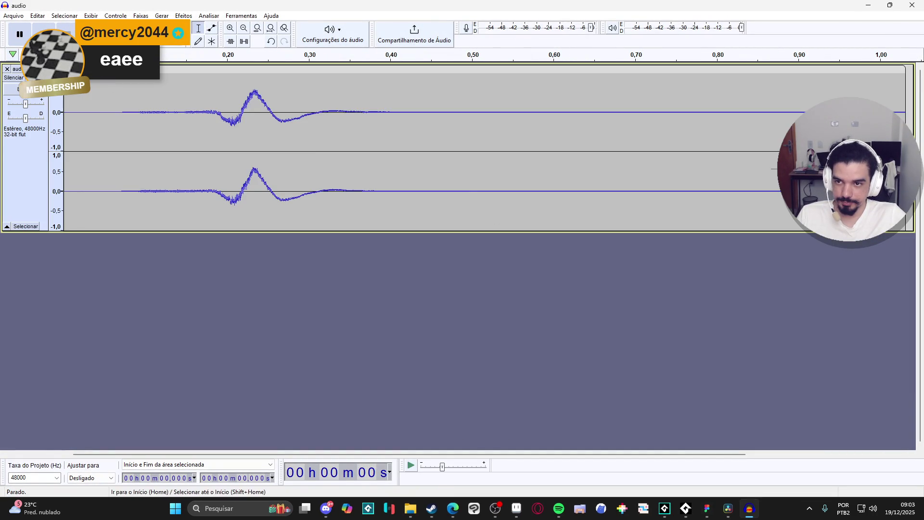
Lower the track gain and delete the silent lead-in (first 0.071 s) of the hit sound.
drag(25, 104, 14, 103)
click(44, 33)
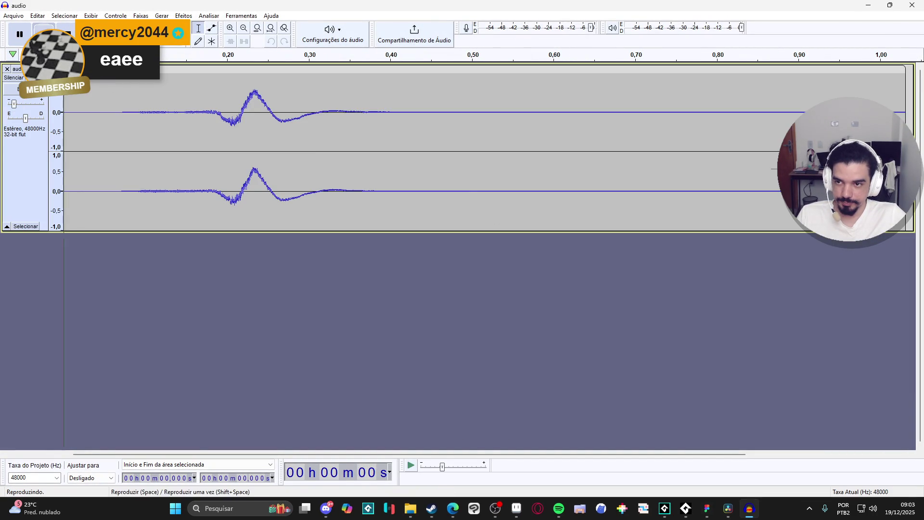
click(43, 34)
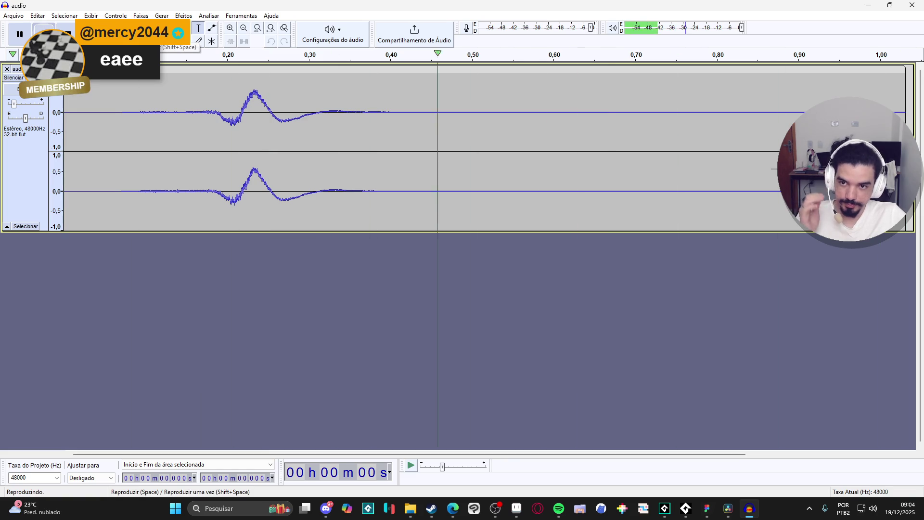
click(86, 89)
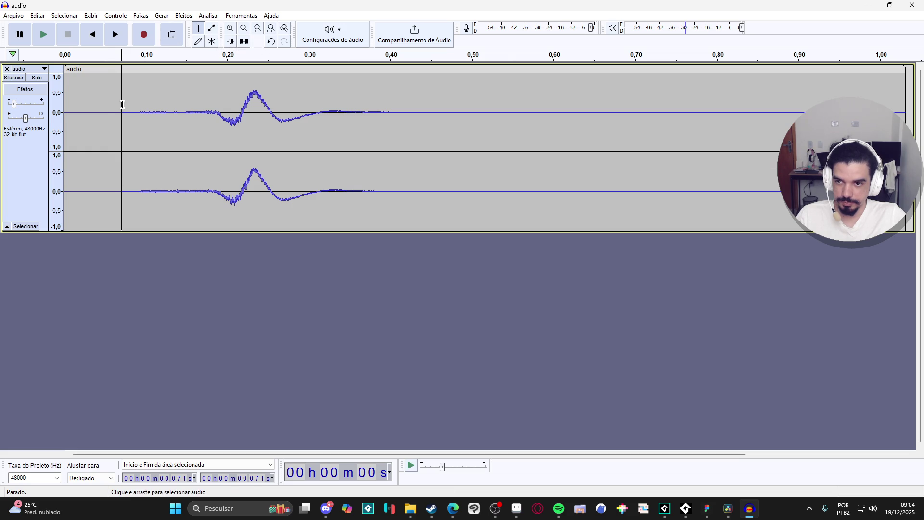
drag(113, 106, 64, 110)
key(Delete)
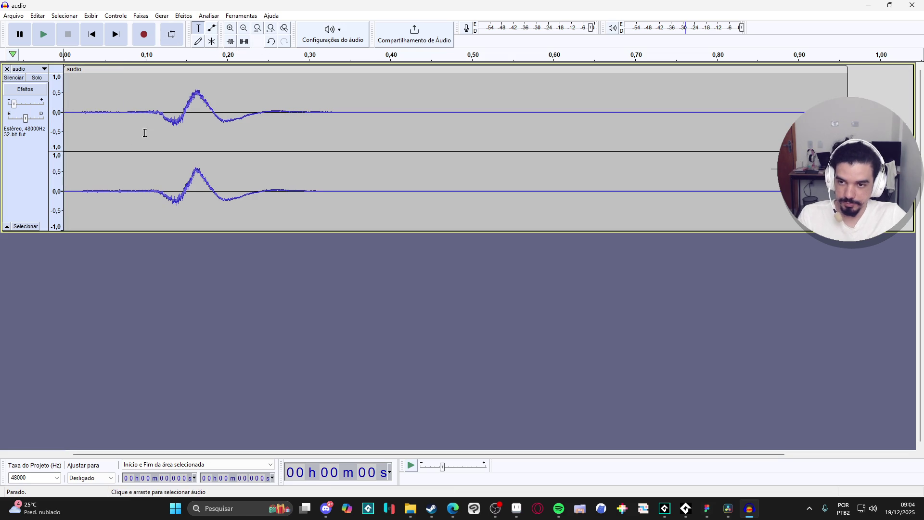
key(space)
key(space)
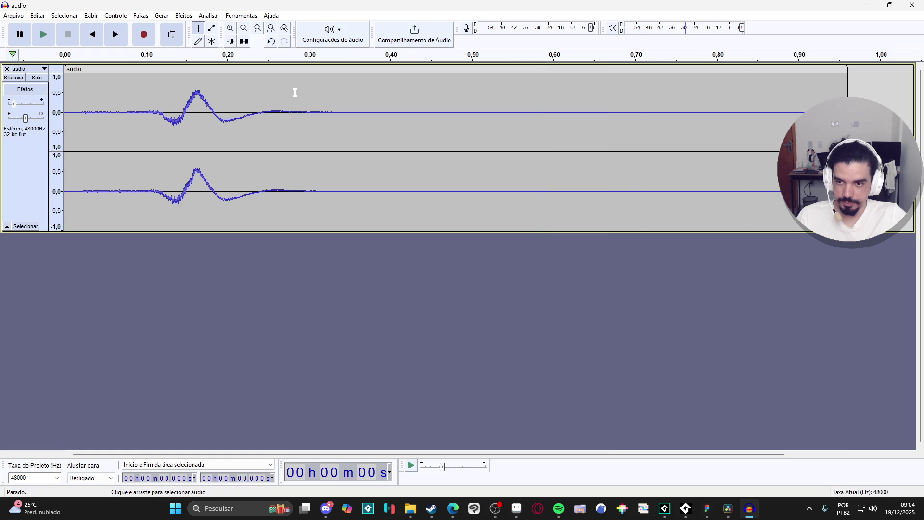
key(space)
key(space)
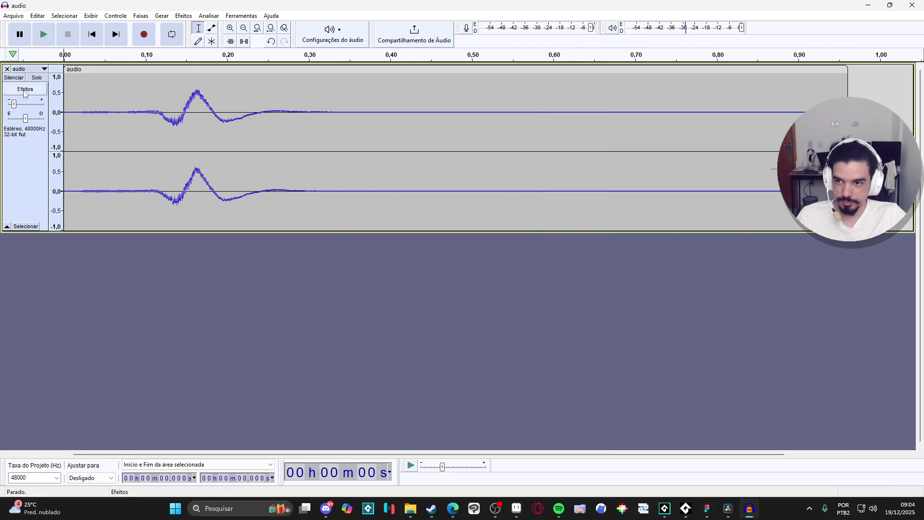
Set the track gain to about -16 dB and replay the sound to check its volume.
mouse_move(15, 107)
key(space)
drag(21, 110, 26, 110)
key(space)
click(47, 40)
click(47, 39)
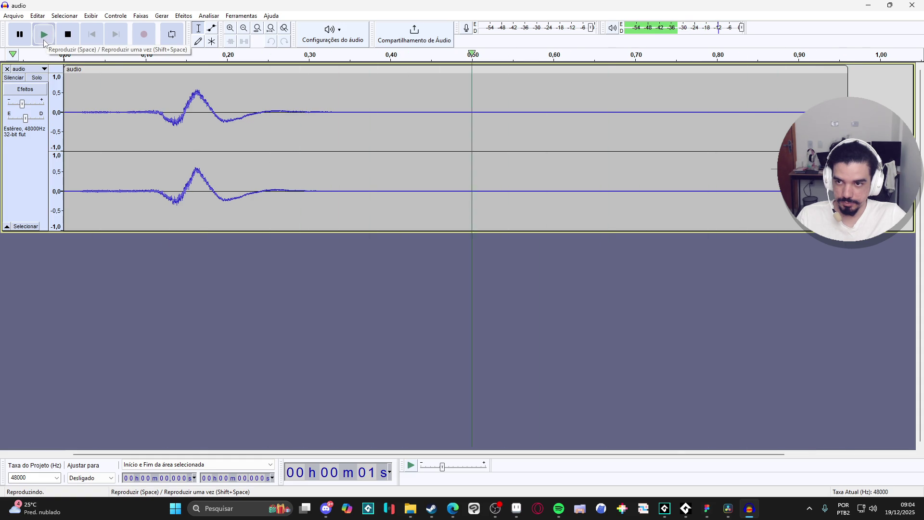
click(13, 16)
mouse_move(55, 104)
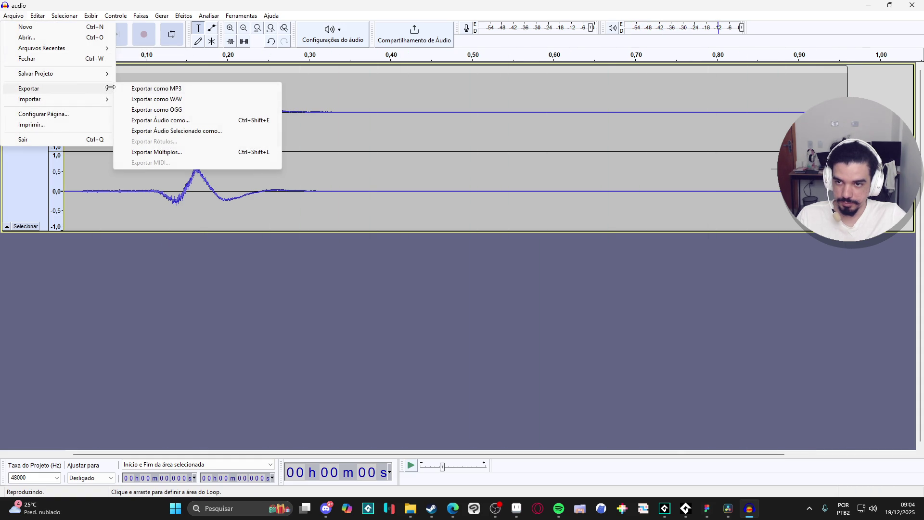
click(441, 206)
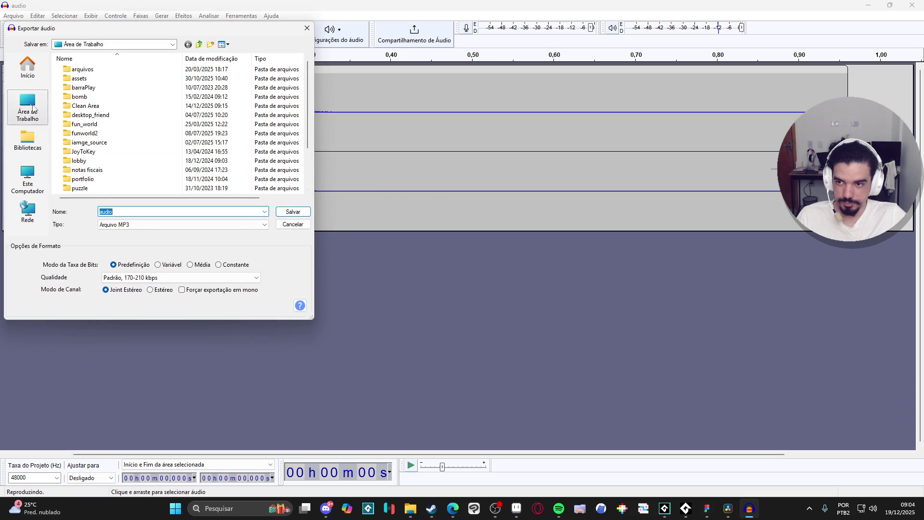
click(38, 118)
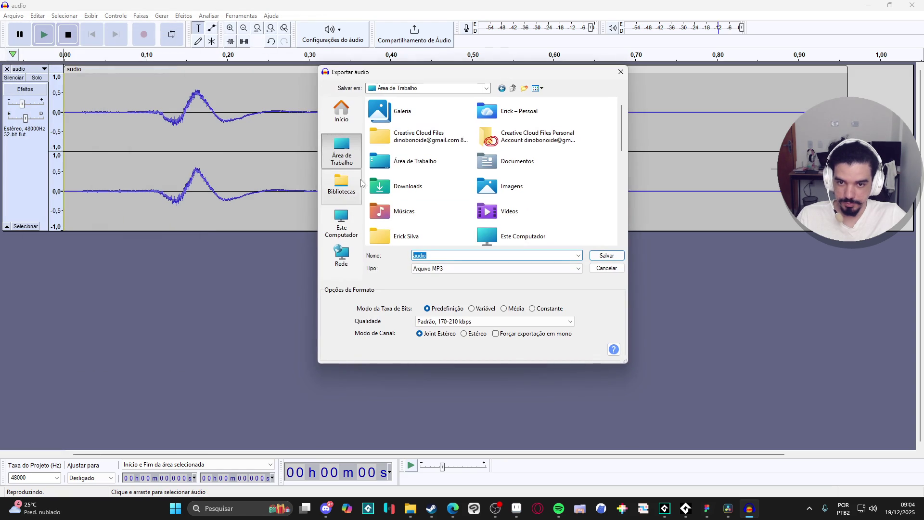
click(352, 192)
click(342, 152)
click(508, 140)
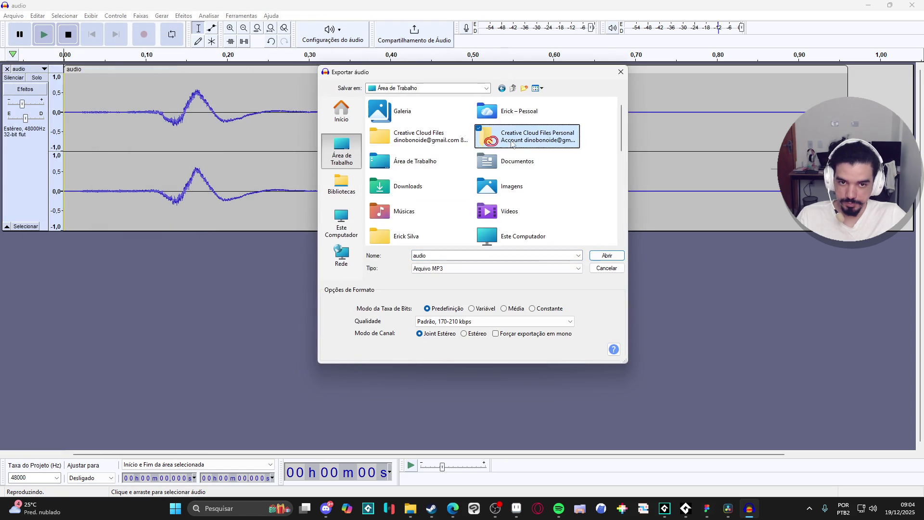
scroll(435, 185, down, 5)
double_click(426, 115)
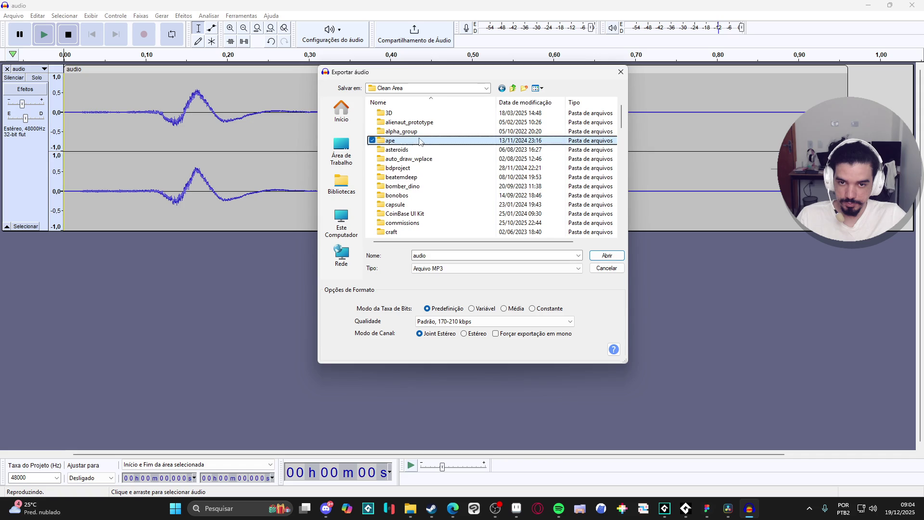
click(432, 170)
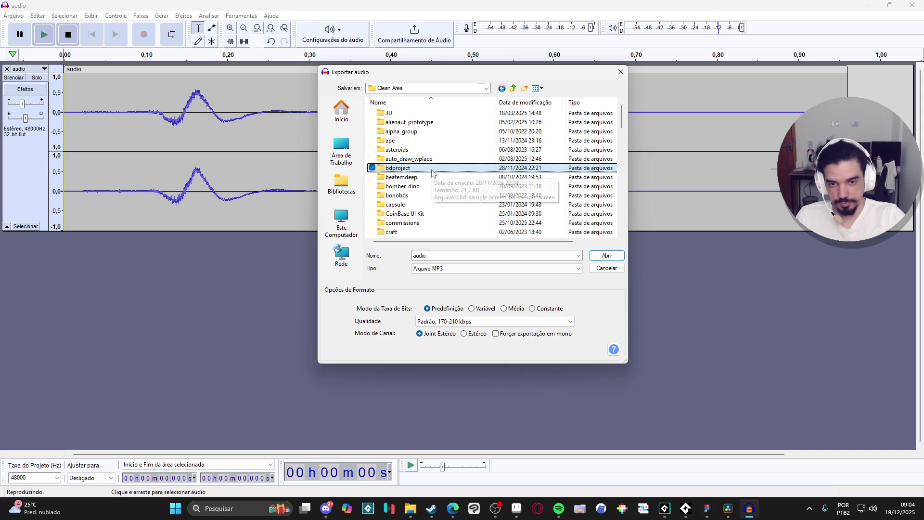
scroll(443, 163, down, 7)
click(454, 152)
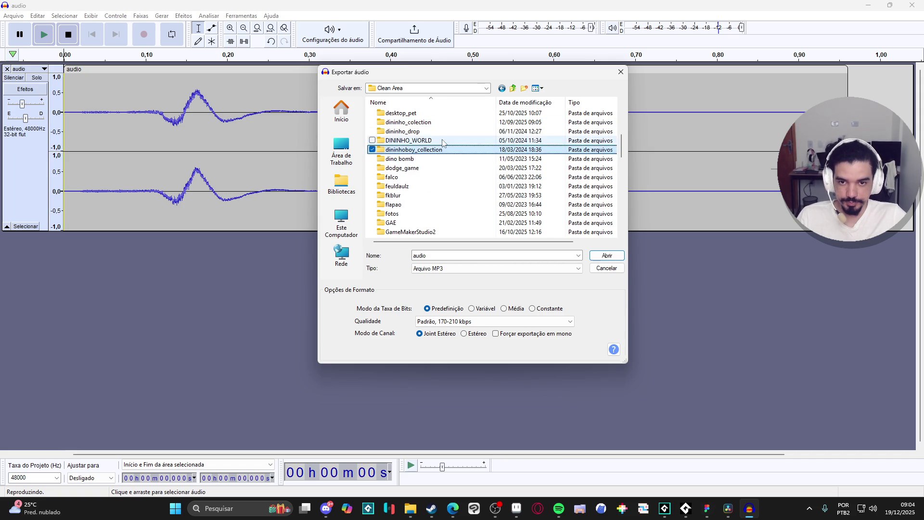
scroll(454, 159, down, 10)
scroll(451, 162, up, 11)
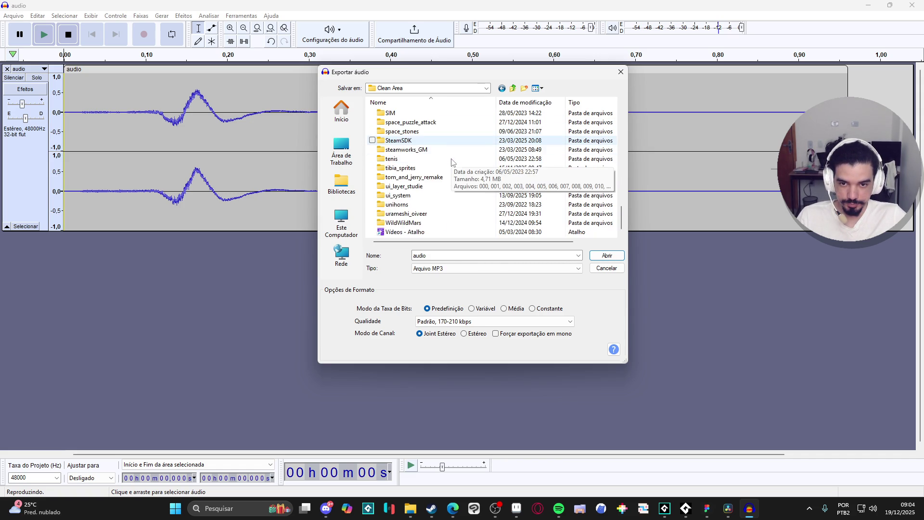
scroll(452, 164, up, 4)
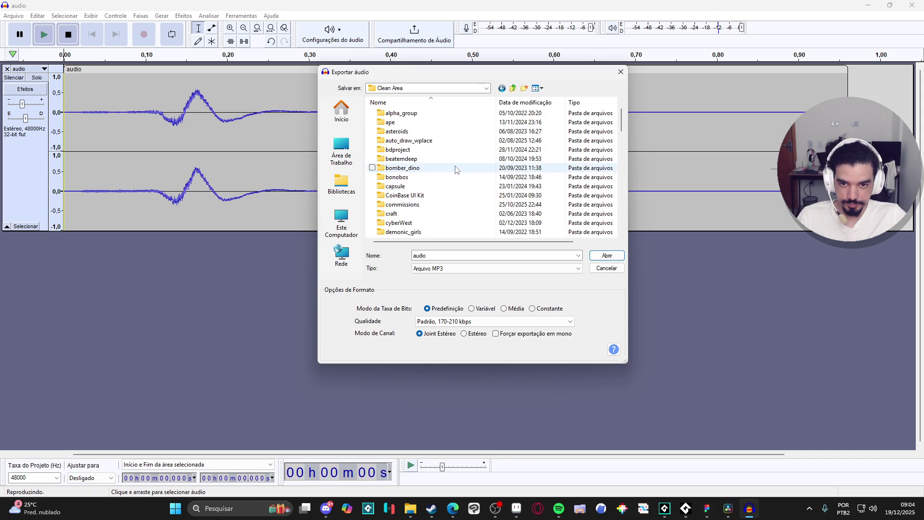
scroll(455, 171, down, 2)
scroll(491, 126, up, 3)
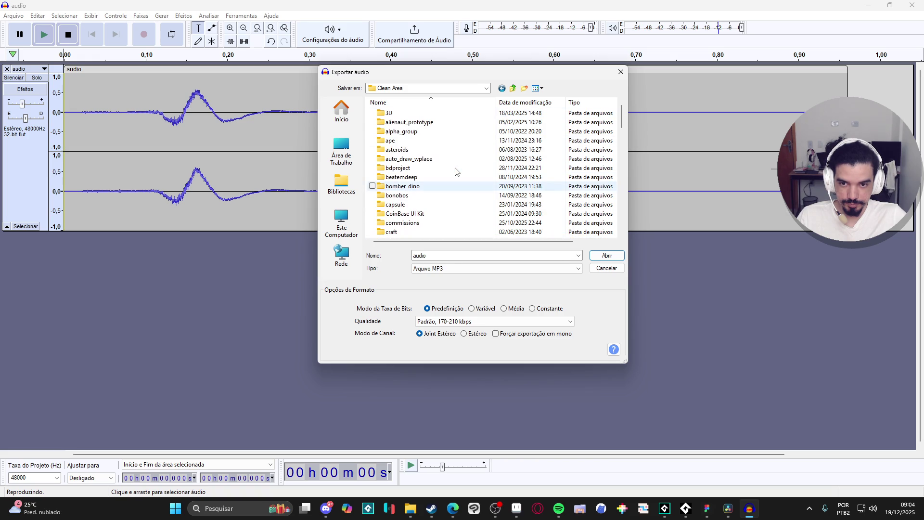
click(487, 89)
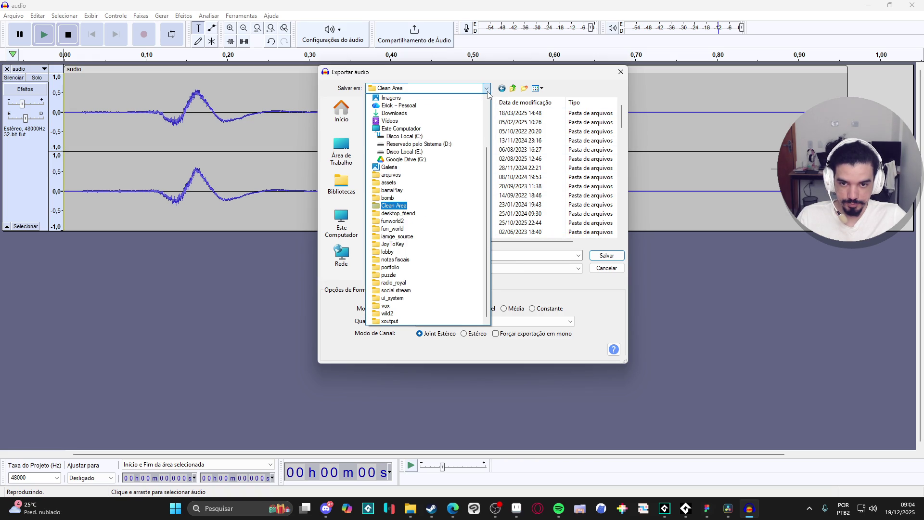
click(393, 206)
click(423, 124)
text(pix)
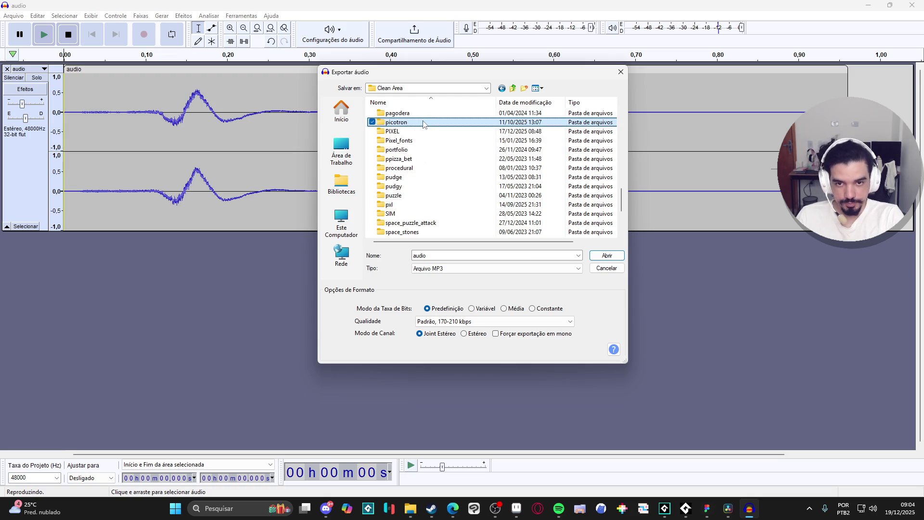
key(Down)
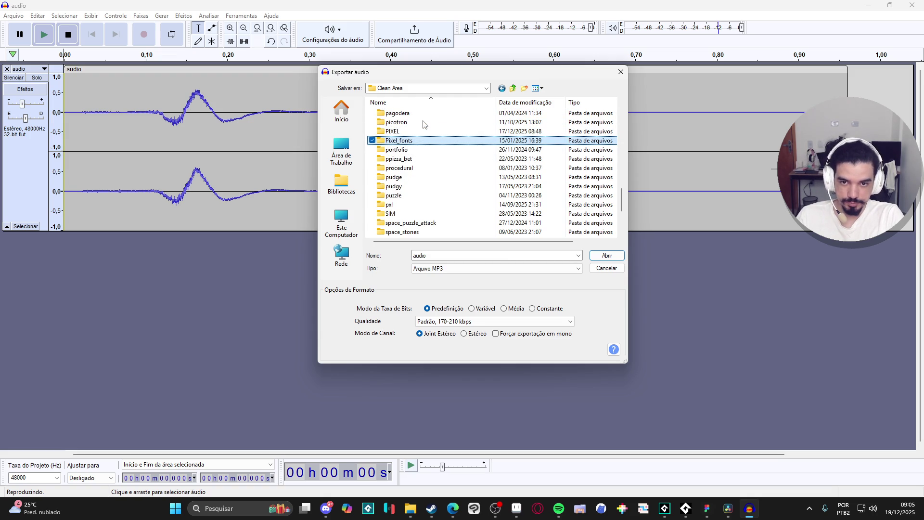
scroll(433, 130, up, 1)
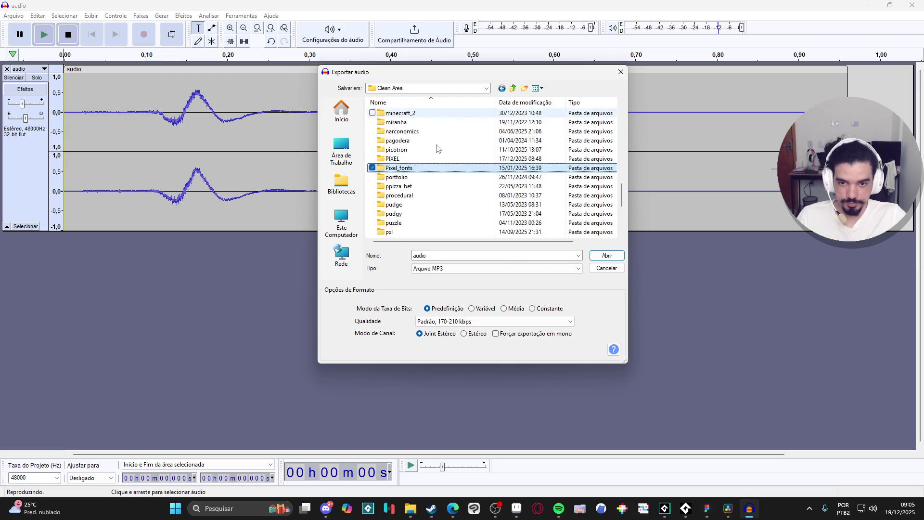
scroll(436, 135, down, 2)
scroll(439, 139, up, 10)
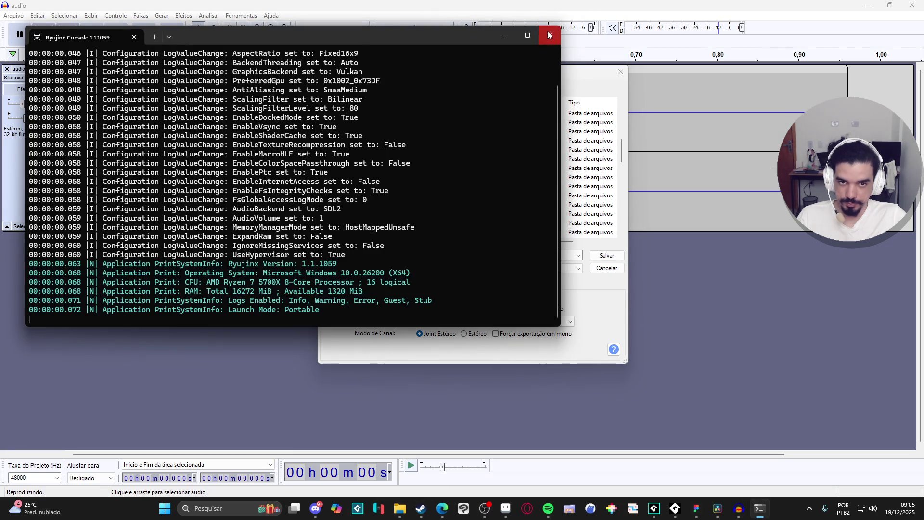
Look up the RPGENEROUS folder's full path in File Explorer, then minimize Explorer.
click(549, 35)
mouse_move(400, 508)
click(366, 457)
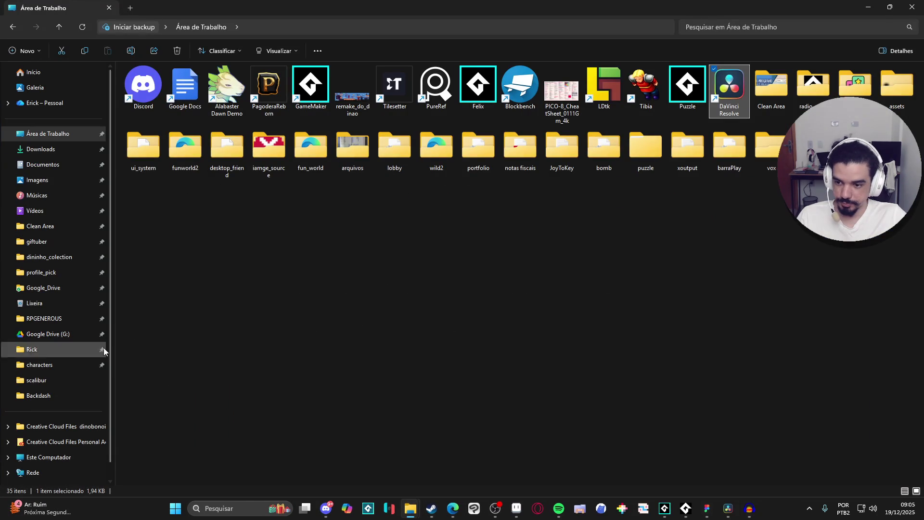
click(72, 318)
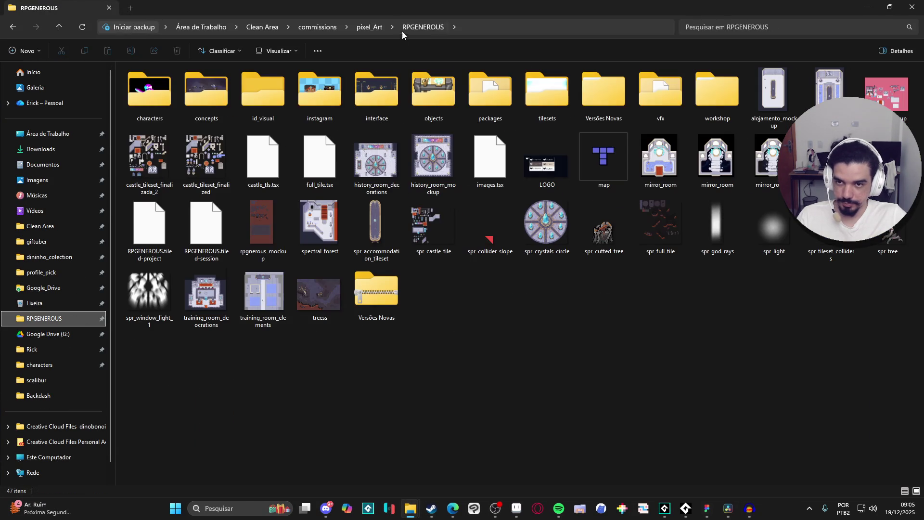
click(526, 29)
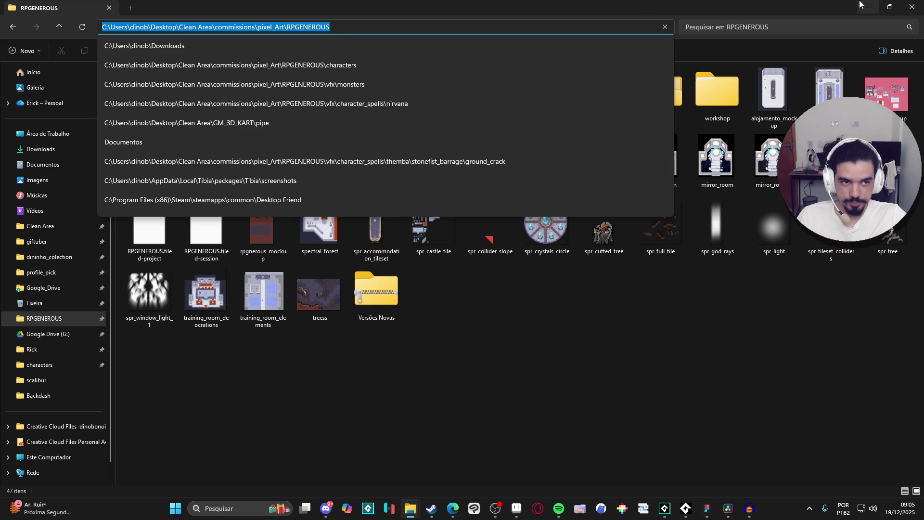
click(868, 6)
In Audacity's export dialog, open the commissions folder inside Clean Area.
click(481, 123)
scroll(458, 135, up, 4)
click(440, 122)
double_click(441, 132)
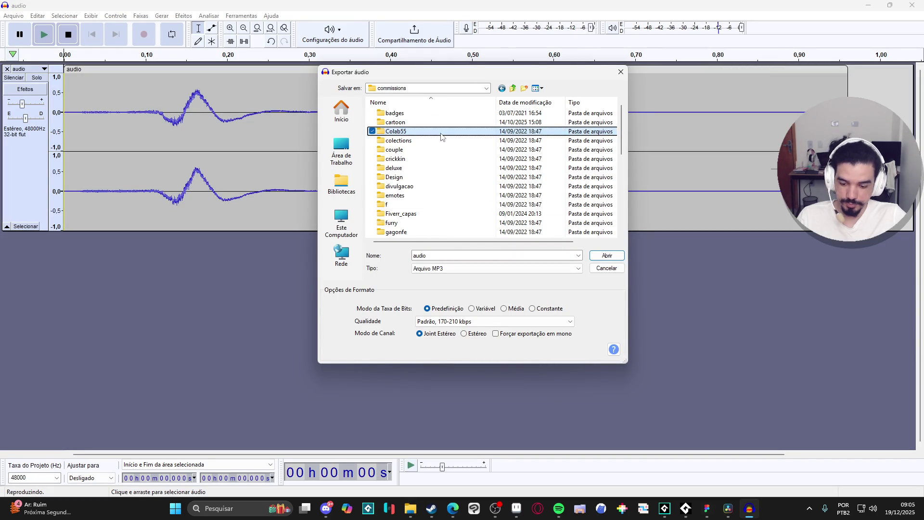
Open the pixel_Art folder in the export dialog and browse its subfolders.
text(pi)
double_click(441, 168)
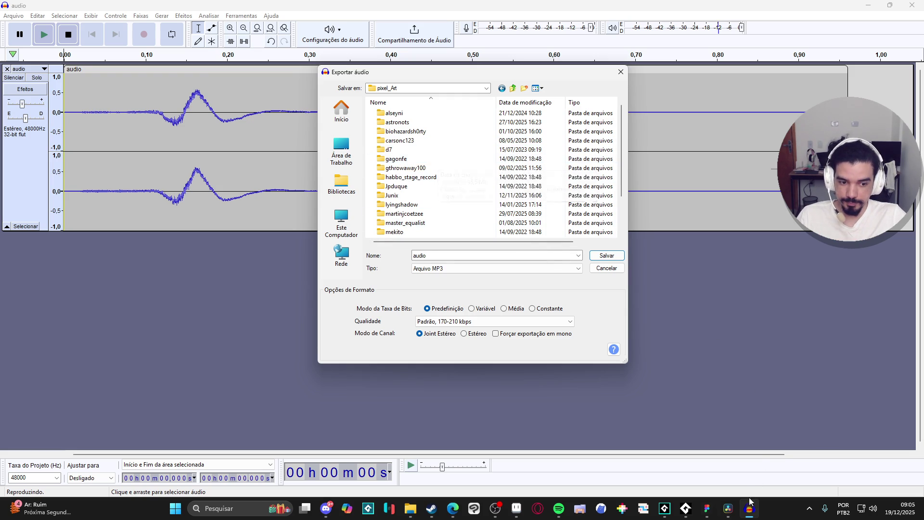
key(alt+Tab)
key(alt+Tab)
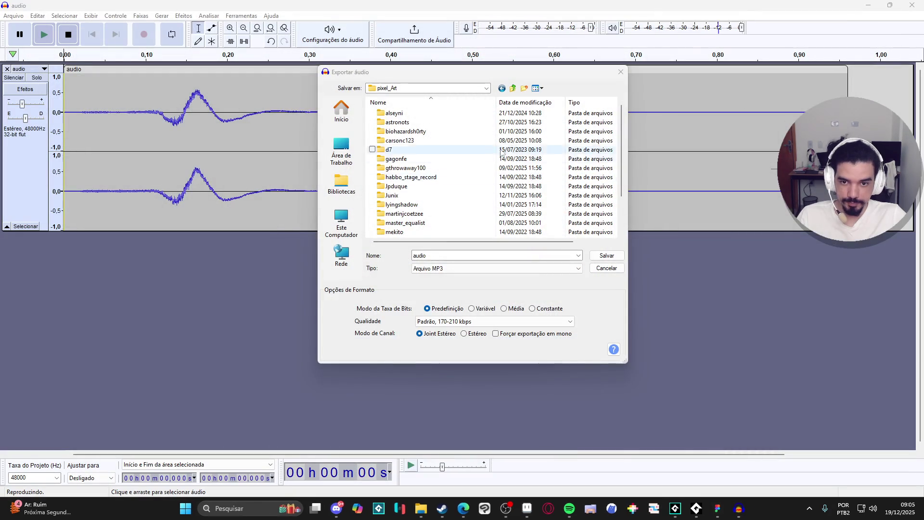
click(397, 122)
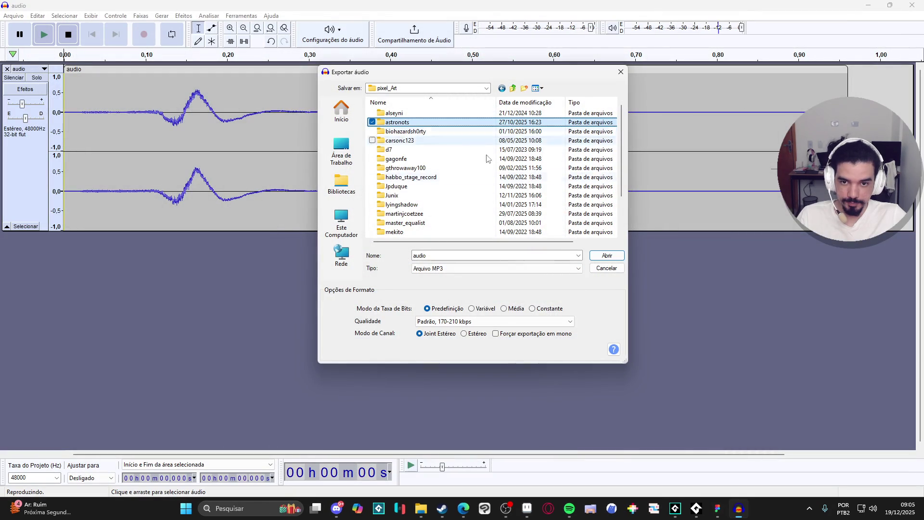
click(453, 178)
scroll(453, 179, down, 2)
scroll(452, 179, up, 2)
scroll(447, 182, down, 2)
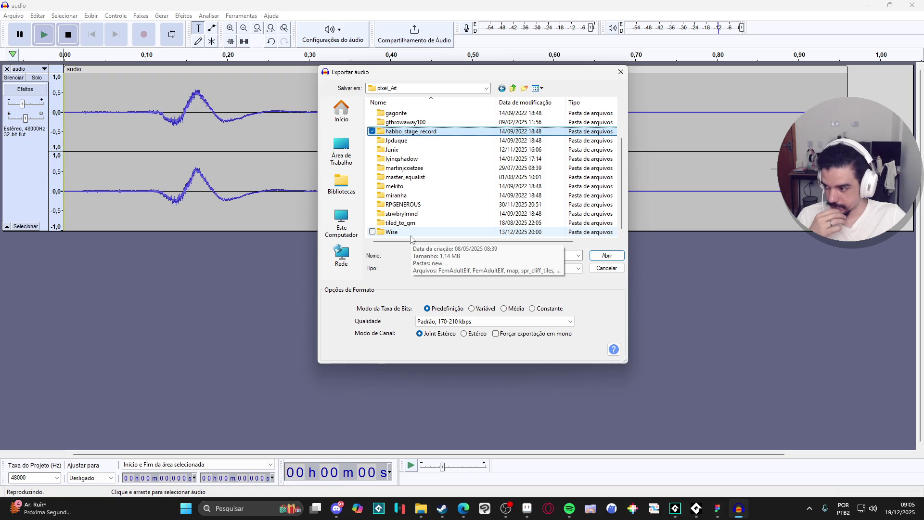
Check the other open windows, then select and open the RPGENEROUS folder in the export dialog.
key(alt+Tab)
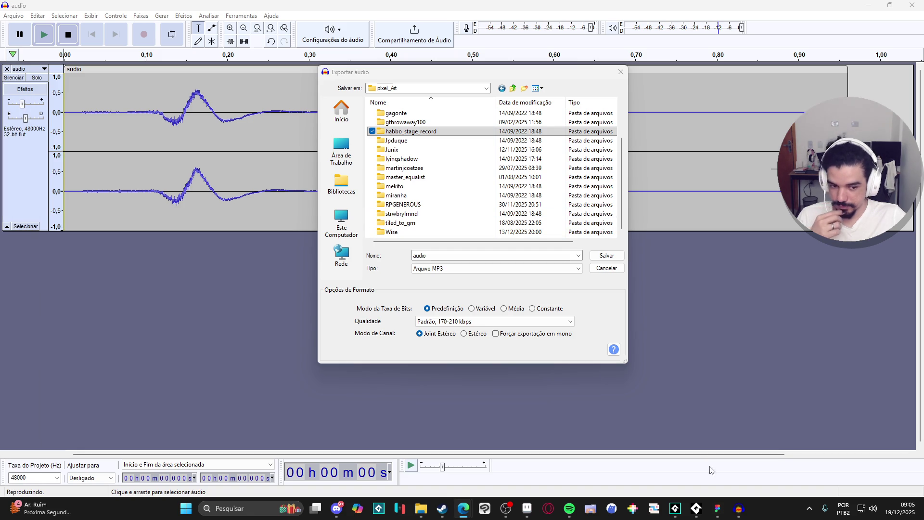
click(696, 512)
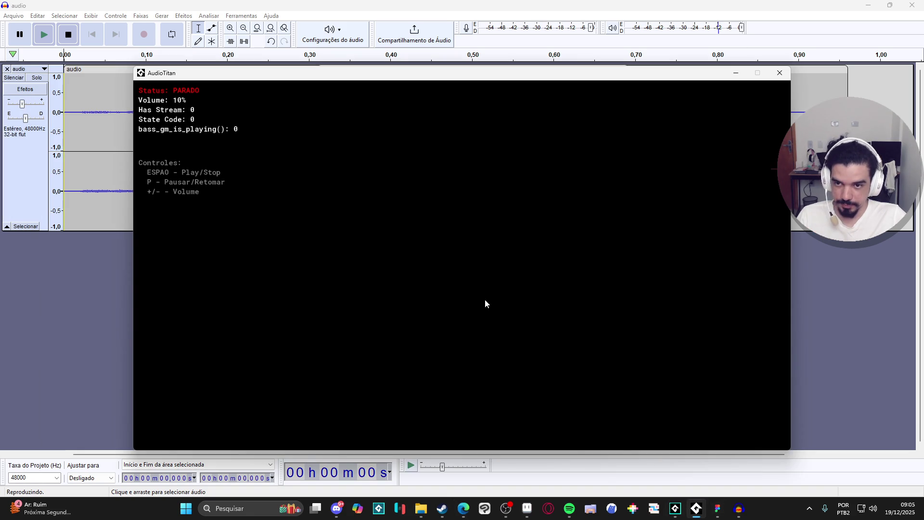
click(739, 509)
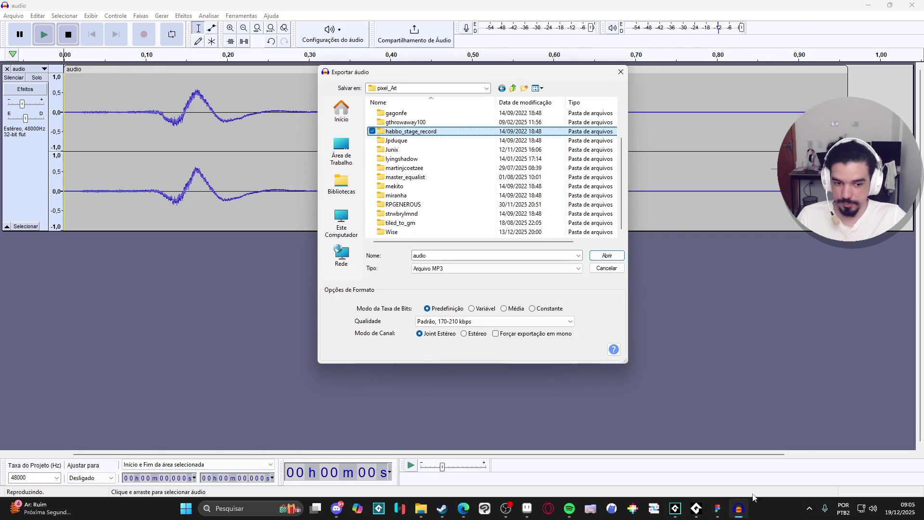
click(680, 510)
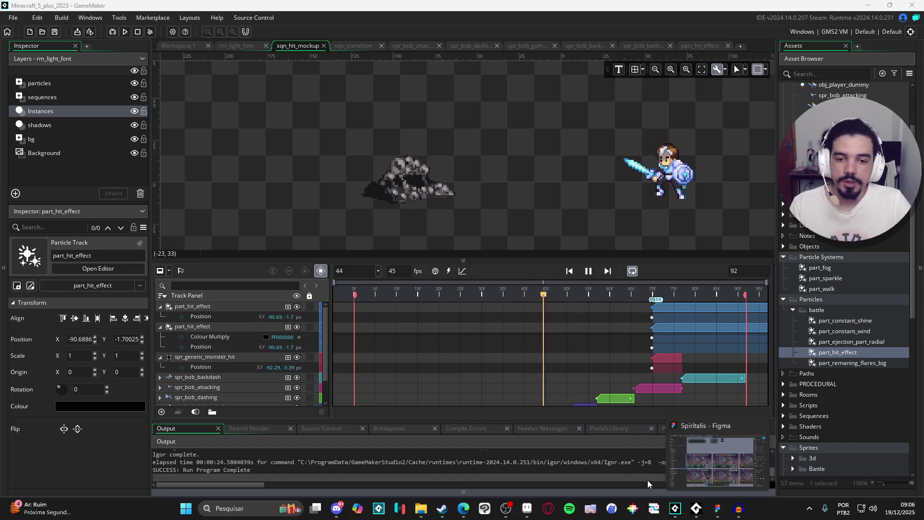
click(739, 509)
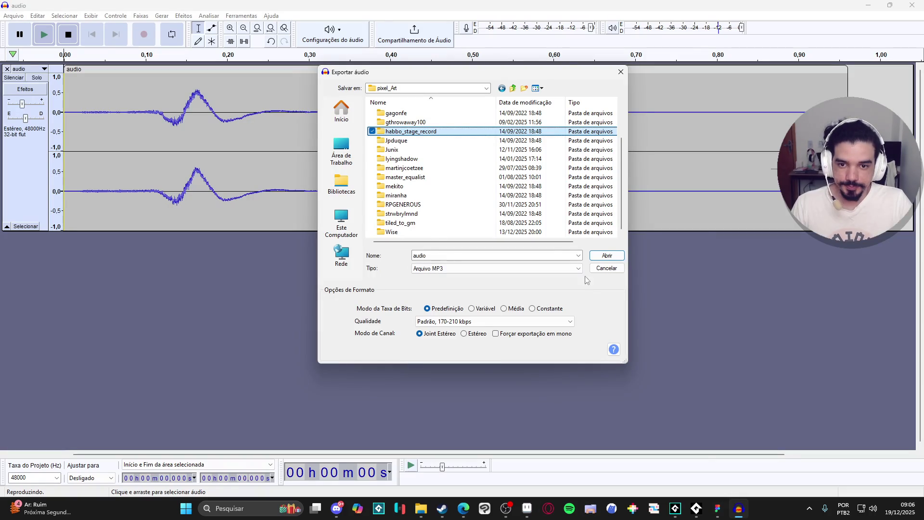
scroll(448, 154, up, 2)
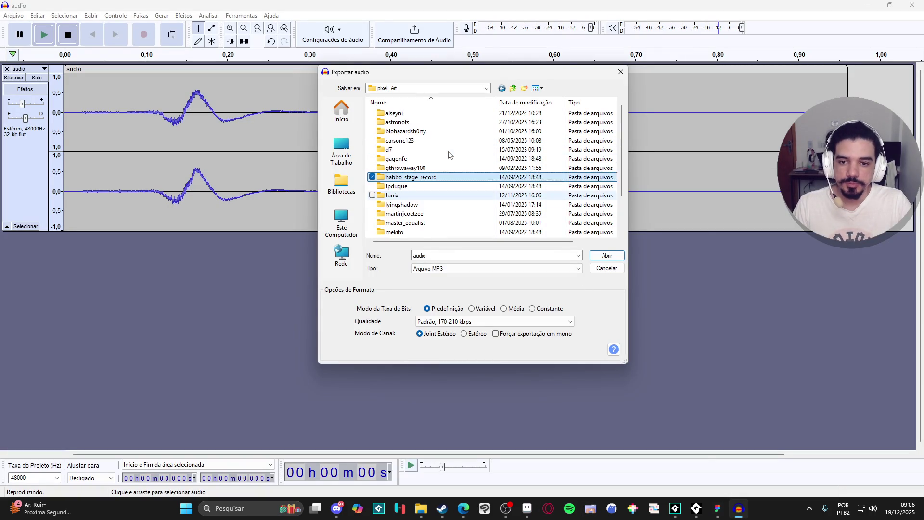
scroll(447, 180, down, 2)
key(r)
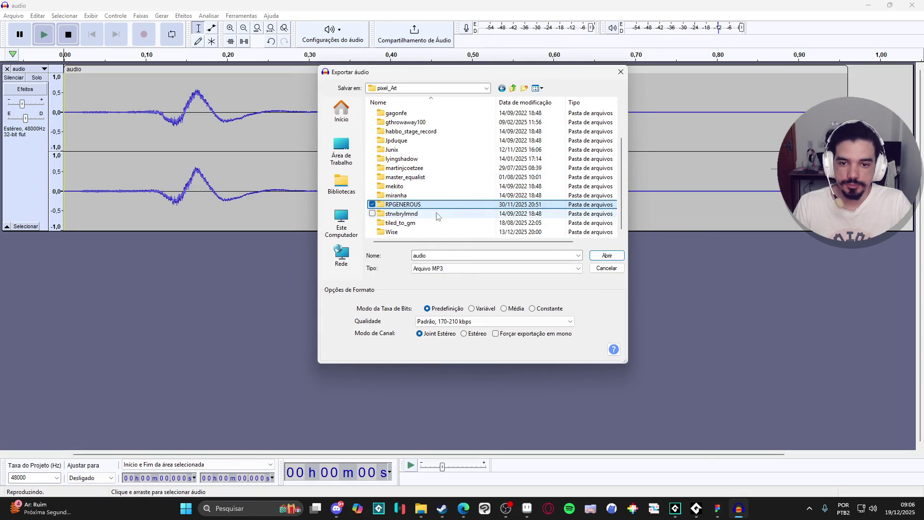
key(Return)
Create a new audio folder in RPGENEROUS with a bob subfolder inside it.
click(525, 88)
text(audio)
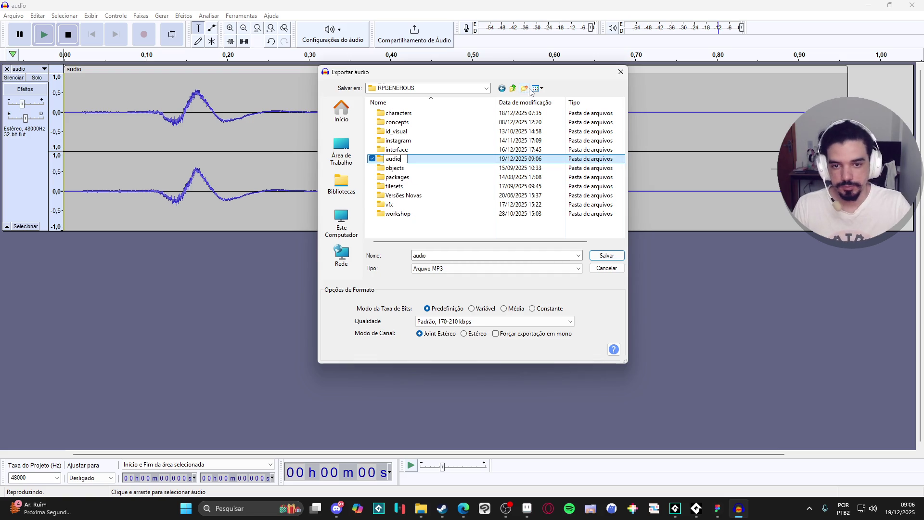
key(Return)
key(Return)
right_click(457, 181)
mouse_move(481, 325)
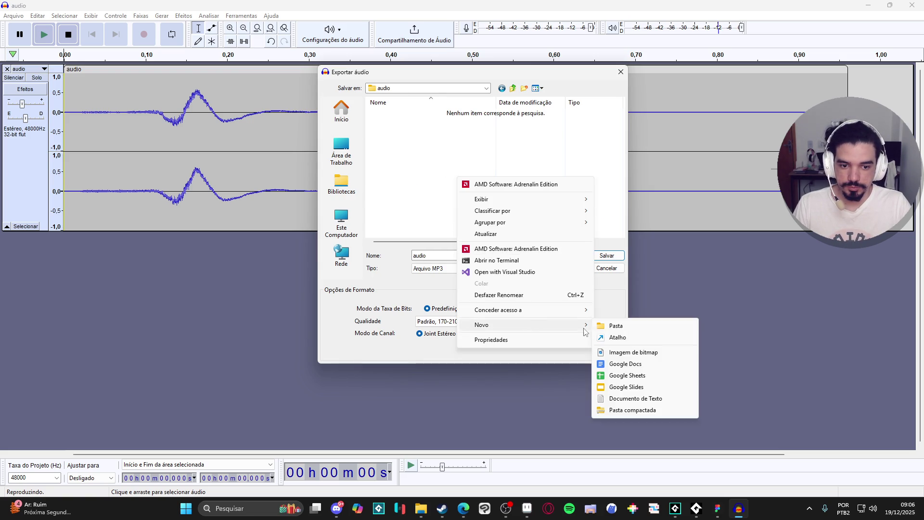
click(613, 326)
text(b)
key(Return)
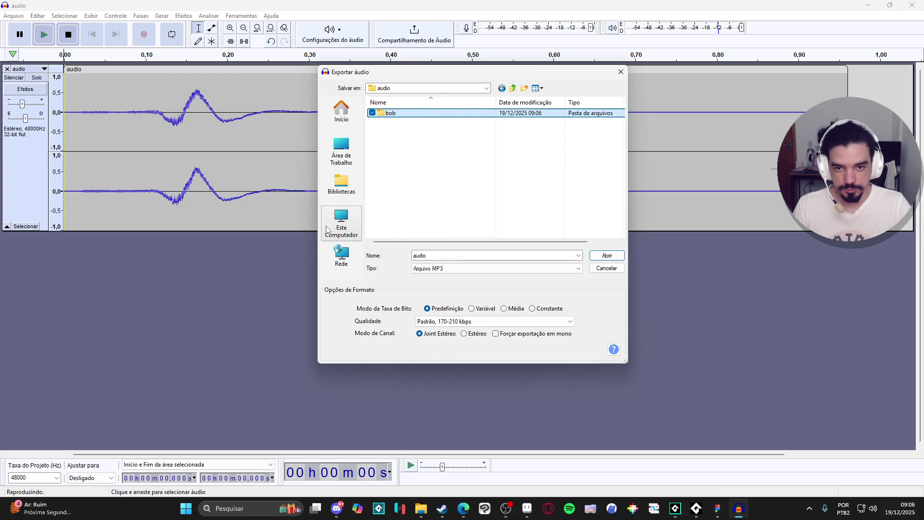
Save the MP3 export into the bob folder, accepting the metadata tags.
double_click(421, 115)
text(snd_bob_basic_attack)
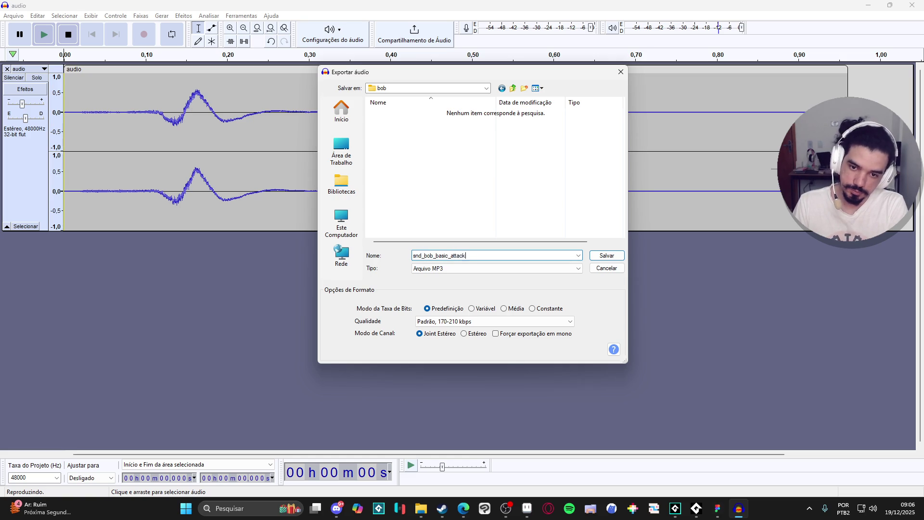
key(Return)
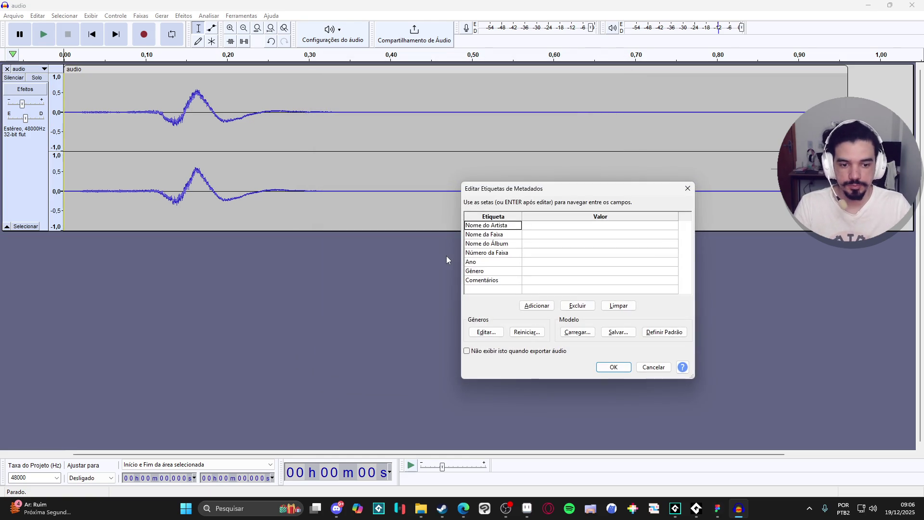
key(Return)
click(697, 508)
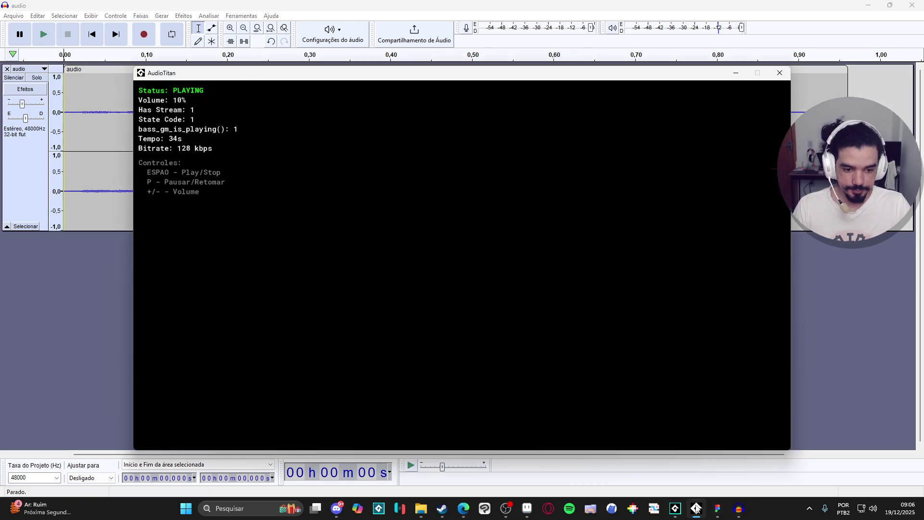
click(676, 508)
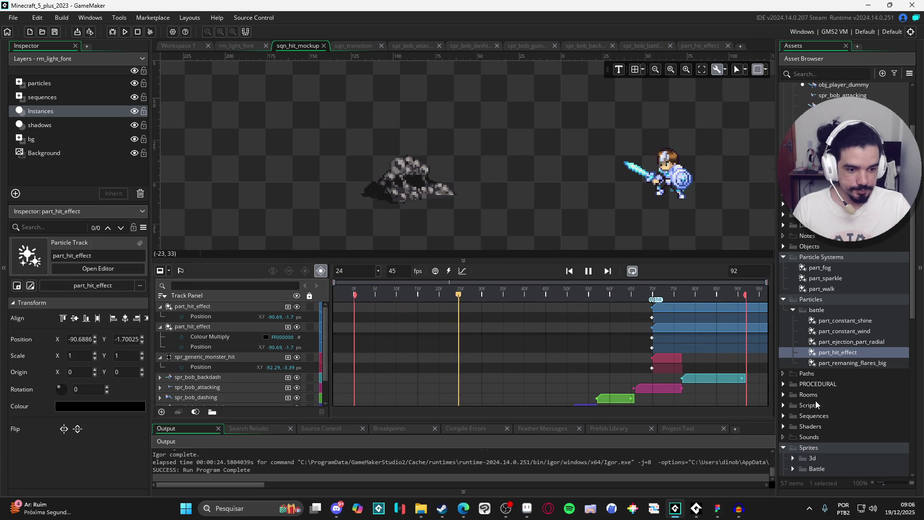
scroll(818, 392, down, 3)
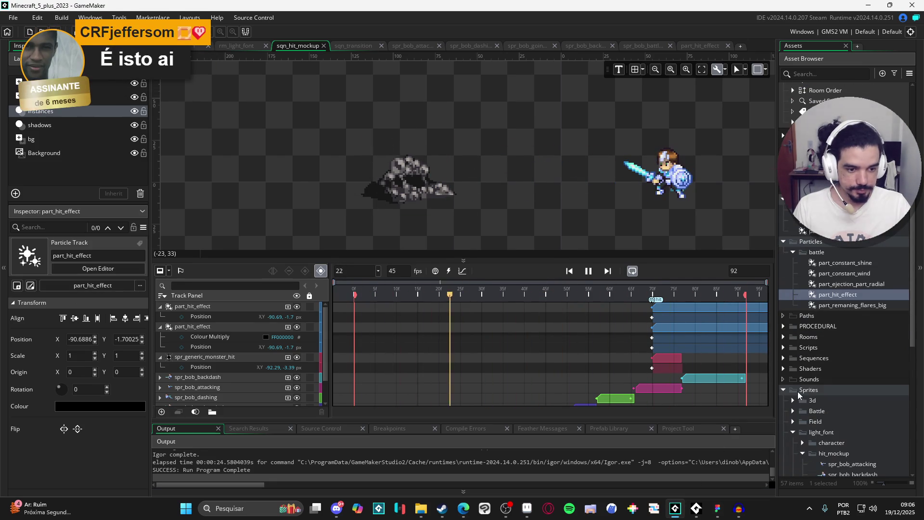
right_click(802, 380)
click(840, 313)
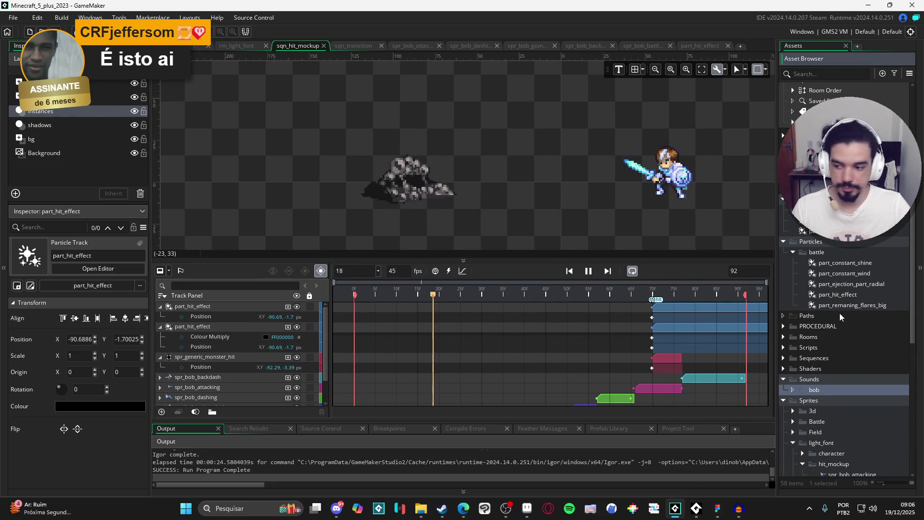
key(alt+Tab)
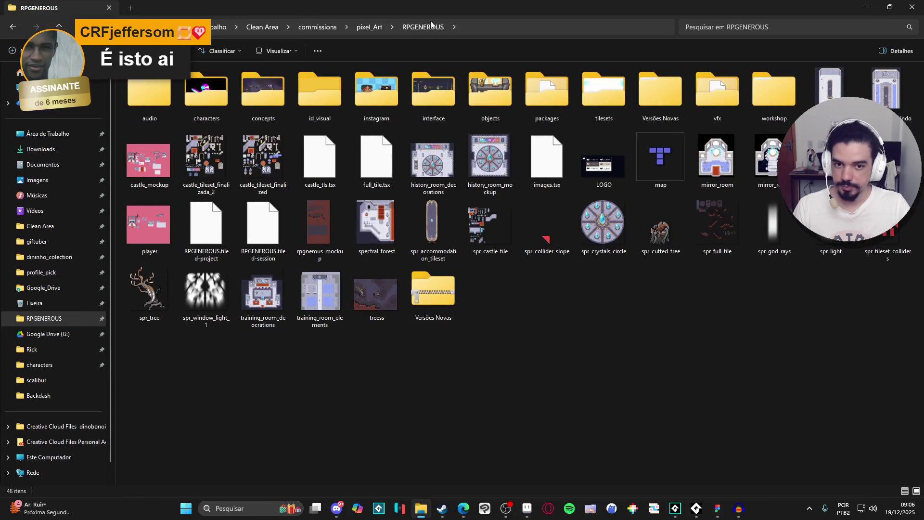
click(49, 319)
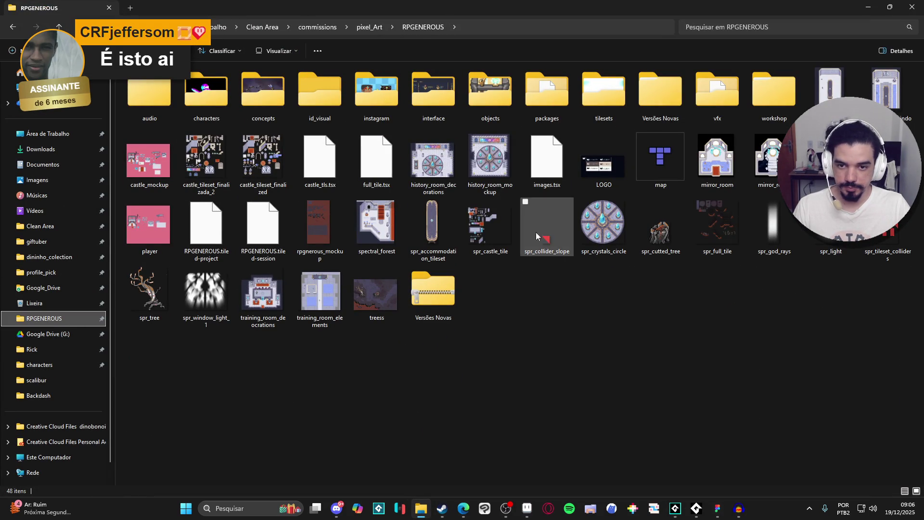
key(alt+Tab)
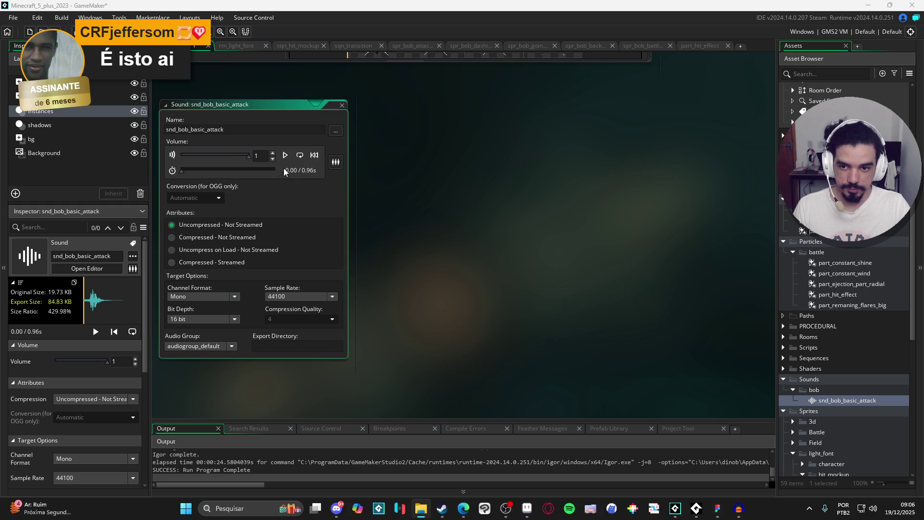
Preview the imported snd_bob_basic_attack sound twice, keeping its name unchanged.
click(285, 155)
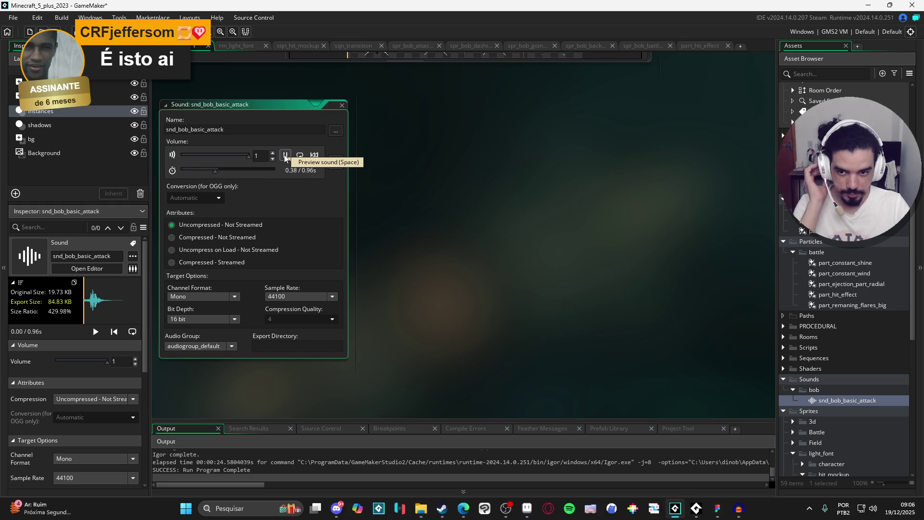
click(285, 155)
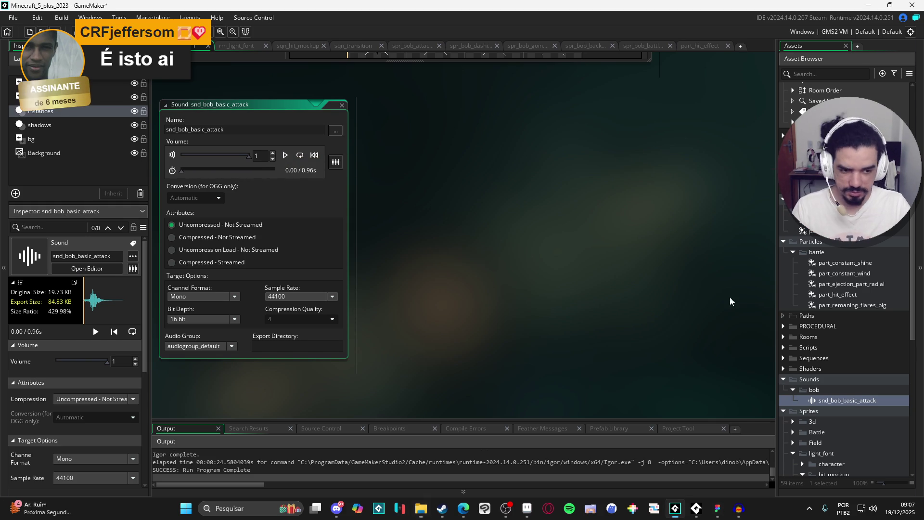
click(853, 401)
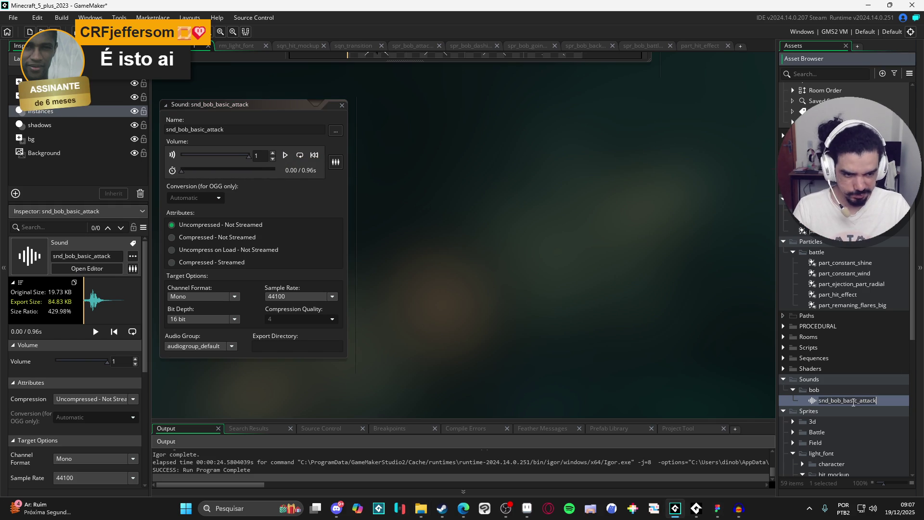
click(610, 239)
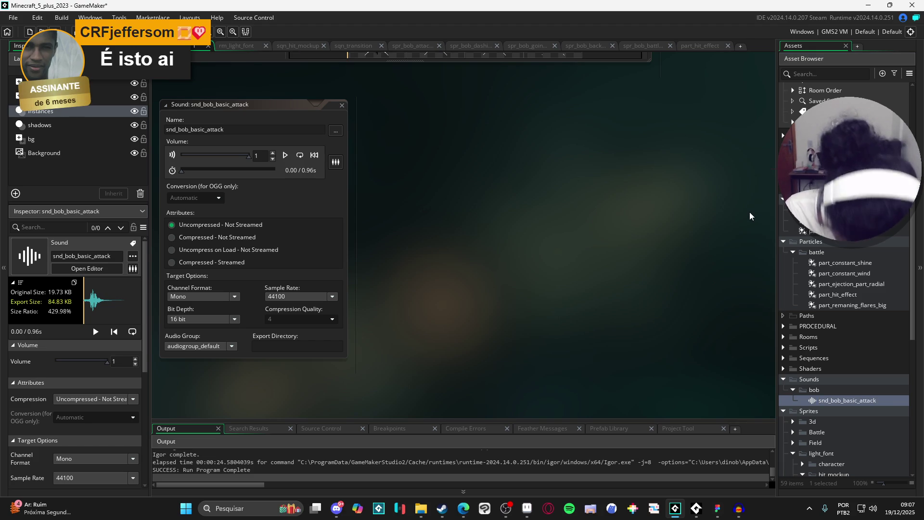
Open the obj_enemy_dummy object from the recent assets list.
click(852, 401)
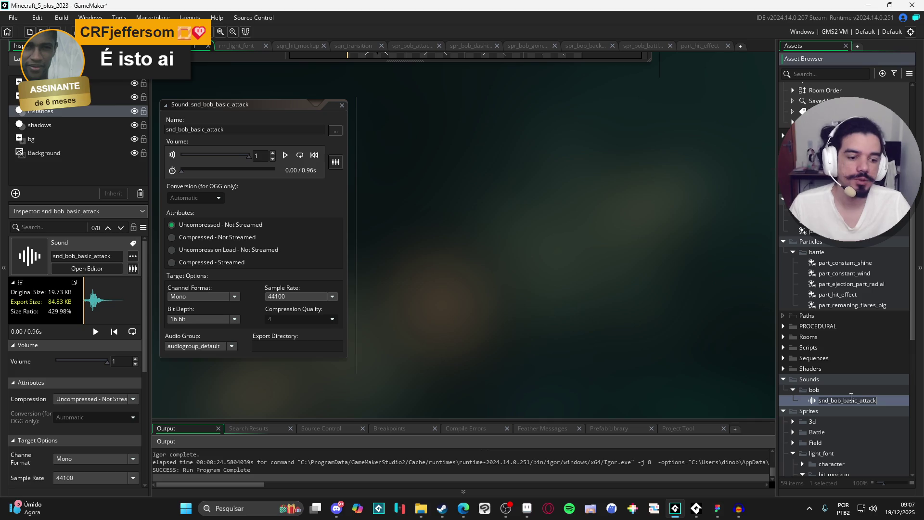
scroll(842, 193, up, 5)
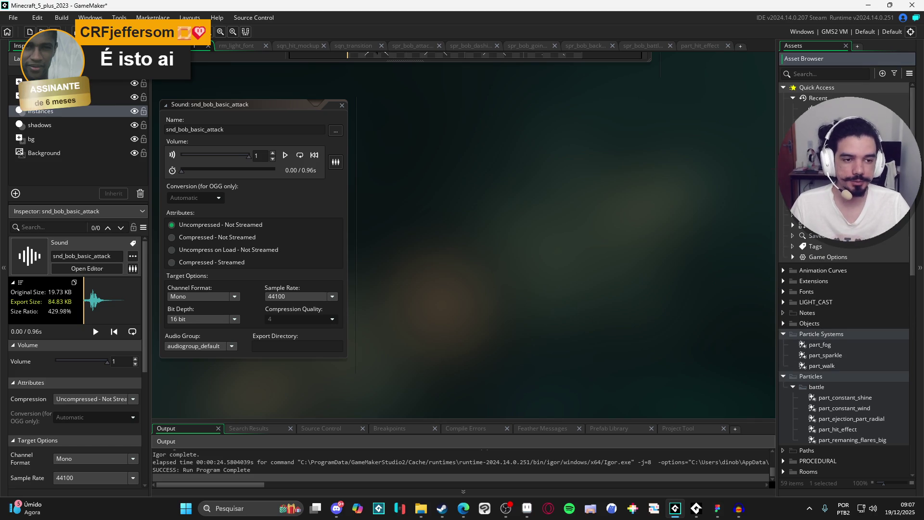
double_click(818, 109)
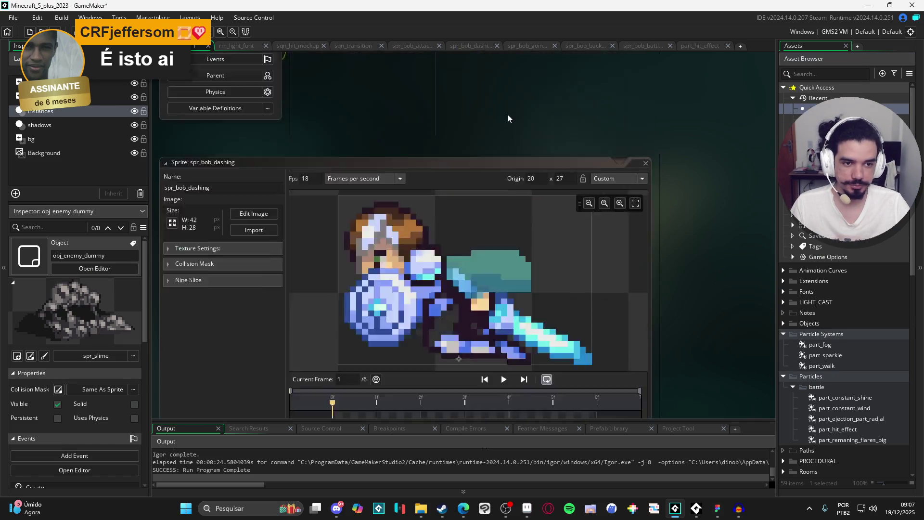
Delete the commented-out image_xscale tween lines from the enemy's hit case.
click(690, 91)
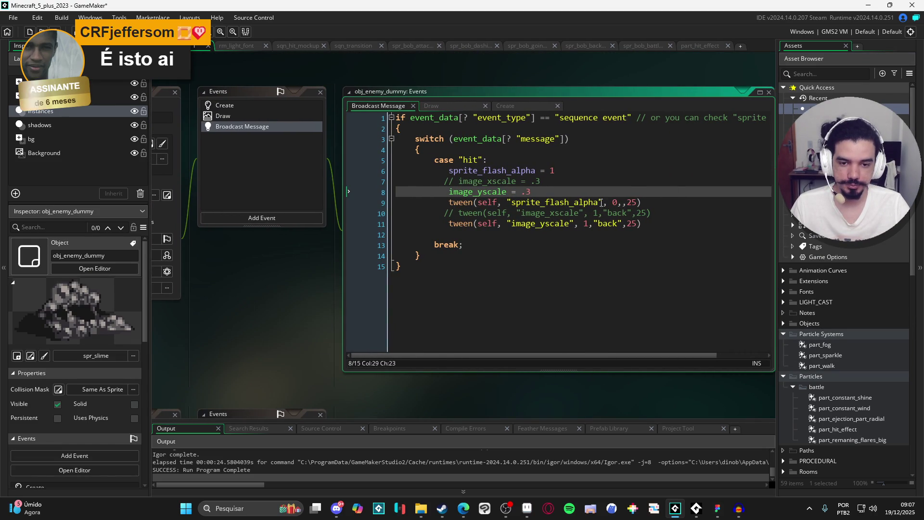
click(381, 213)
key(Delete)
click(561, 181)
key(shift+Home)
key(BackSpace)
click(605, 213)
key(BackSpace)
Add audio_play_sound(snd_bob_basic_attack, 1, false,,,random_range(.9,1.1),) and run the game.
key(Down)
key(Down)
text(udio_pl)
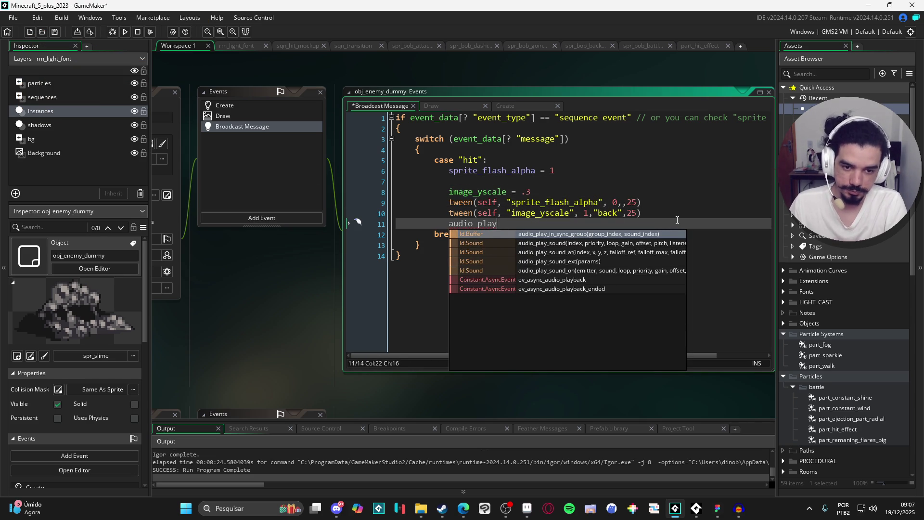
key(Down)
key(Return)
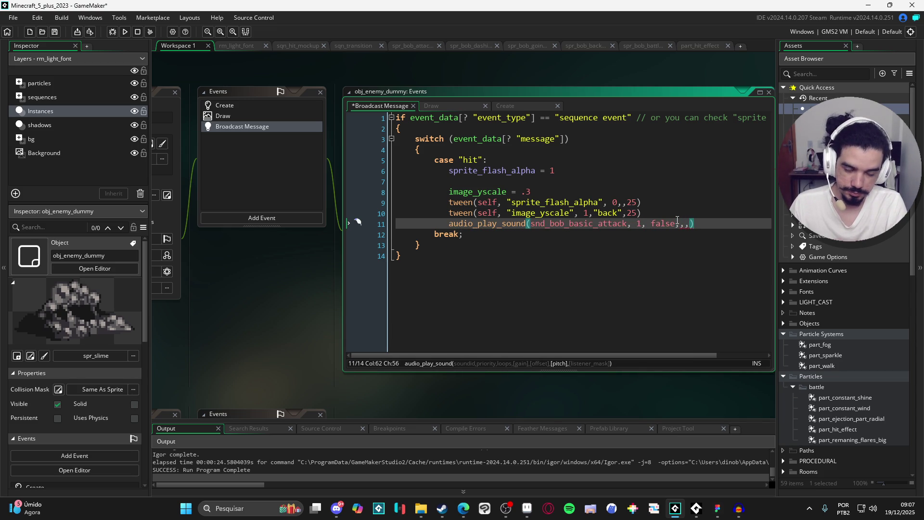
text(irandom_)
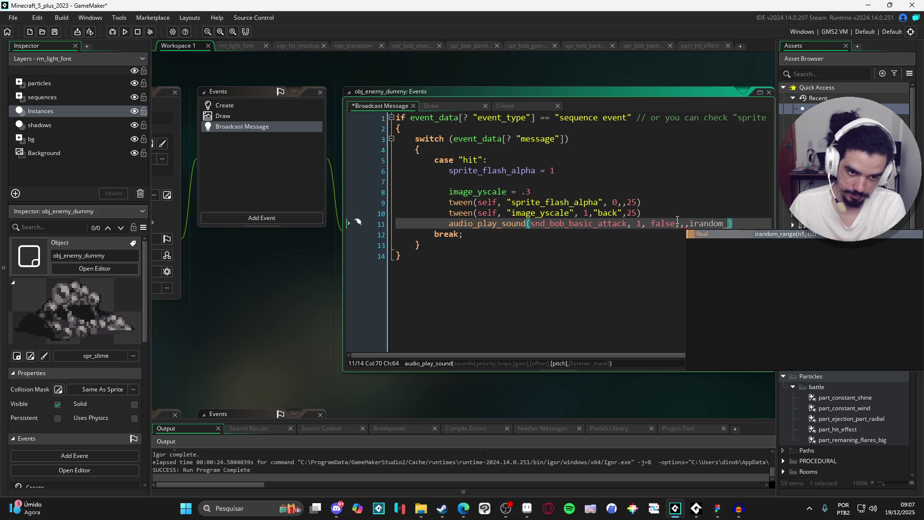
key(BackSpace)
key(BackSpace)
key(BackSpace)
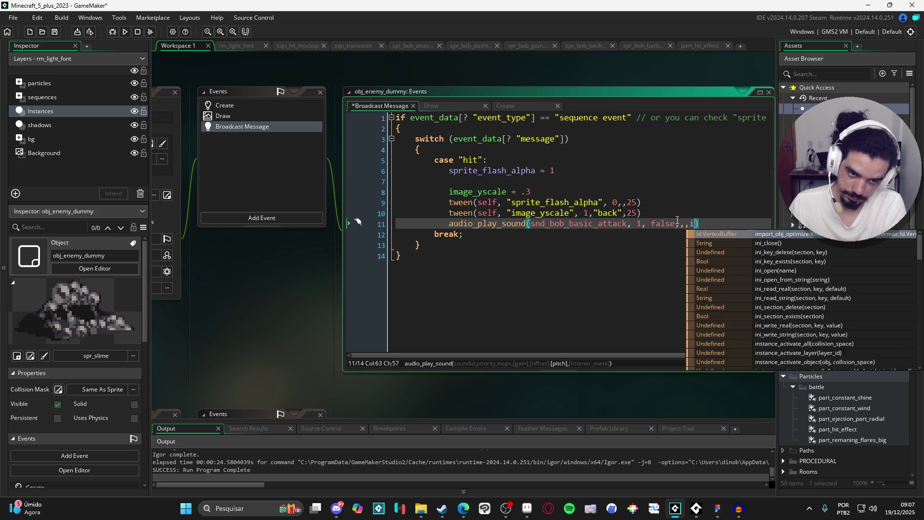
text(ramrandom_r)
key(Return)
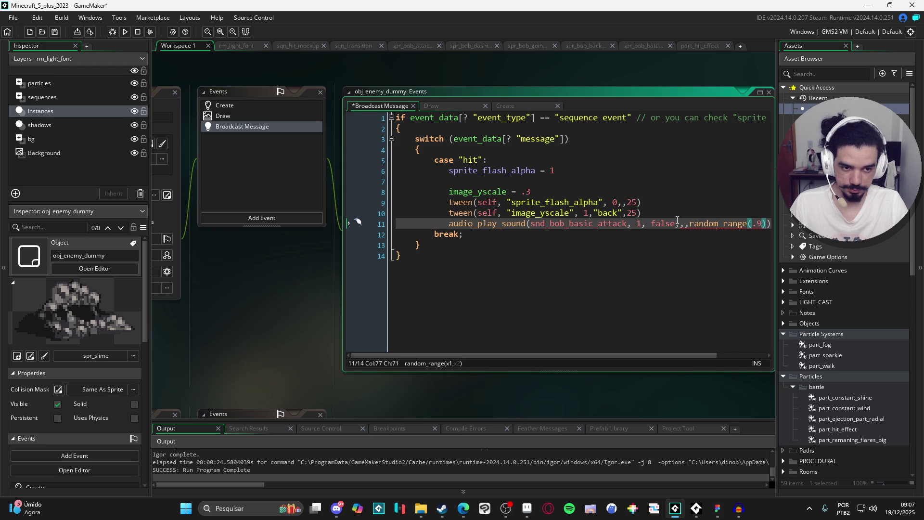
text(,)
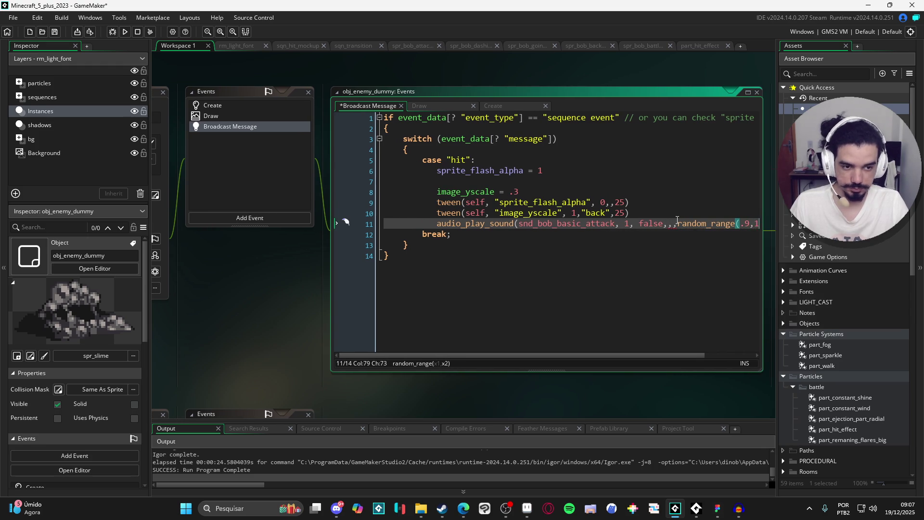
text(1.1),)
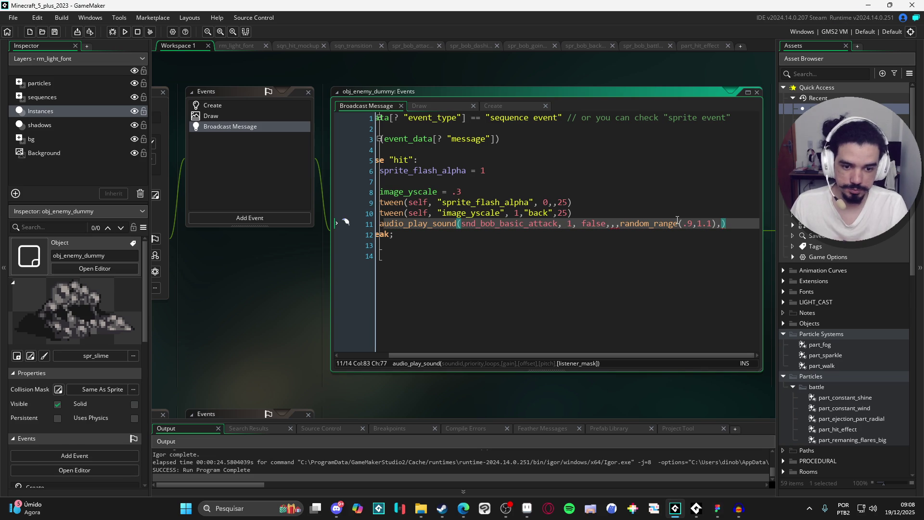
click(613, 225)
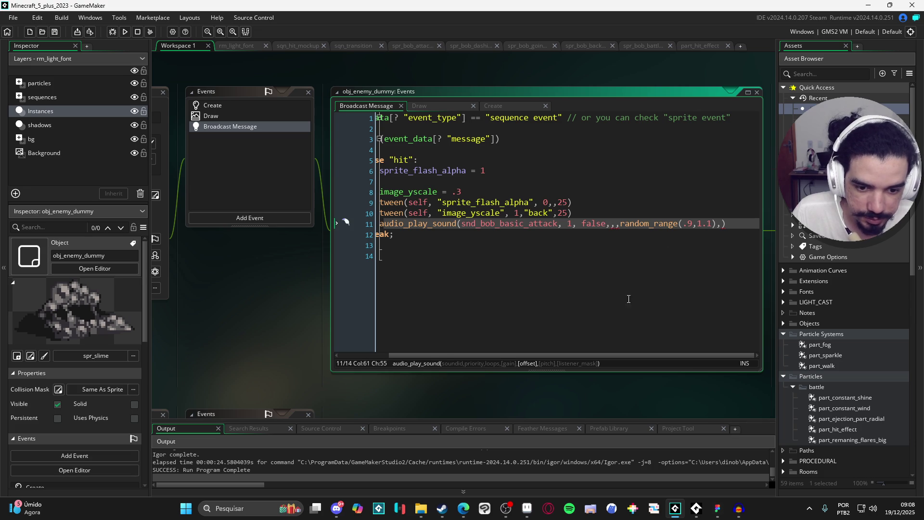
key(F5)
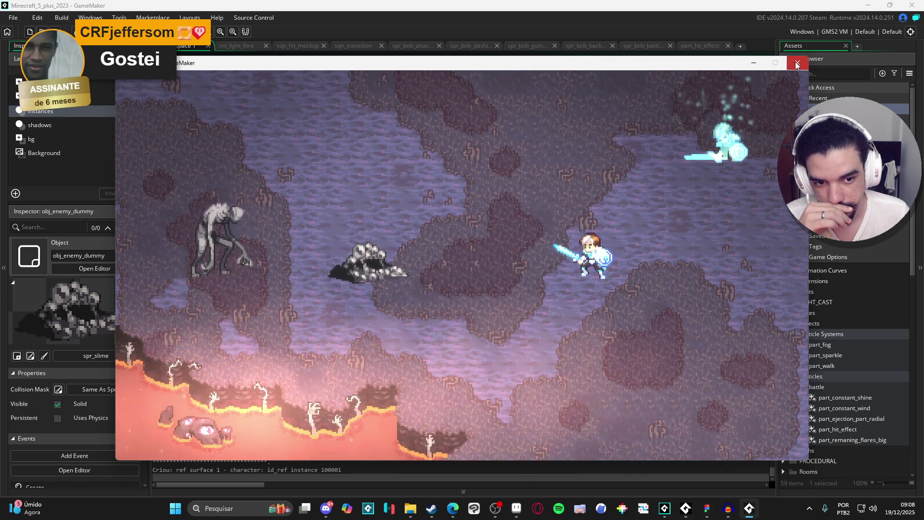
click(796, 65)
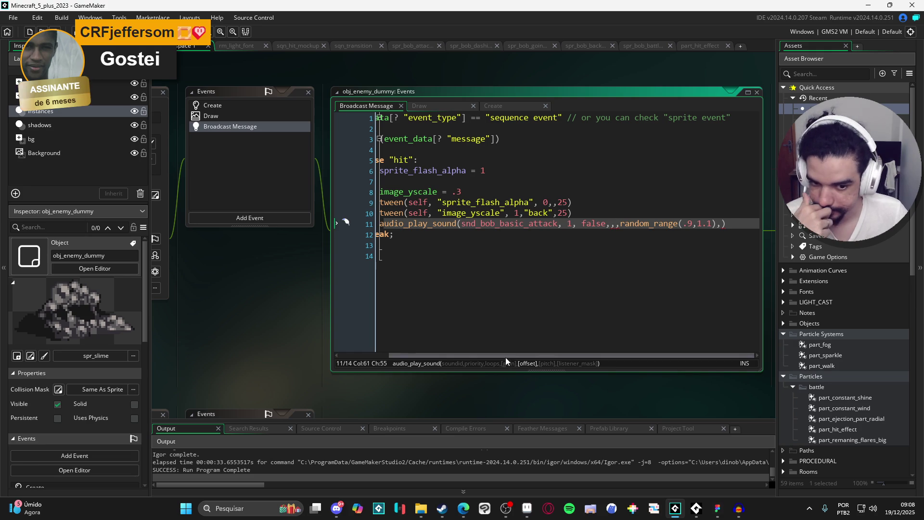
mouse_move(501, 354)
mouse_down()
mouse_move(419, 357)
mouse_move(505, 356)
mouse_move(455, 363)
mouse_up()
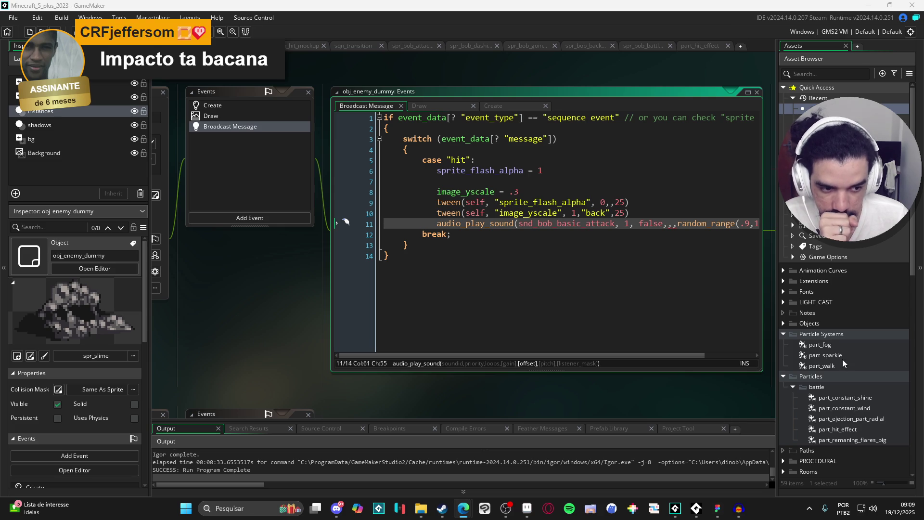
Open the snd_bob_basic_attack Sound editor from the Sounds > bob folder.
scroll(851, 320, down, 4)
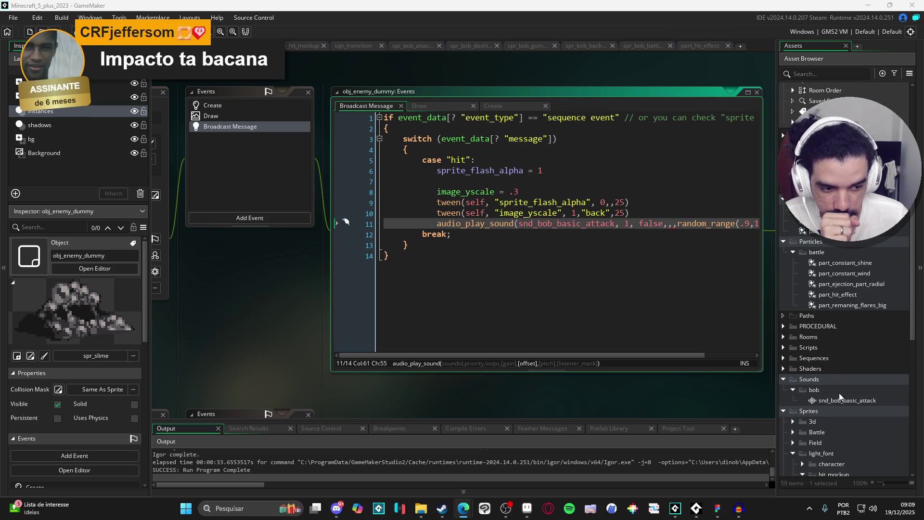
double_click(841, 401)
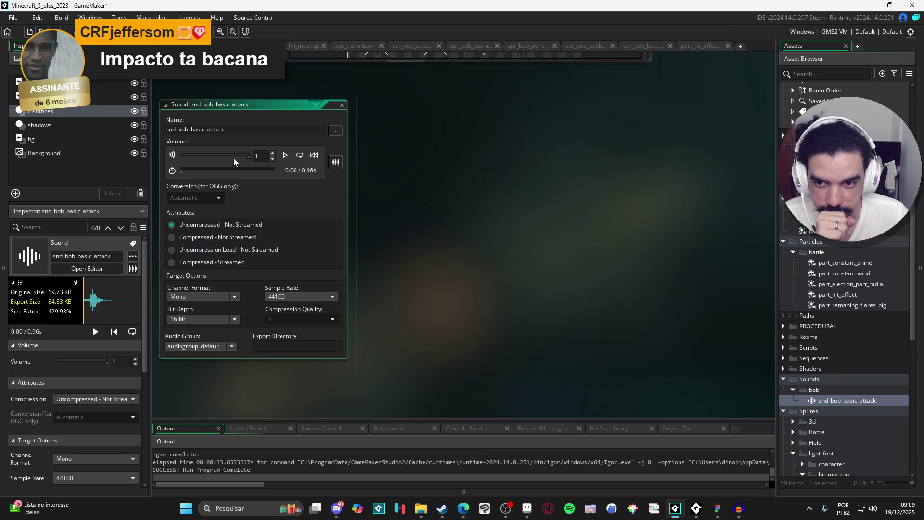
Lower the hit sound's volume to 0.54, then test-run the game and close it.
drag(217, 156, 218, 156)
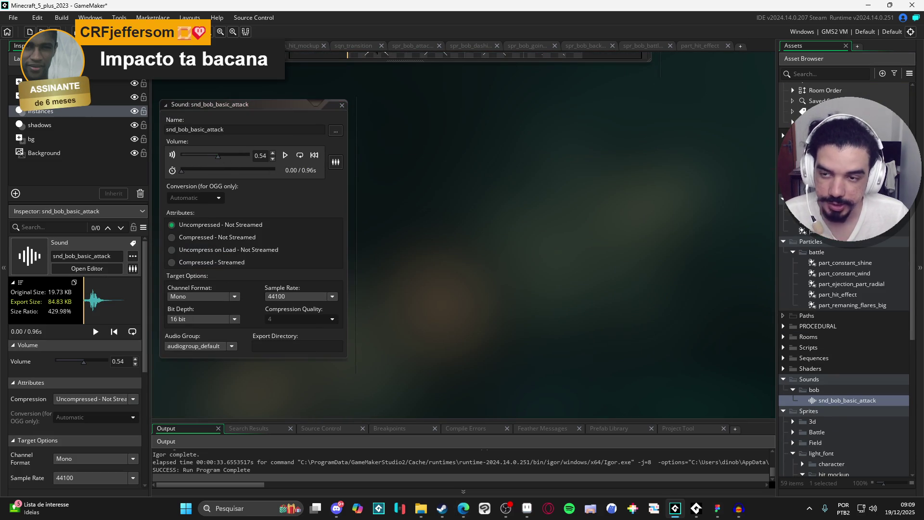
key(F5)
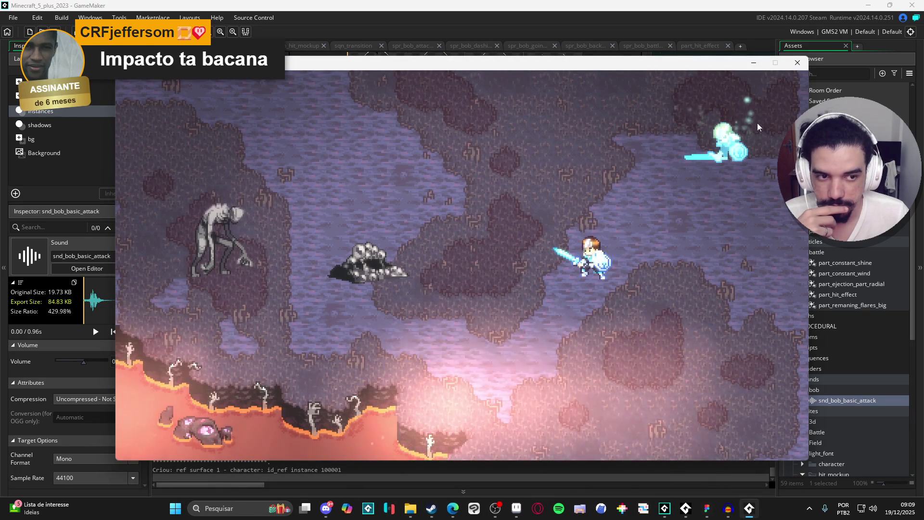
click(797, 62)
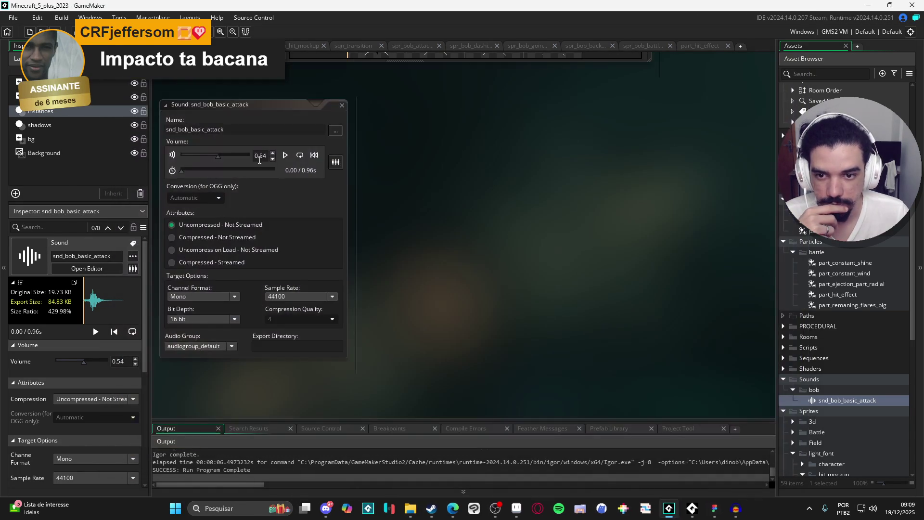
Drop the volume to 0.2, rerun, and attack the dummy and rock four times.
click(195, 154)
click(473, 161)
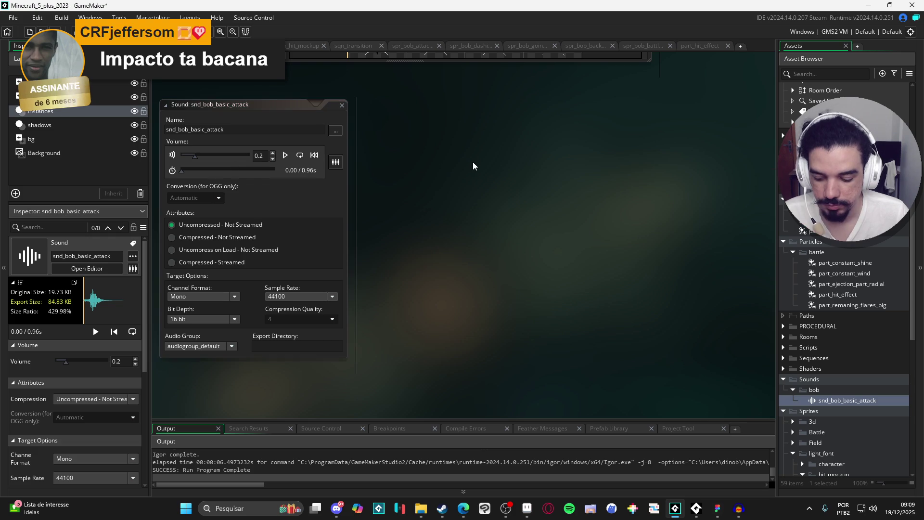
key(F5)
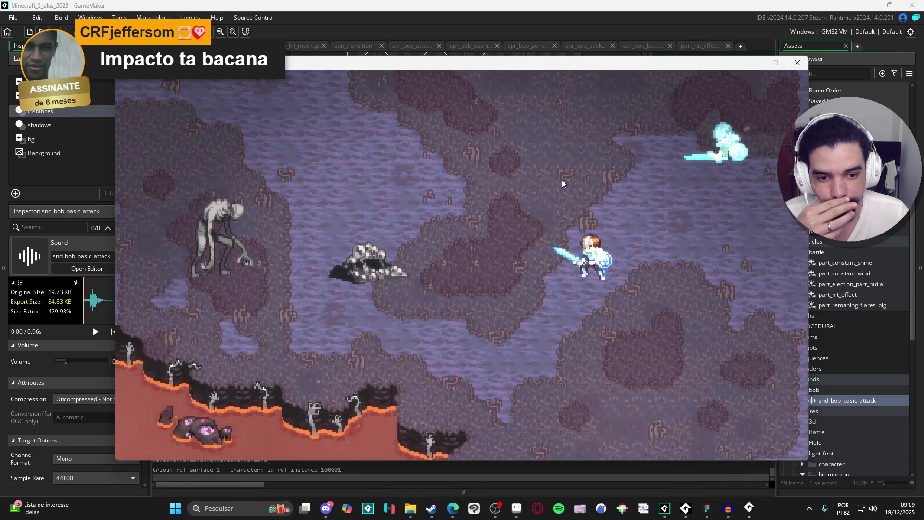
key(space)
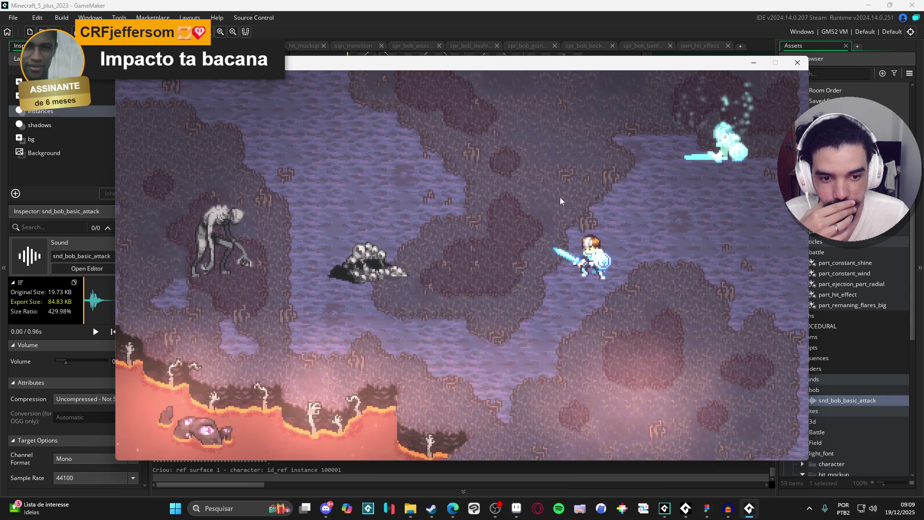
key(space)
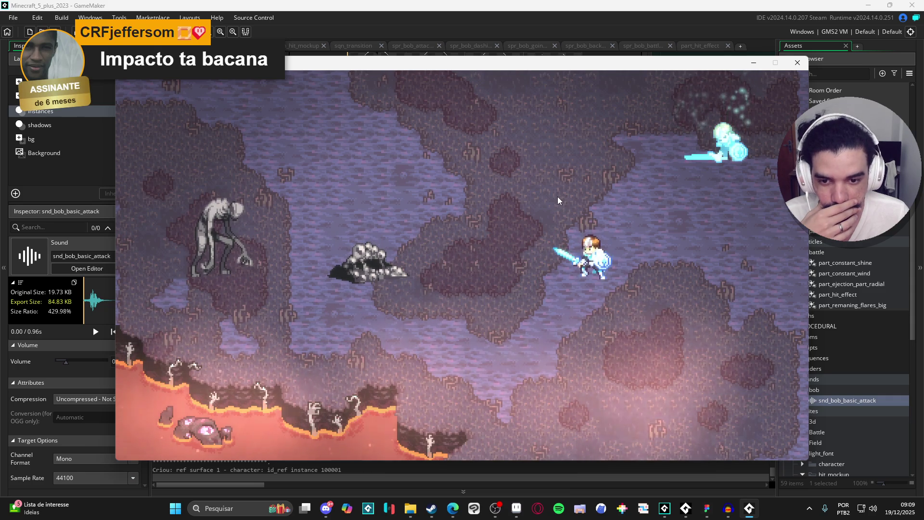
key(space)
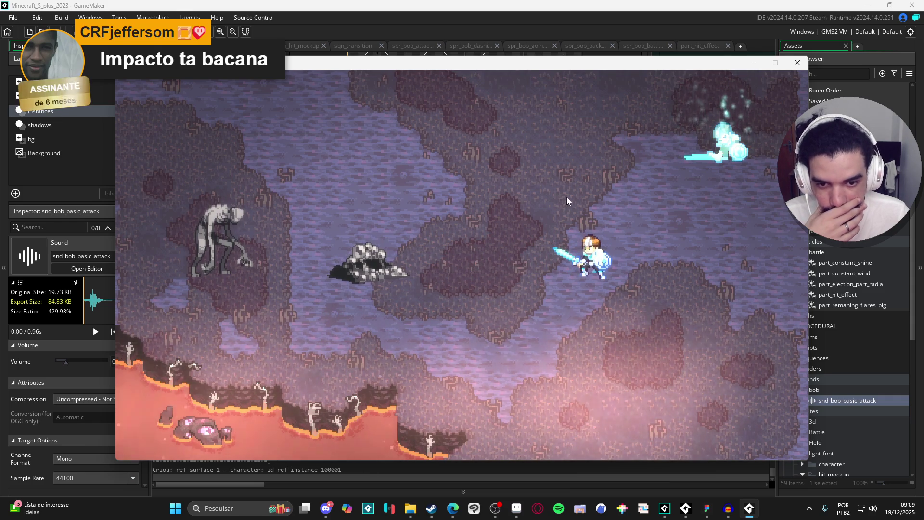
key(space)
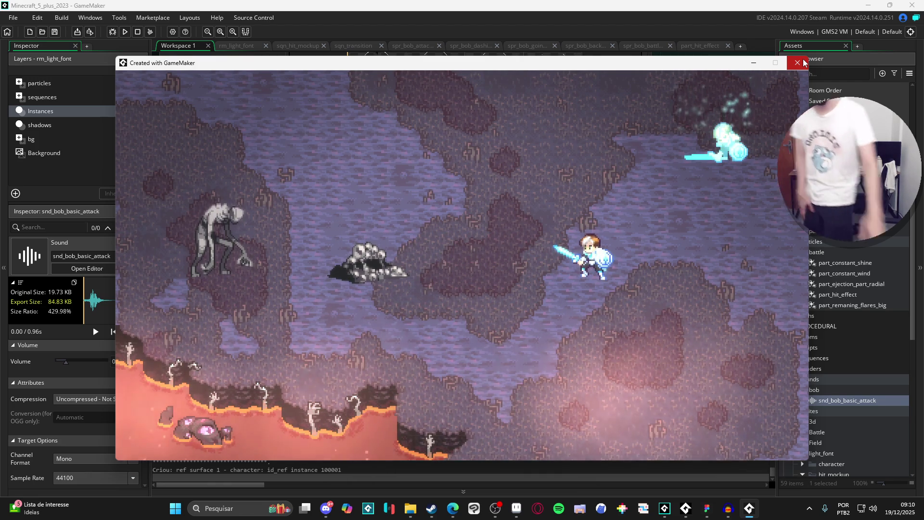
click(797, 63)
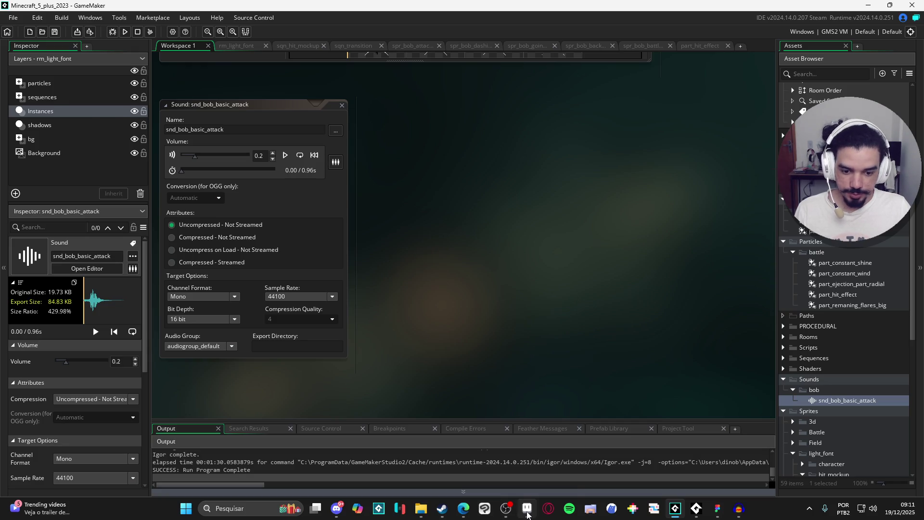
Close the character attack, dash and backdash sheets in Aseprite without saving.
click(527, 509)
click(270, 29)
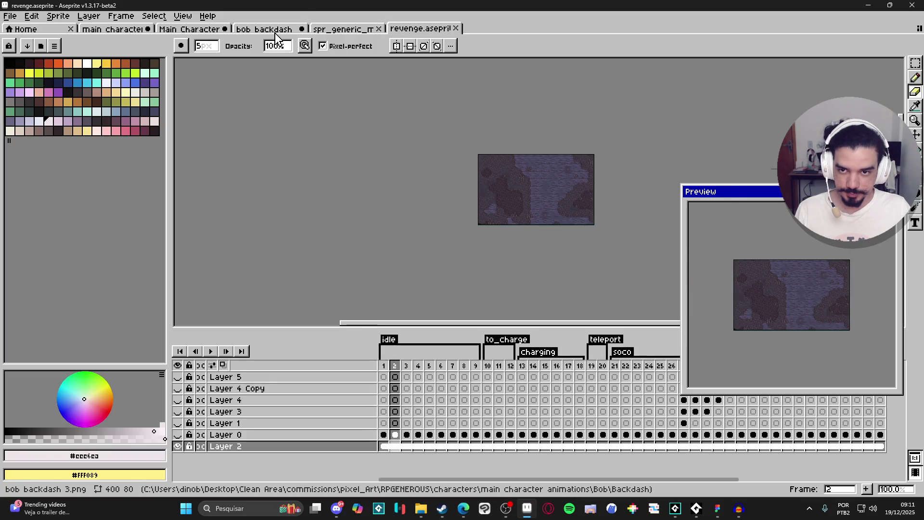
click(336, 29)
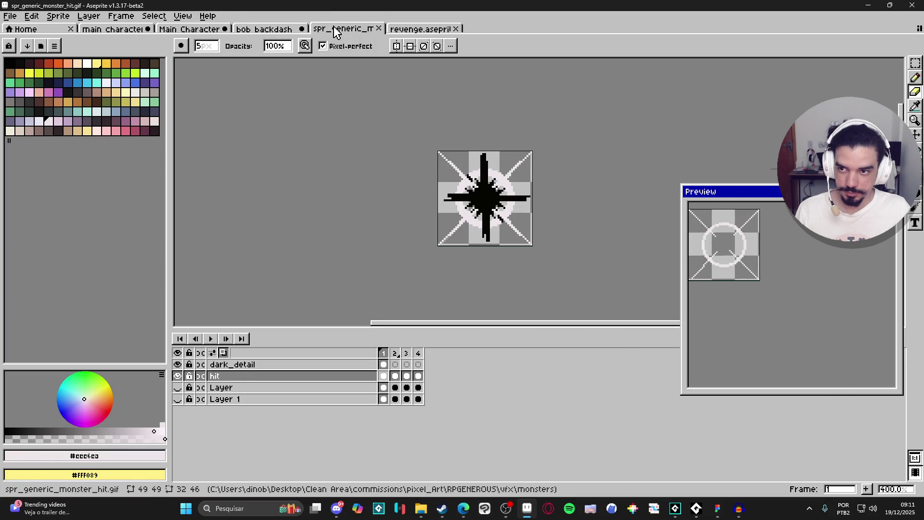
click(282, 30)
click(193, 29)
click(128, 33)
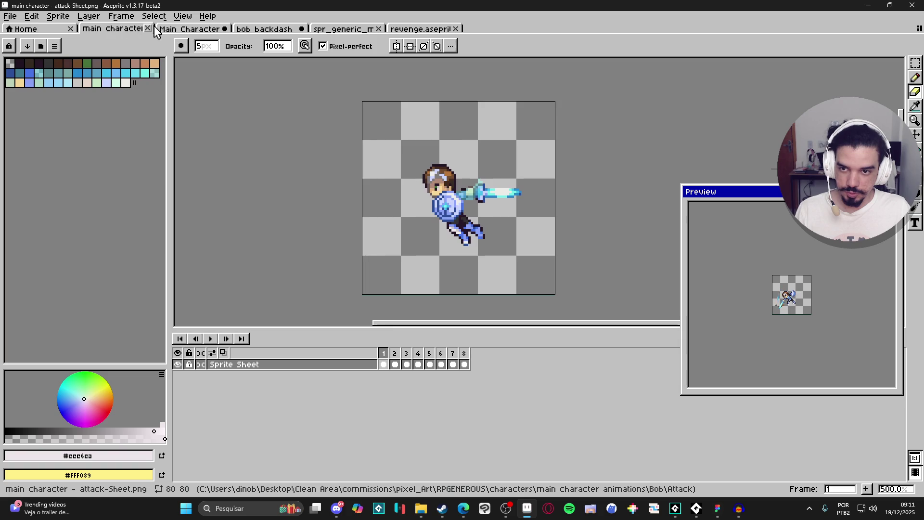
click(148, 29)
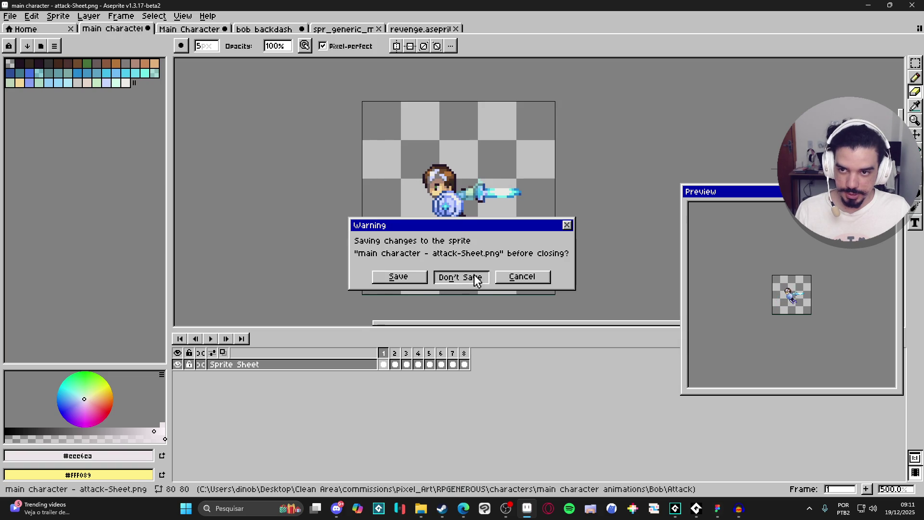
click(469, 276)
click(166, 30)
click(140, 29)
click(147, 28)
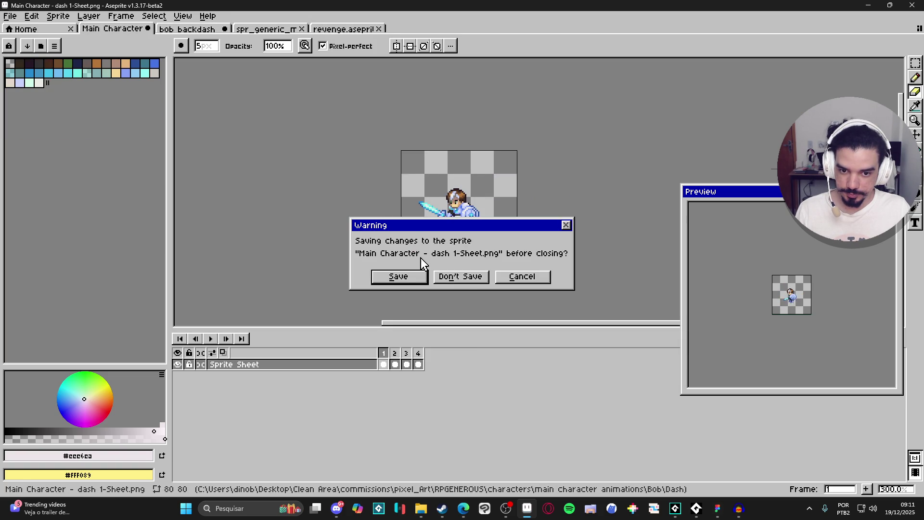
click(461, 276)
click(148, 29)
click(467, 276)
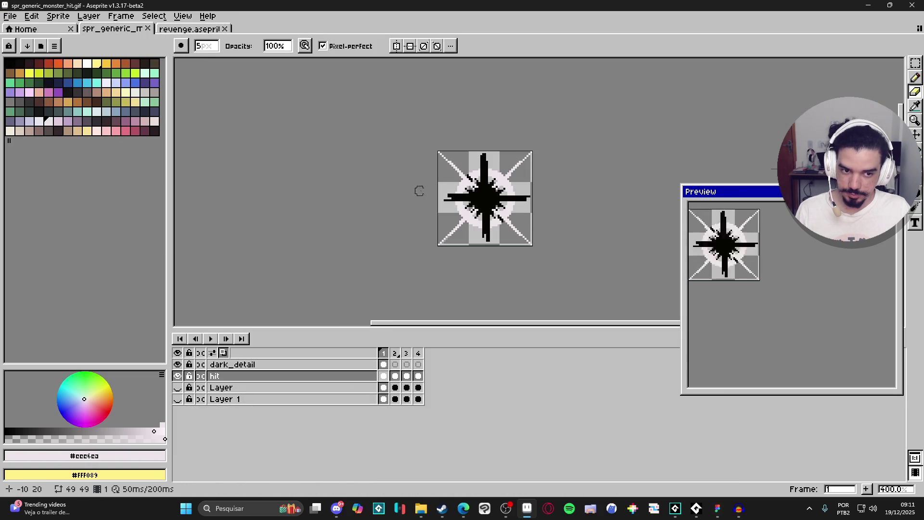
Leave the revenge sprite and bring up File Explorer on the audio bob folder.
click(189, 29)
drag(508, 201, 458, 209)
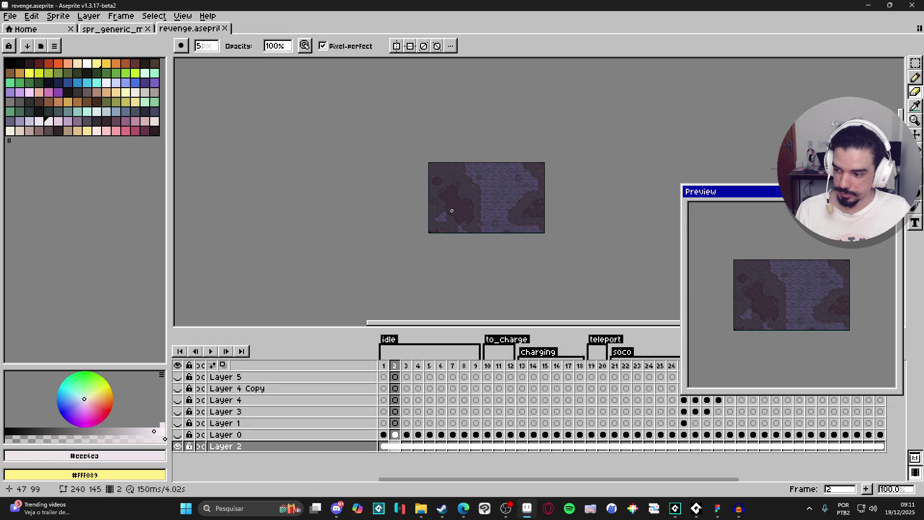
key(alt+Tab)
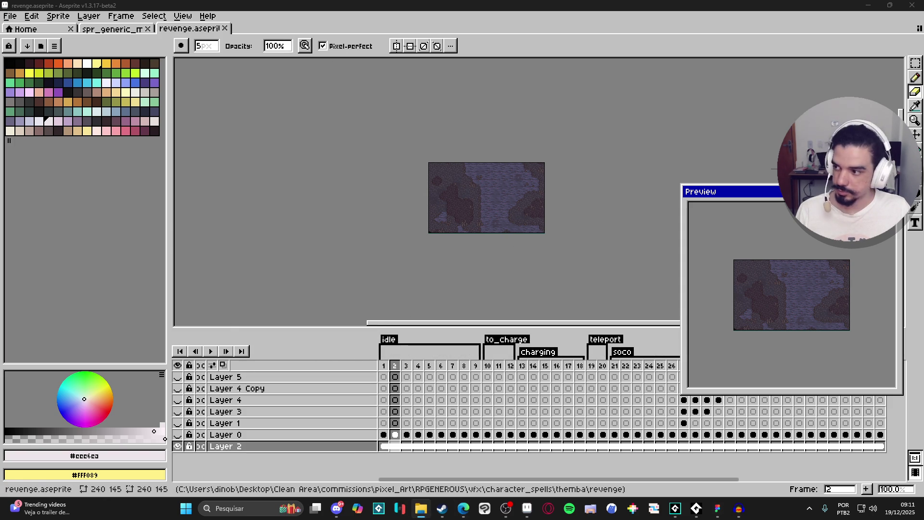
click(421, 508)
click(230, 120)
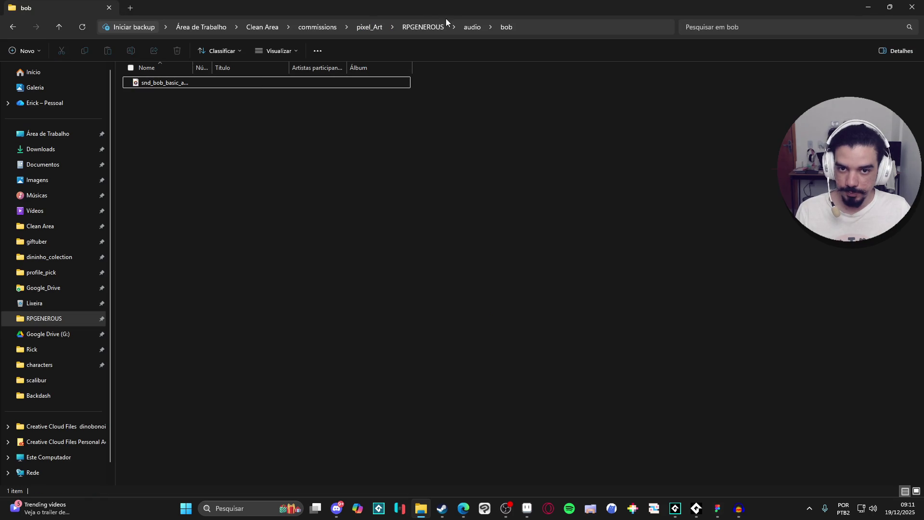
Open interface_mockup.aseprite from the RPGENEROUS interface folder in Aseprite.
click(423, 27)
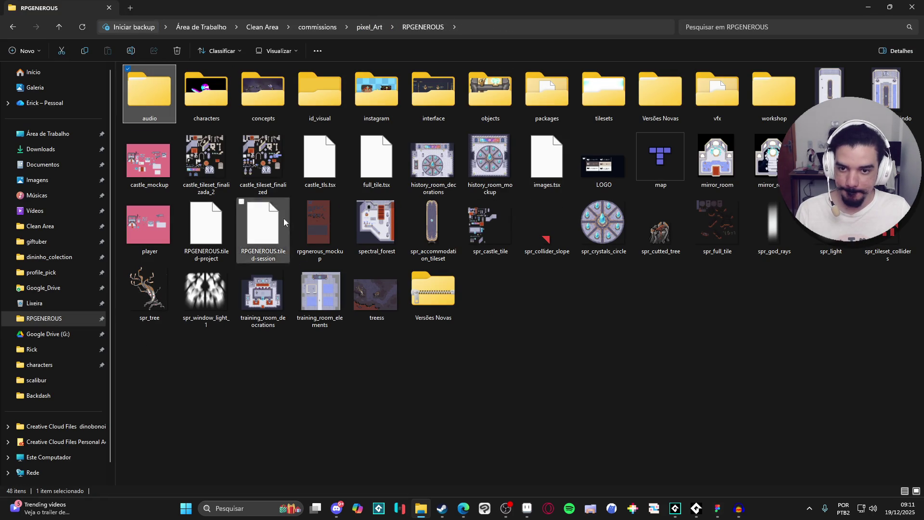
double_click(427, 77)
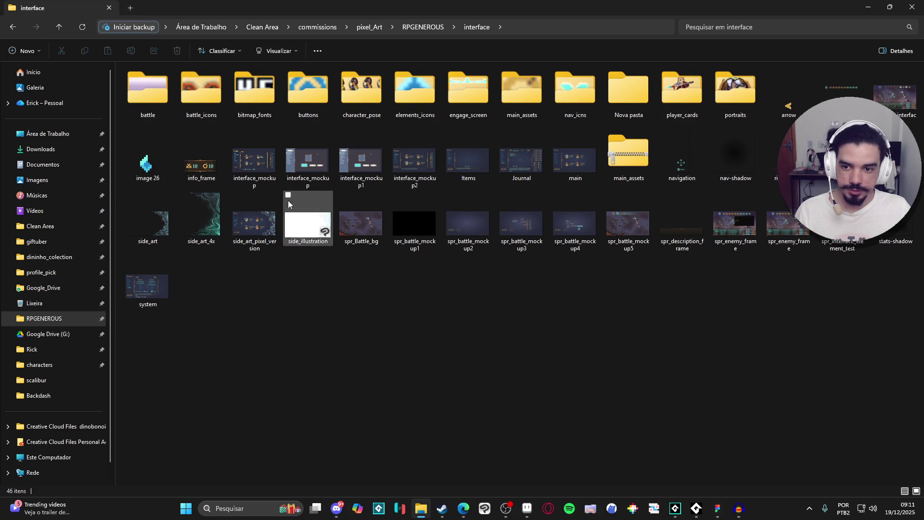
double_click(248, 173)
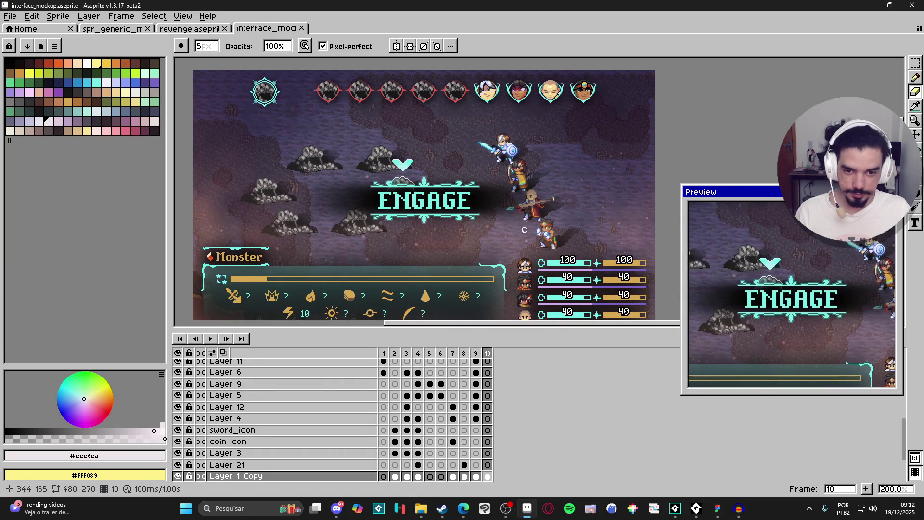
Step through the mockup frames to frame 3 and zoom onto its skill icon grid.
drag(514, 221, 514, 198)
click(383, 354)
key(Right)
key(Right)
key(Right)
key(Right)
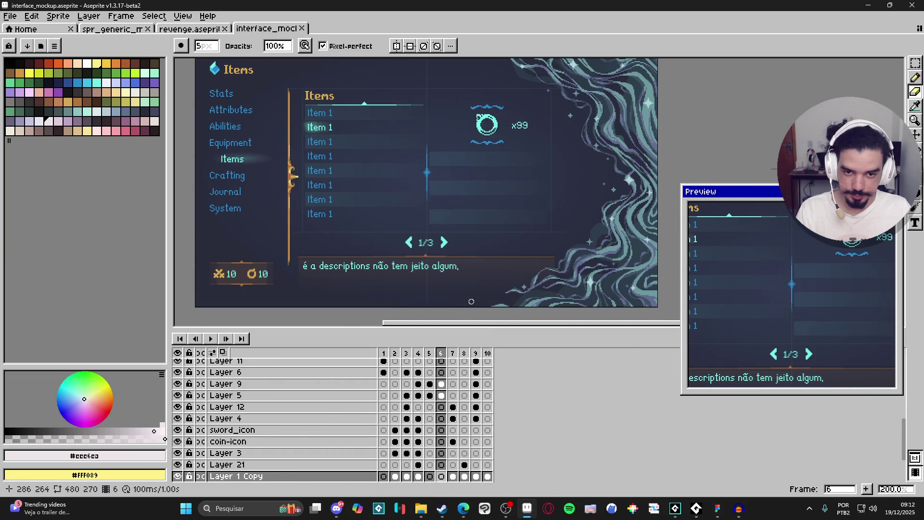
key(Right)
key(Right)
key(Left)
key(Left)
key(Left)
key(Left)
key(Left)
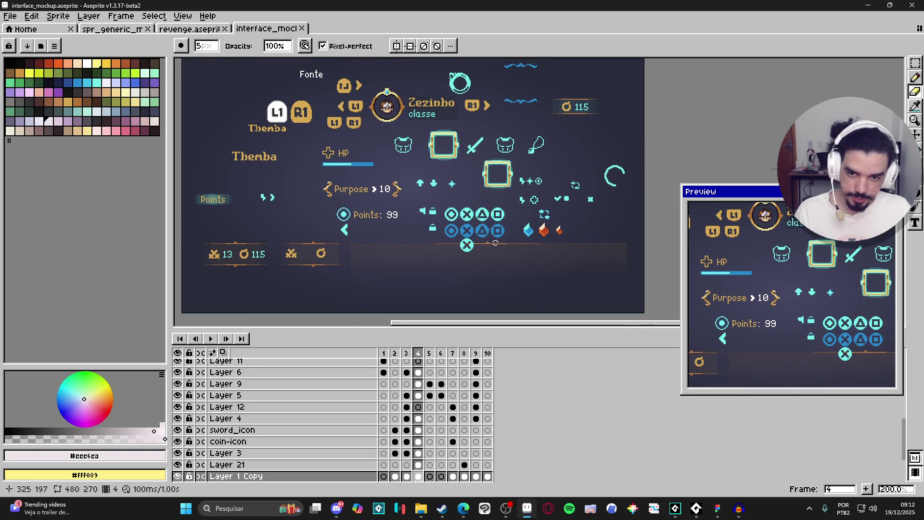
scroll(506, 264, up, 1)
key(Left)
scroll(497, 253, up, 2)
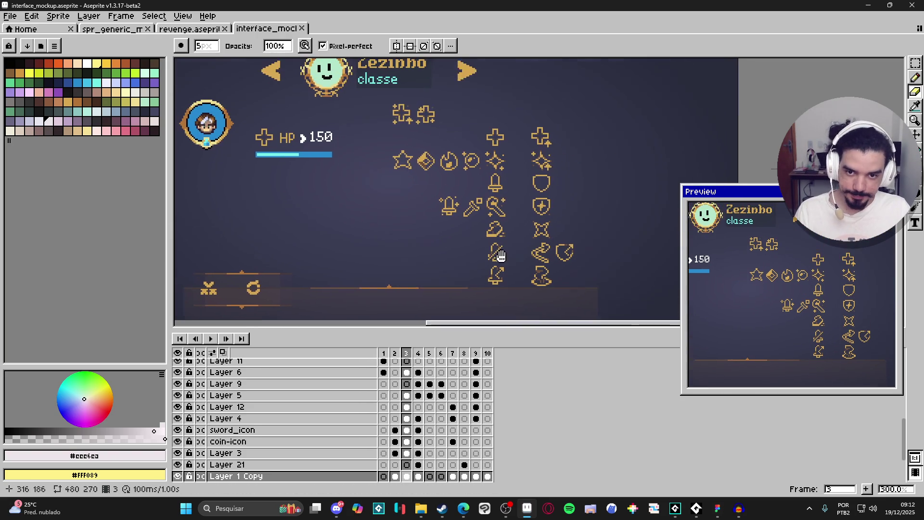
drag(509, 276, 507, 259)
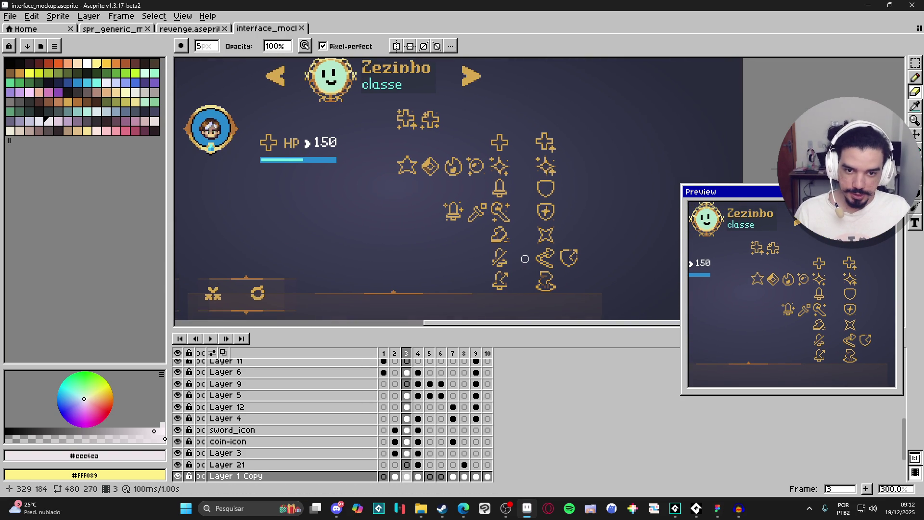
scroll(549, 277, down, 1)
scroll(564, 281, down, 1)
scroll(568, 283, down, 1)
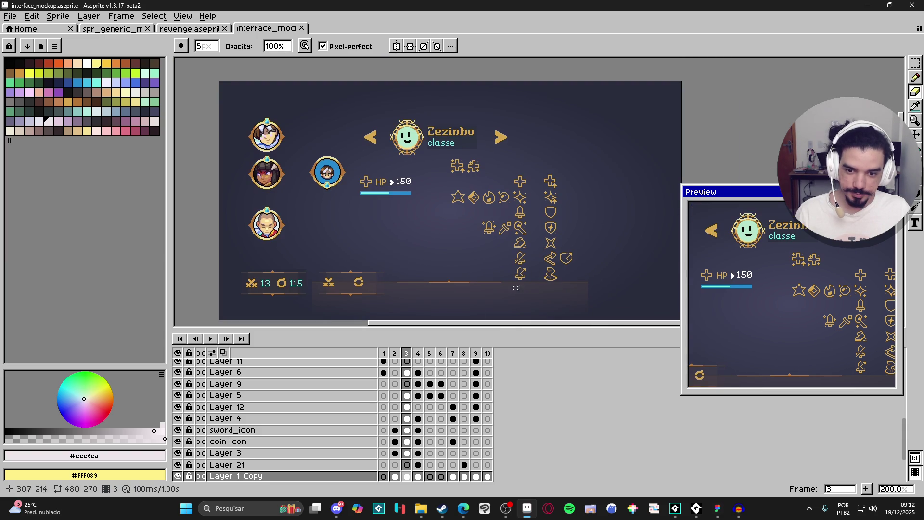
scroll(361, 417, up, 5)
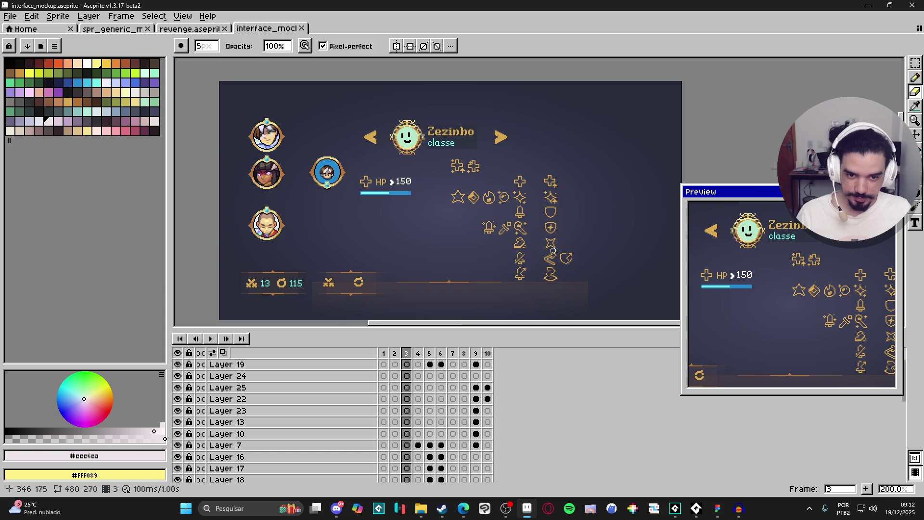
Marquee-select the four-pointed star icon and place a copy in the empty cell right of the columns.
scroll(552, 250, up, 7)
ctrl+click(465, 210)
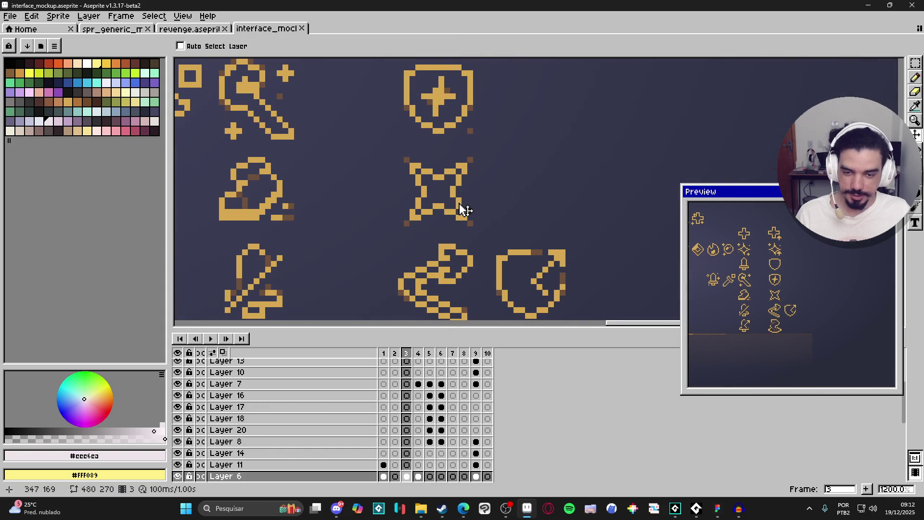
key(ctrl+apostrophe)
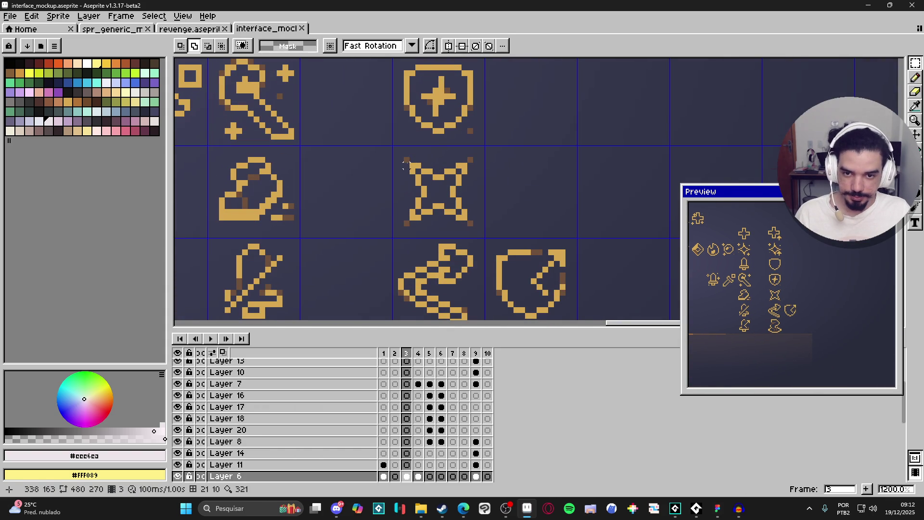
mouse_move(406, 163)
mouse_down()
mouse_move(473, 216)
mouse_move(474, 227)
mouse_up()
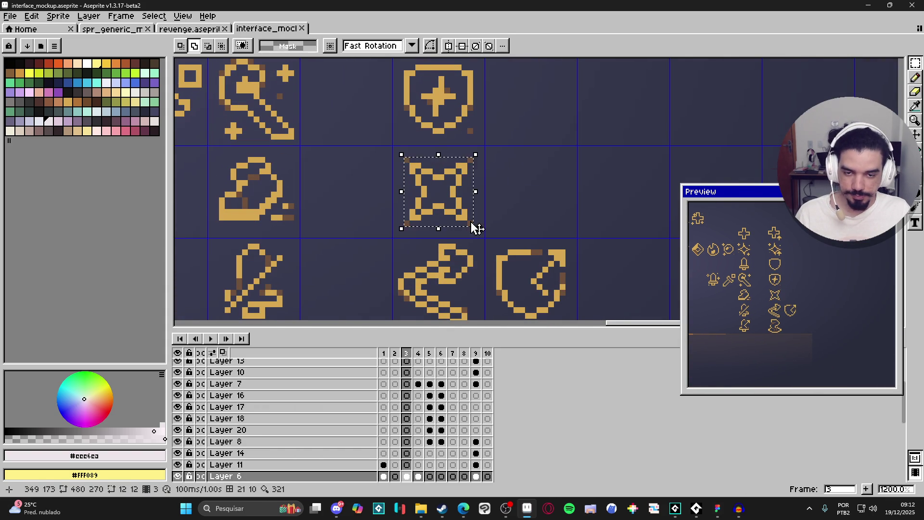
scroll(474, 227, down, 3)
scroll(470, 226, down, 1)
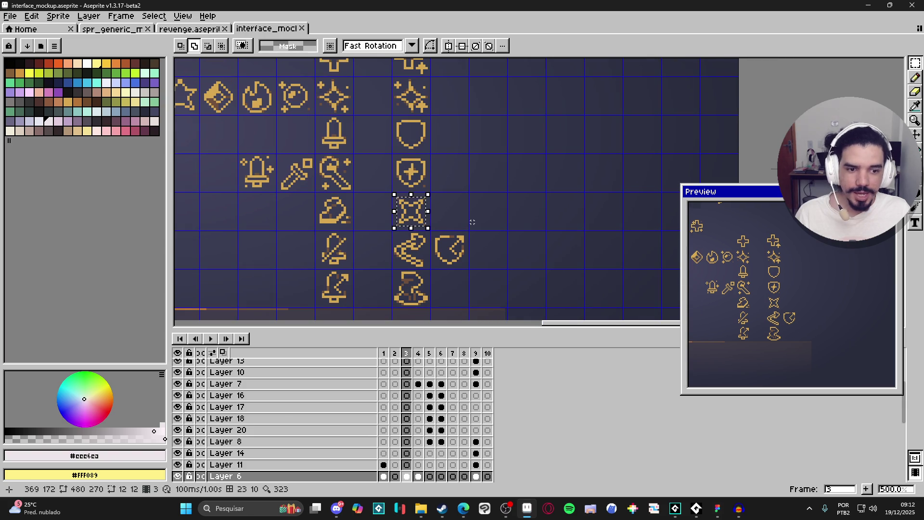
scroll(407, 229, right, 2)
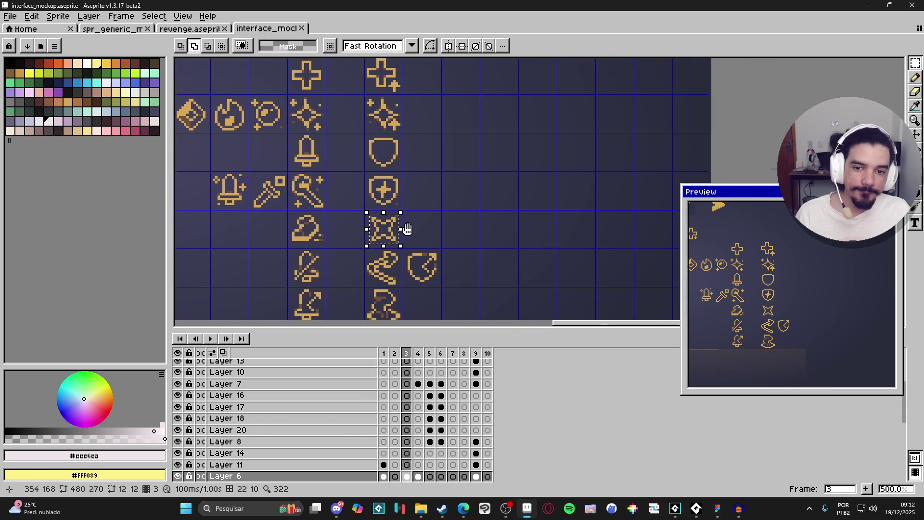
drag(394, 239, 345, 284)
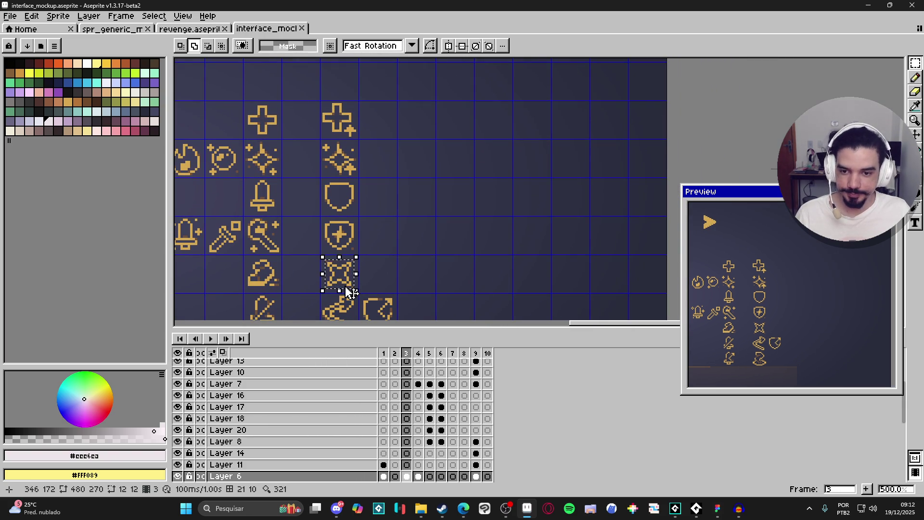
mouse_move(347, 287)
mouse_down()
mouse_move(324, 302)
mouse_move(437, 182)
mouse_up()
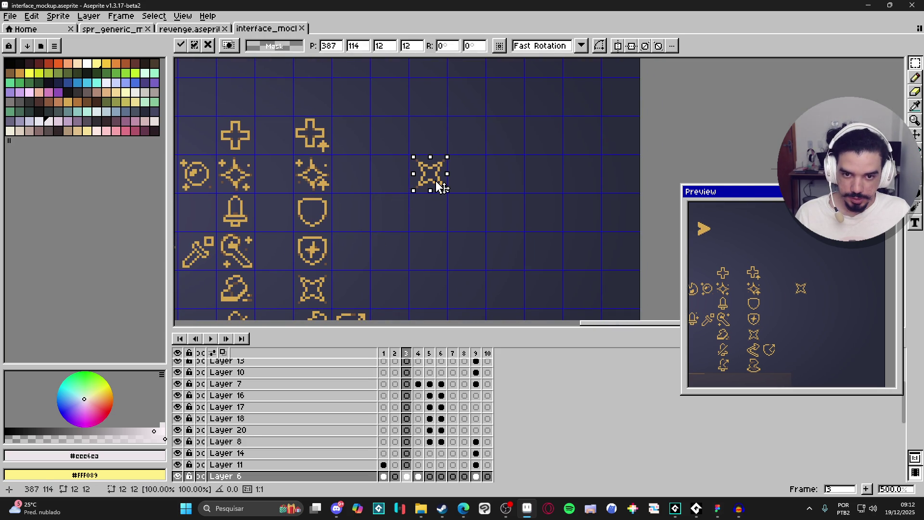
key(b)
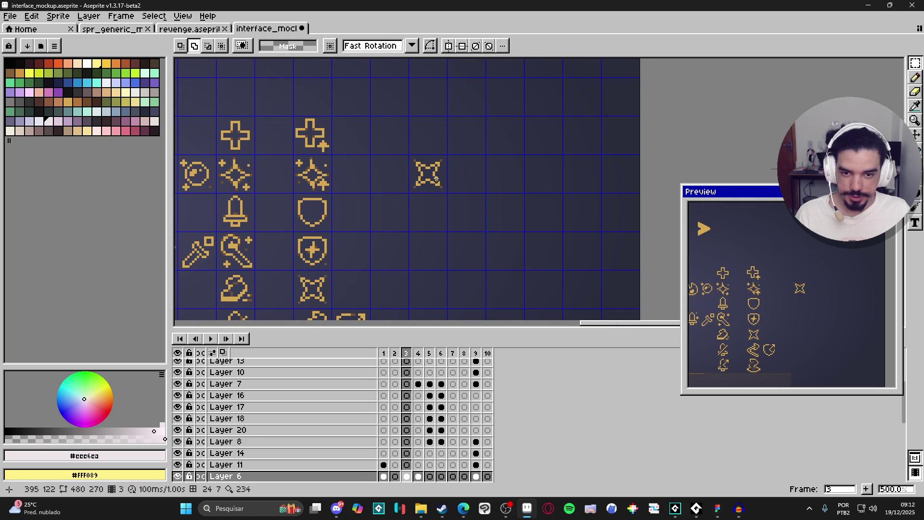
scroll(436, 178, up, 2)
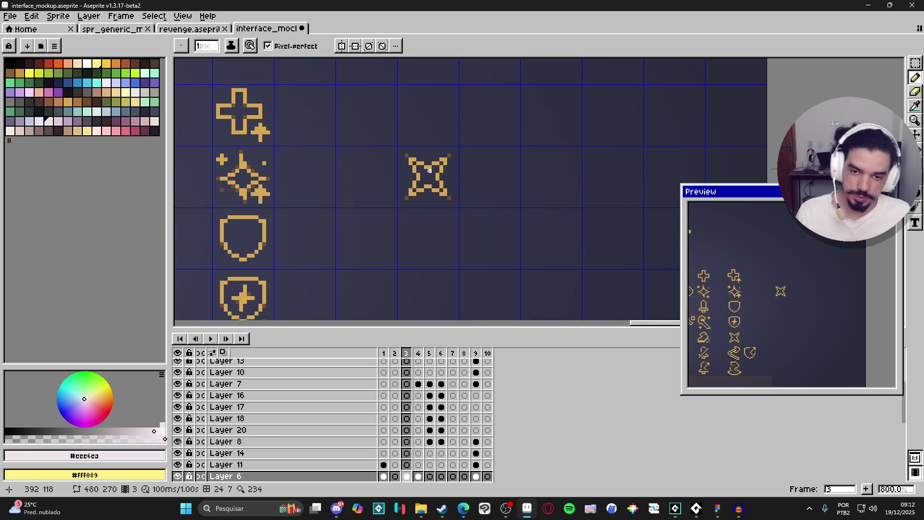
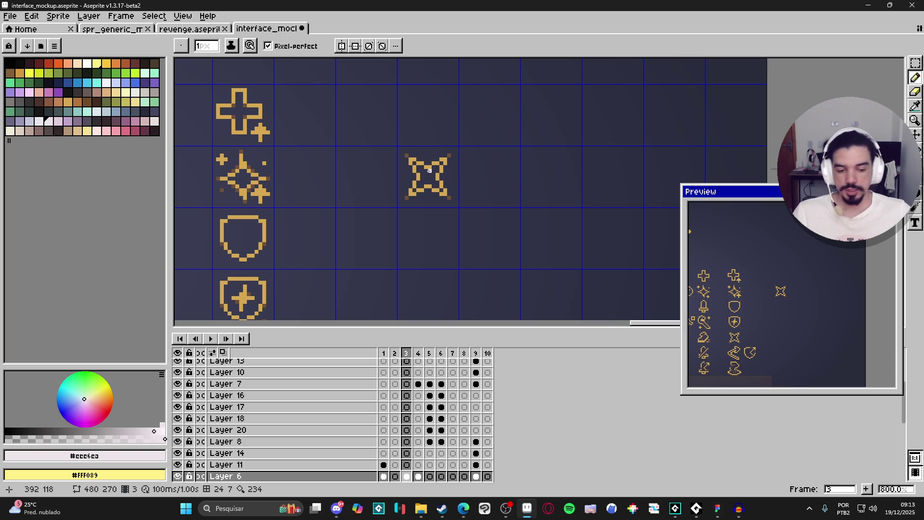
Dismiss the audio player console and return to the Aseprite icon sheet.
click(697, 509)
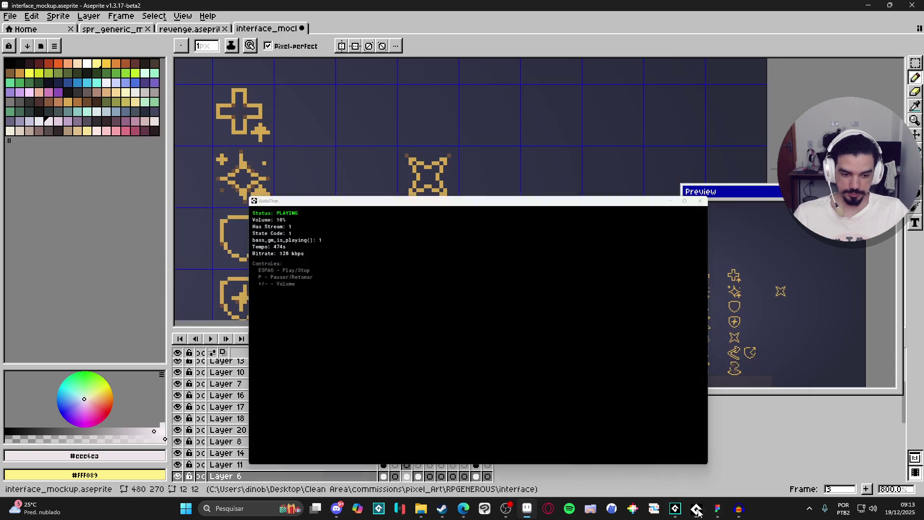
click(675, 509)
key(alt+Tab)
Zoom in and repaint the star's gold arm and corner pixels in the light colour.
scroll(407, 167, up, 2)
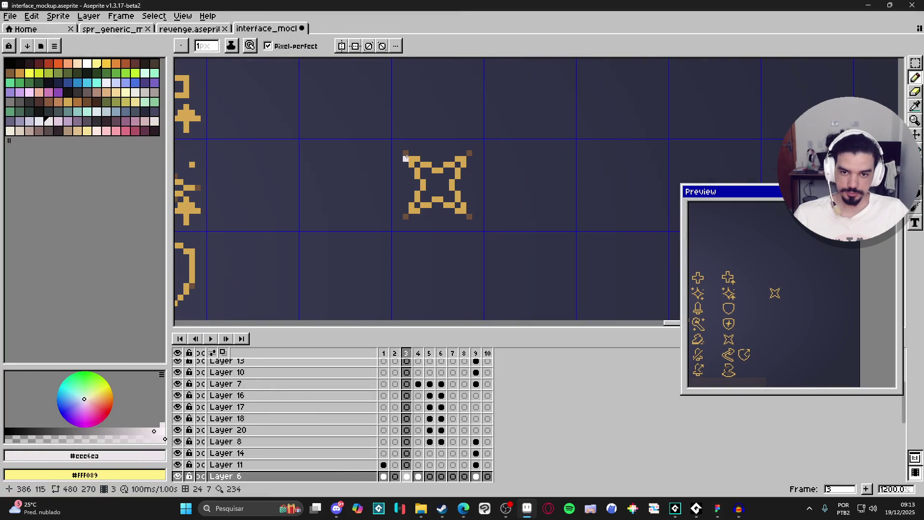
mouse_move(440, 170)
mouse_down()
mouse_move(412, 164)
mouse_move(417, 196)
mouse_move(405, 216)
mouse_move(435, 200)
mouse_move(470, 216)
mouse_move(458, 178)
mouse_move(469, 153)
mouse_move(453, 164)
mouse_move(469, 154)
mouse_up()
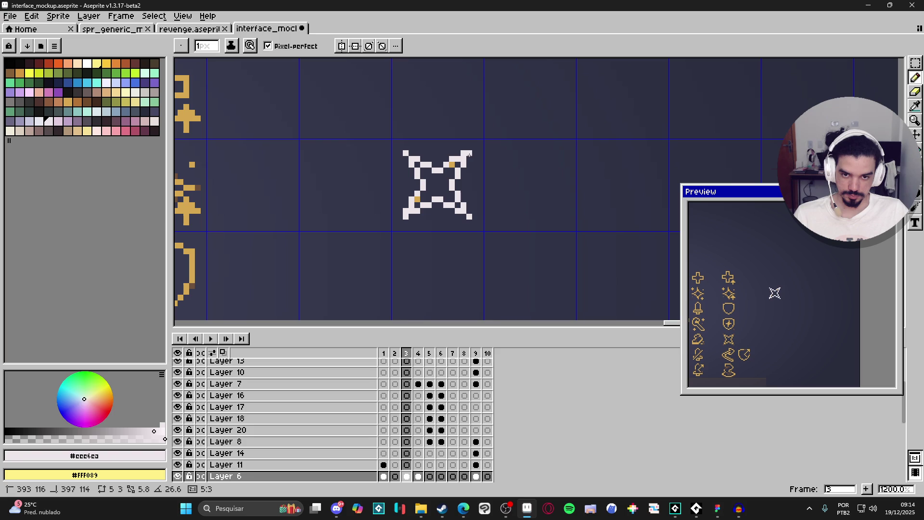
click(451, 164)
click(415, 197)
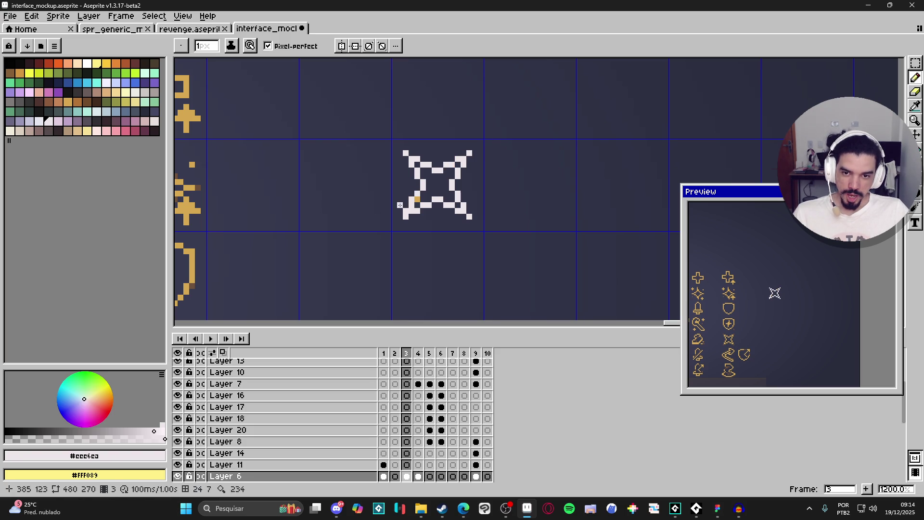
key(e)
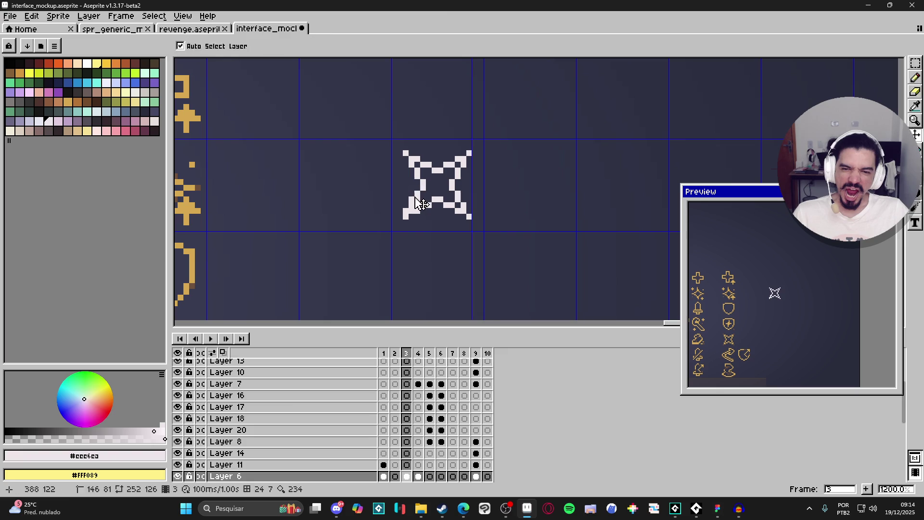
key(b)
key(e)
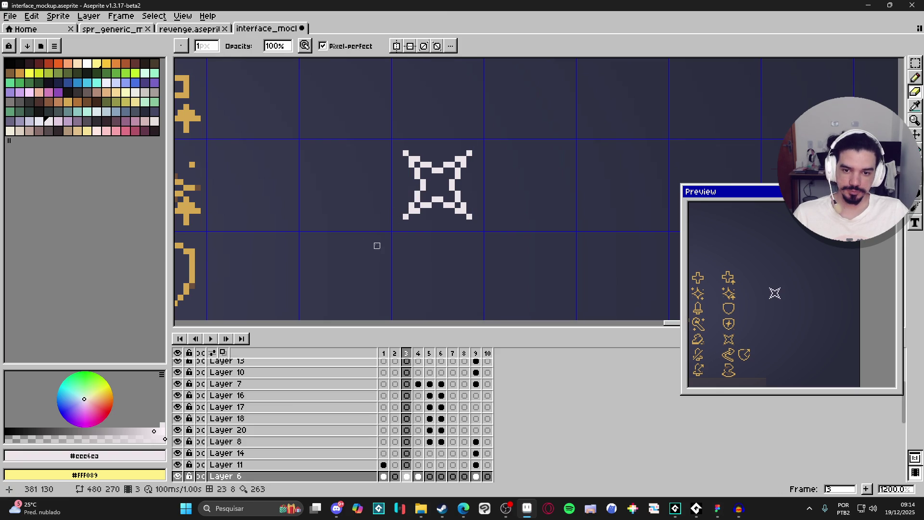
key(b)
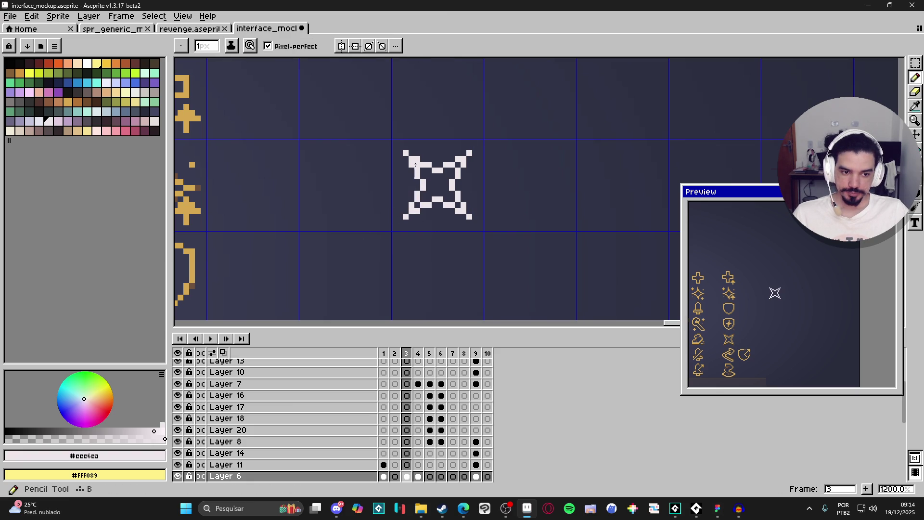
scroll(491, 213, down, 4)
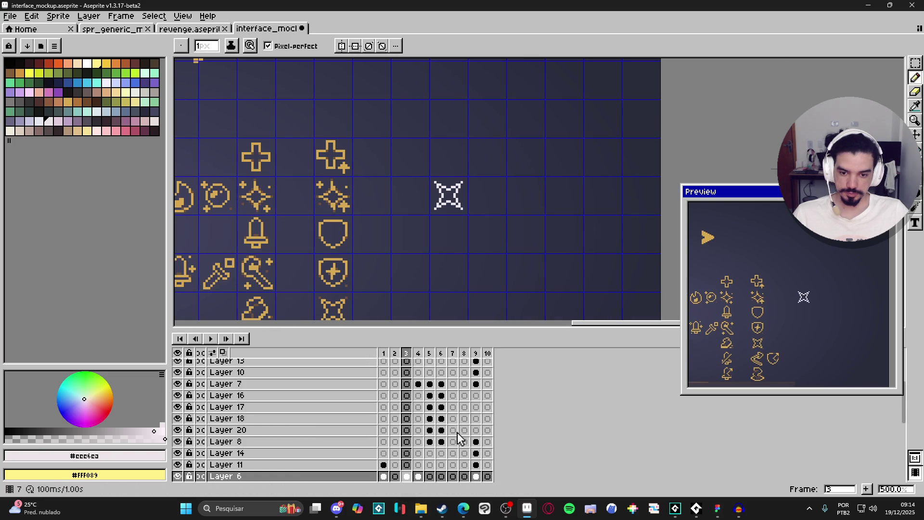
scroll(449, 203, up, 1)
key(m)
mouse_move(424, 171)
mouse_down()
mouse_move(470, 215)
mouse_move(445, 184)
mouse_up()
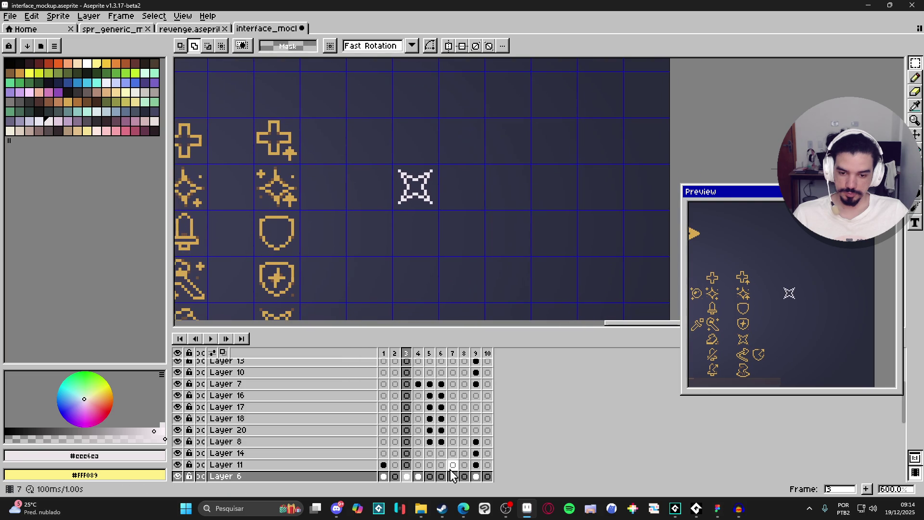
scroll(207, 472, down, 2)
click(178, 464)
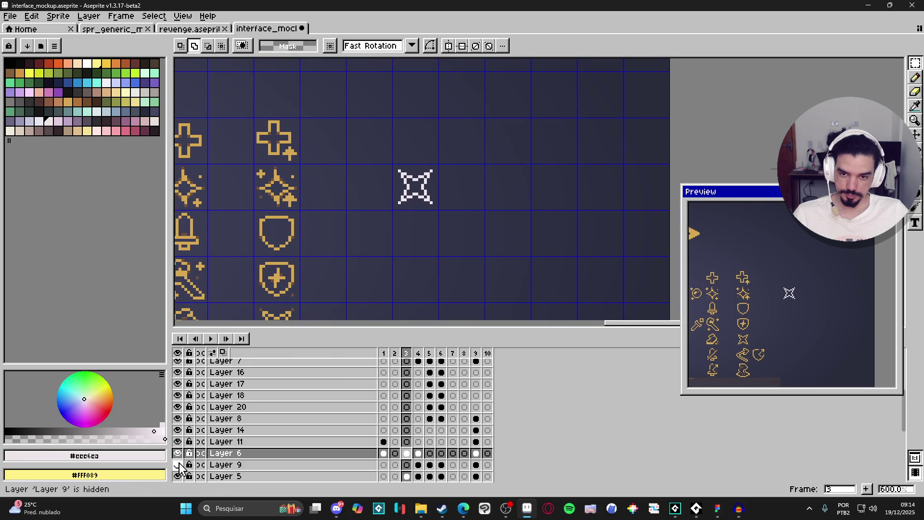
click(178, 464)
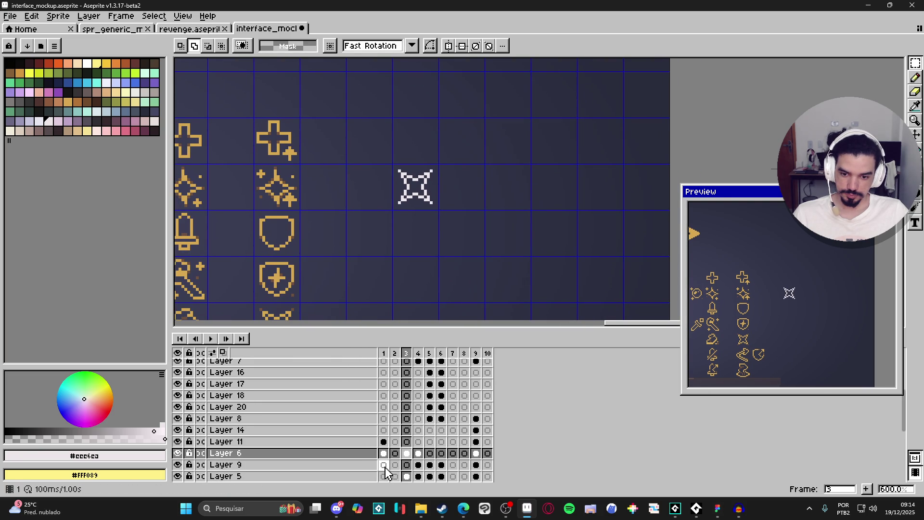
click(406, 465)
key(plus)
key(plus)
key(b)
Paint black behind the star with black picked, then preview the blur filter and cancel it.
click(9, 63)
ctrl+scroll(416, 172, up, 11)
ctrl+scroll(409, 185, up, 2)
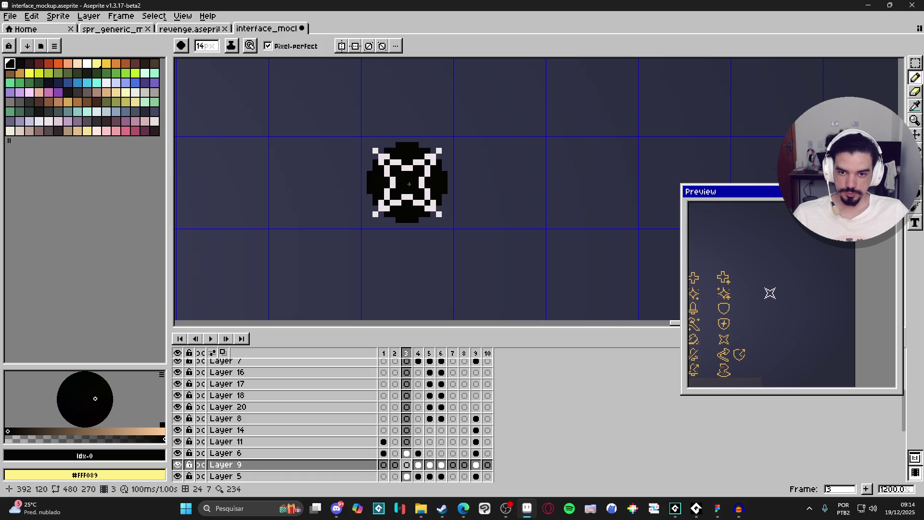
ctrl+scroll(409, 185, up, 1)
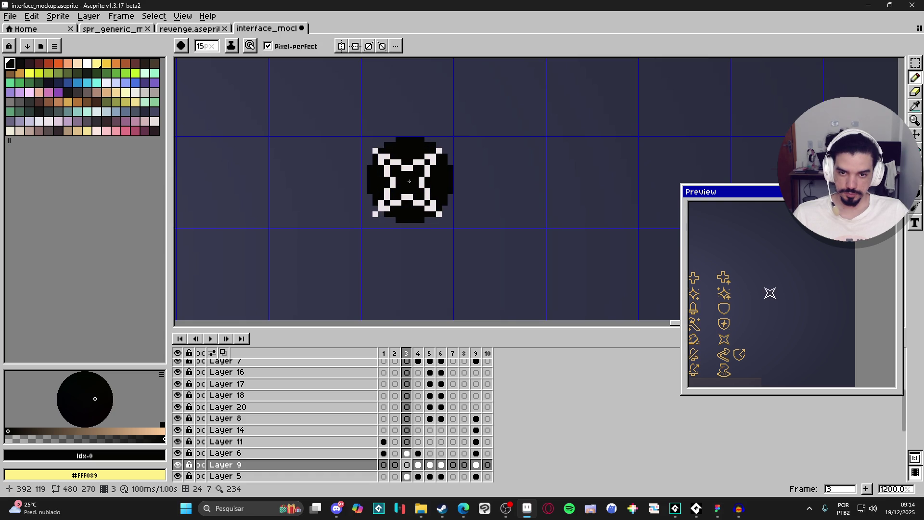
ctrl+scroll(409, 181, up, 1)
click(408, 182)
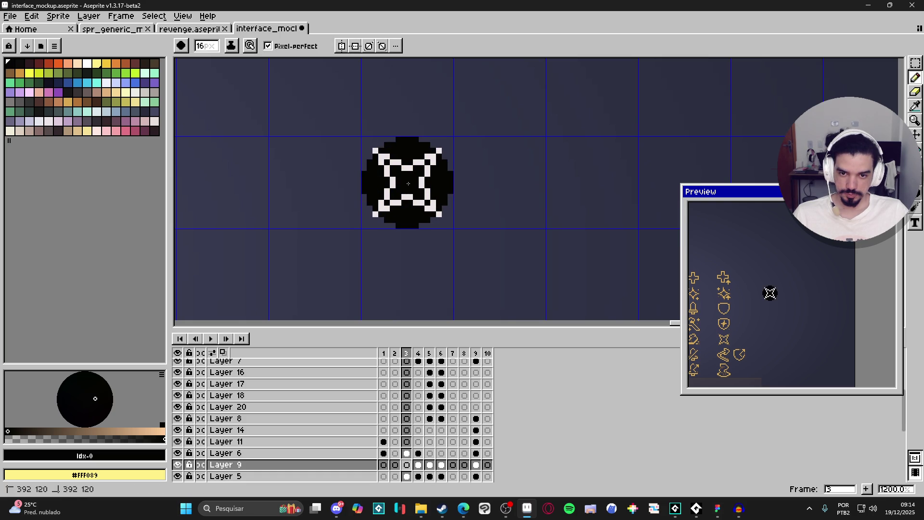
key(F9)
scroll(559, 185, down, 5)
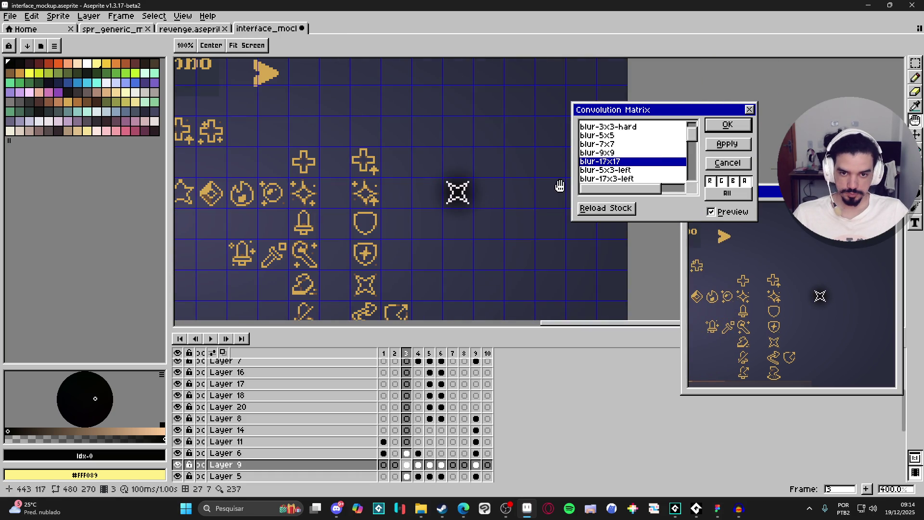
click(727, 162)
scroll(476, 205, up, 2)
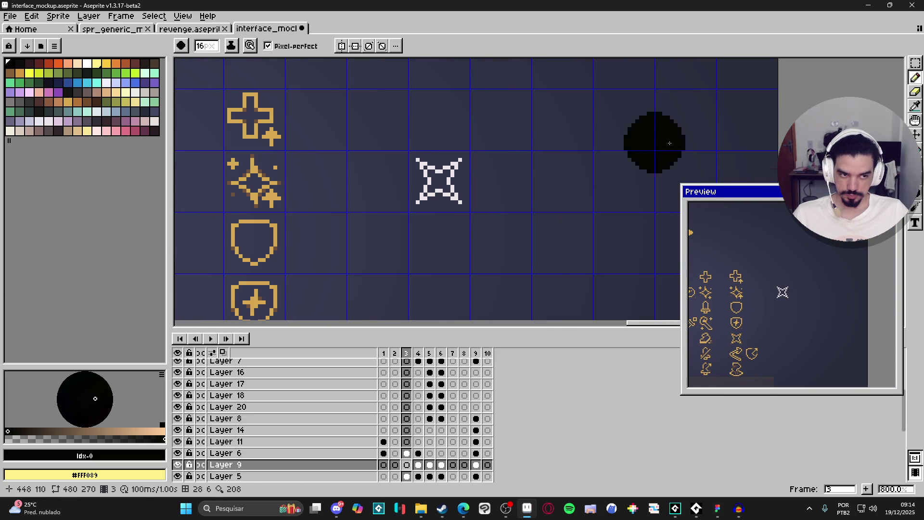
Magic Wand the star's interior on Layer 9 with contiguous selection and fill it black.
key(v)
click(458, 200)
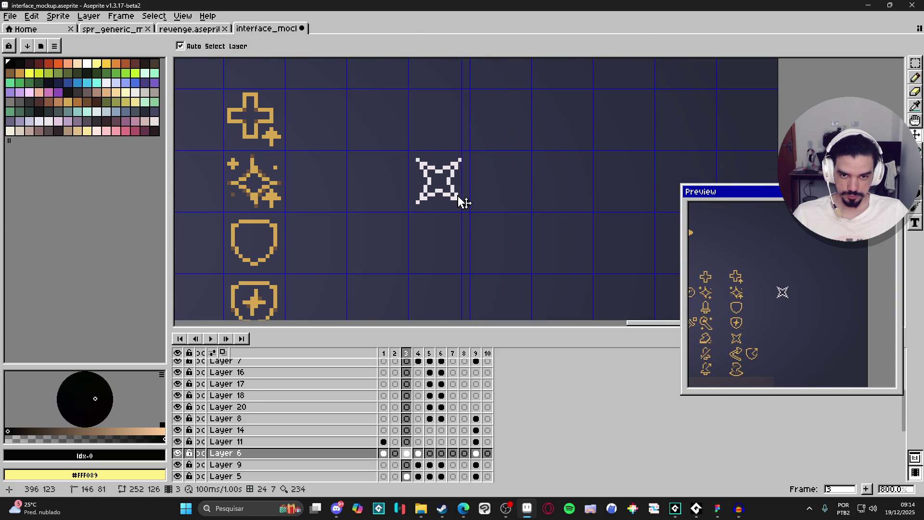
key(w)
click(473, 202)
click(531, 47)
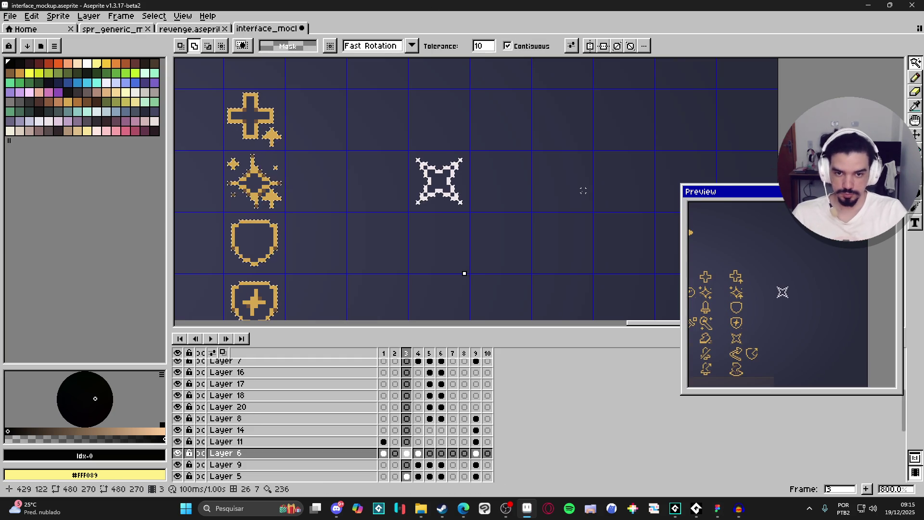
click(408, 465)
click(439, 180)
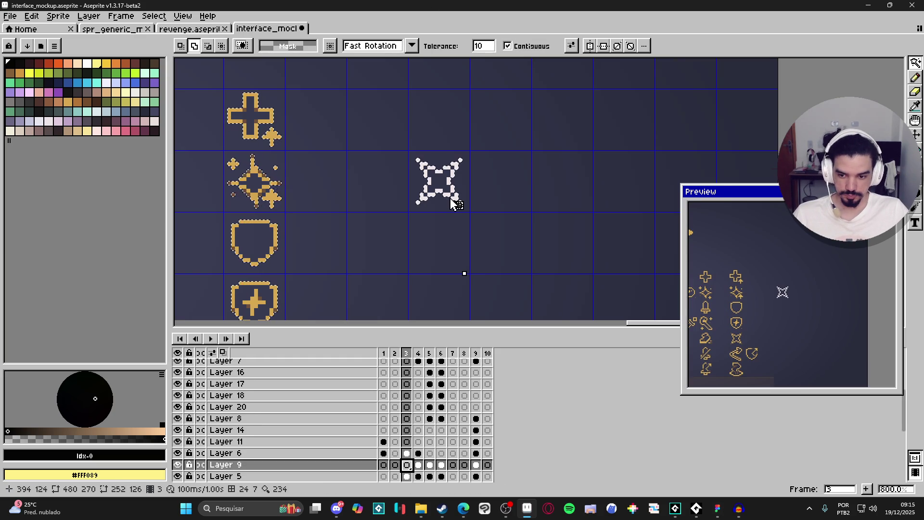
key(b)
click(439, 181)
key(v)
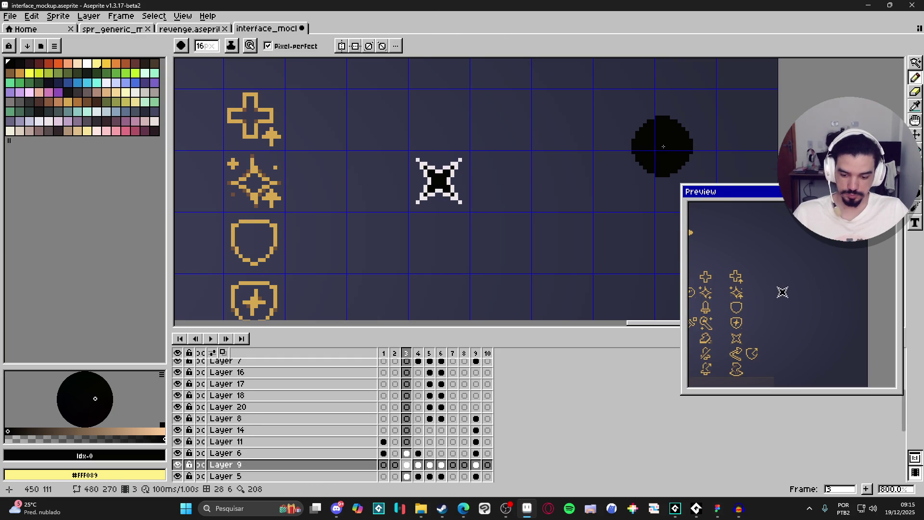
Blur the black shadow with the blur-9x9 Convolution Matrix, reapplying it after an undo.
key(F9)
click(619, 153)
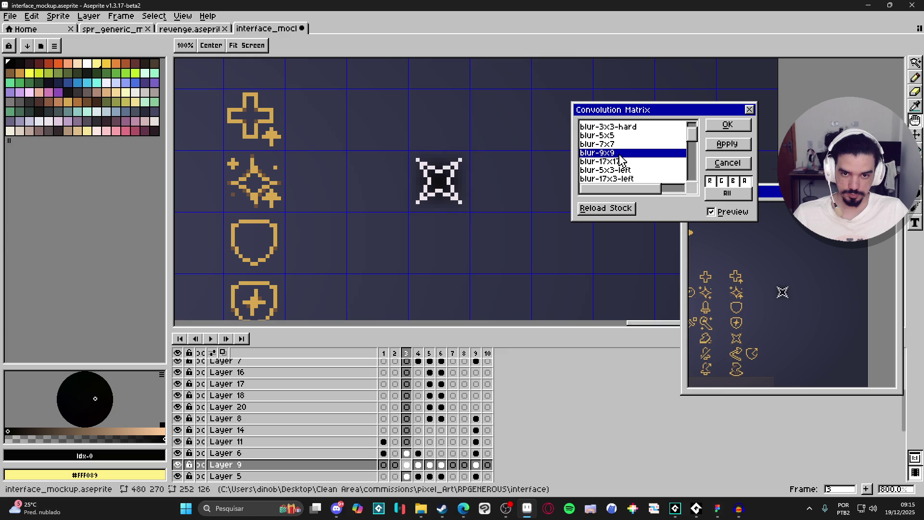
click(732, 133)
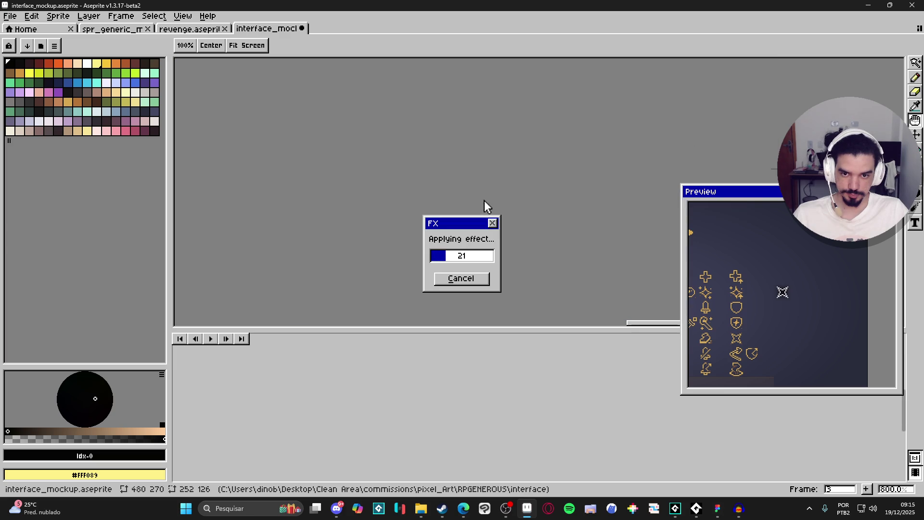
key(ctrl+z)
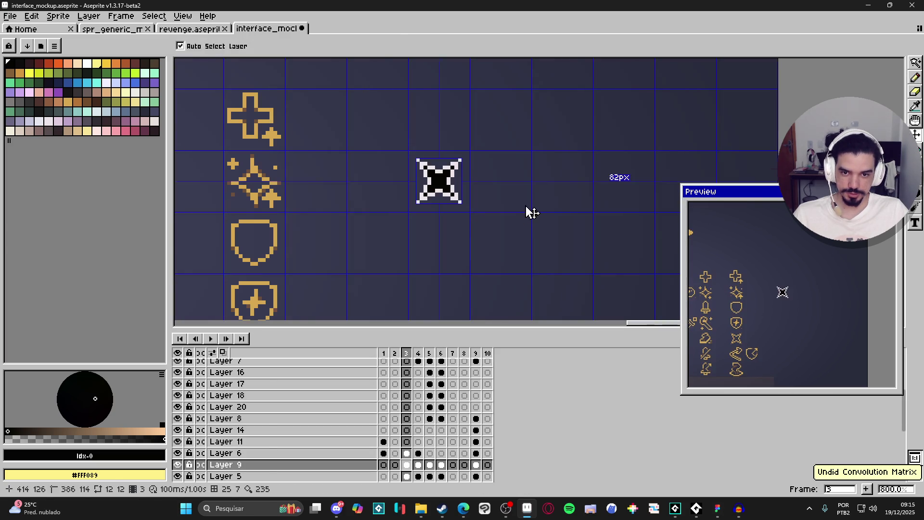
scroll(474, 191, up, 2)
key(v)
key(b)
key(v)
key(F9)
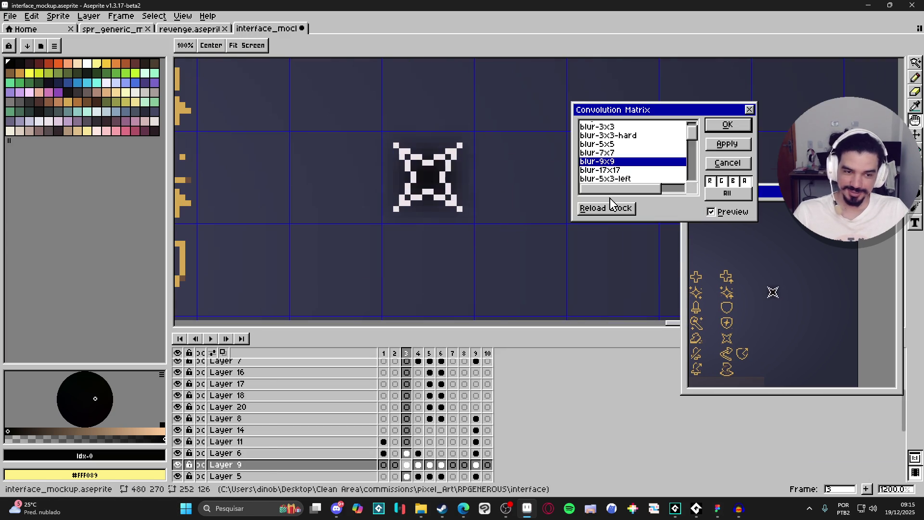
click(727, 127)
scroll(452, 206, down, 4)
scroll(450, 204, up, 6)
Pick the near-black #050403 shadow colour and shade the star's edges with the Pencil.
key(b)
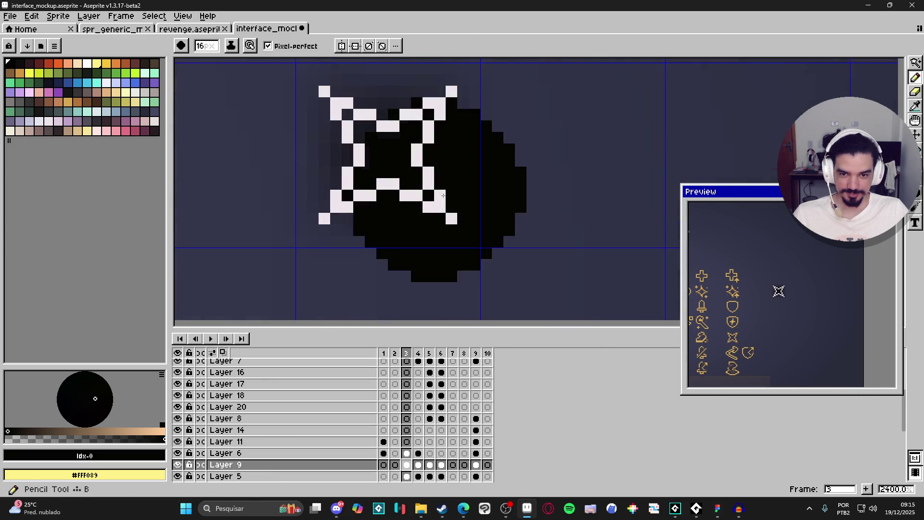
alt+click(439, 155)
key(ctrl)
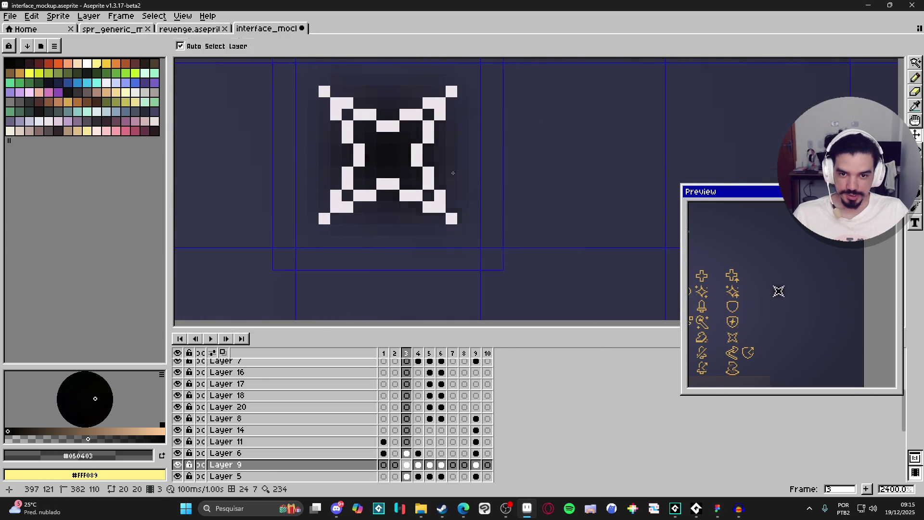
click(454, 174)
mouse_move(437, 176)
mouse_down()
mouse_move(462, 230)
mouse_move(383, 197)
mouse_move(314, 232)
mouse_move(340, 139)
mouse_move(316, 77)
mouse_move(385, 114)
mouse_move(414, 105)
mouse_move(419, 92)
mouse_move(463, 81)
mouse_move(440, 127)
mouse_move(451, 139)
mouse_up()
Zoom in and draw a rectangular marquee around the white star icon on the mockup.
scroll(481, 173, down, 6)
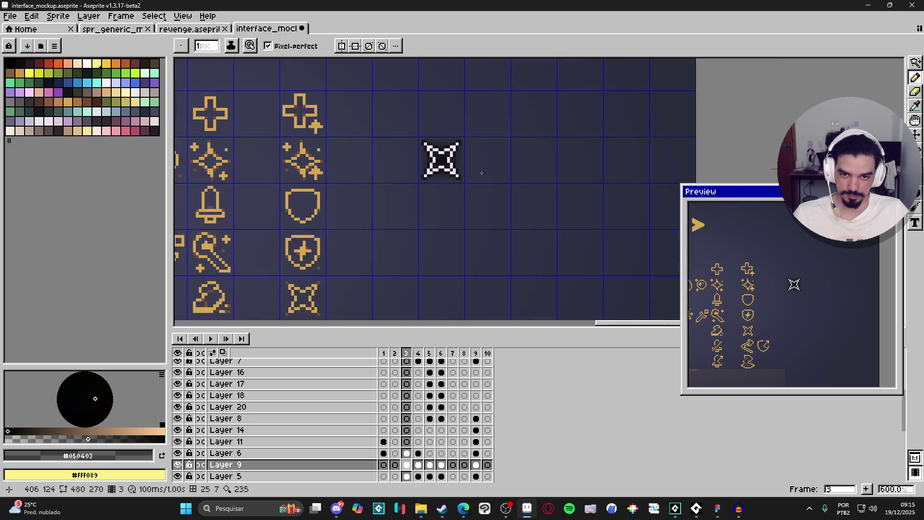
scroll(481, 172, down, 3)
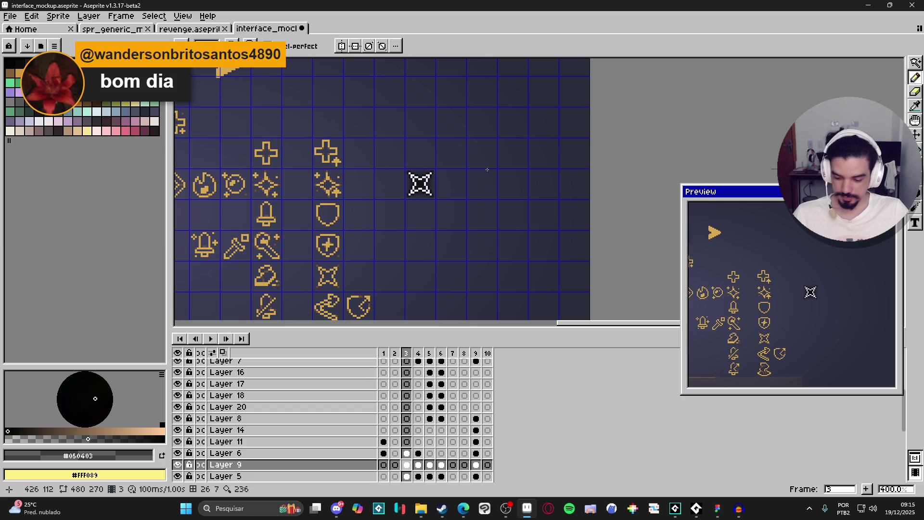
key(m)
scroll(488, 166, up, 2)
scroll(494, 163, down, 3)
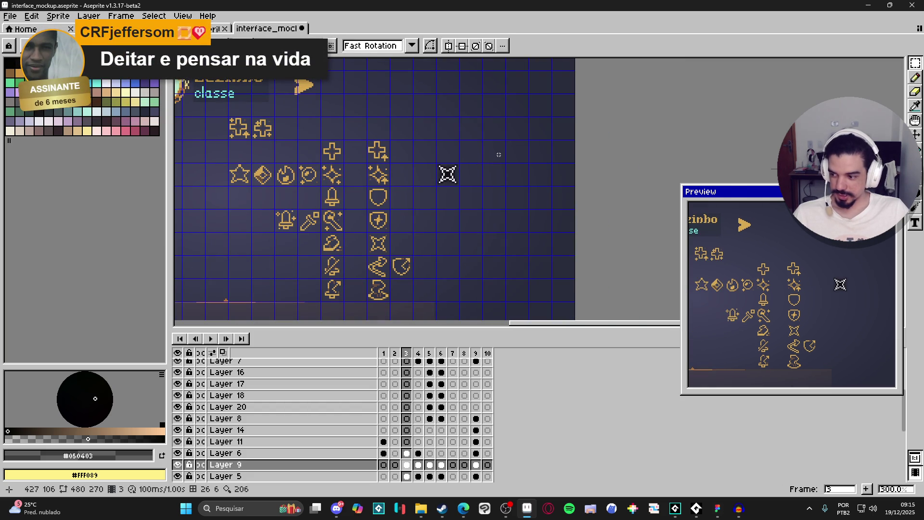
scroll(476, 163, up, 2)
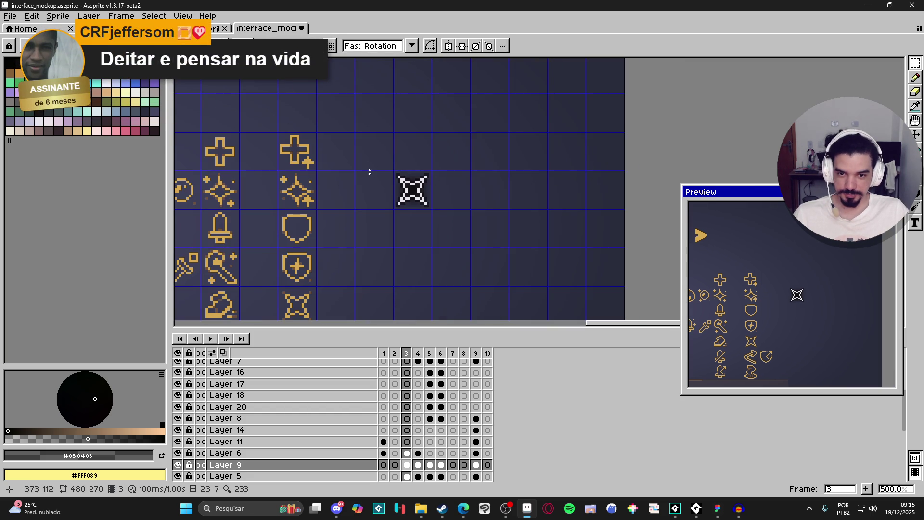
mouse_move(370, 146)
mouse_down()
mouse_move(462, 260)
mouse_move(456, 229)
mouse_up()
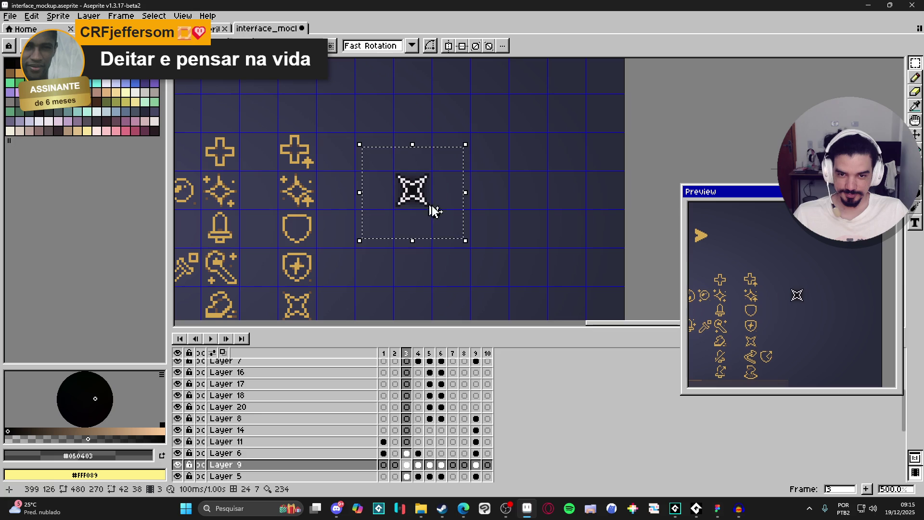
Copy the star and create a new 42x38 sprite.
key(ctrl+d)
click(10, 16)
click(19, 30)
click(432, 360)
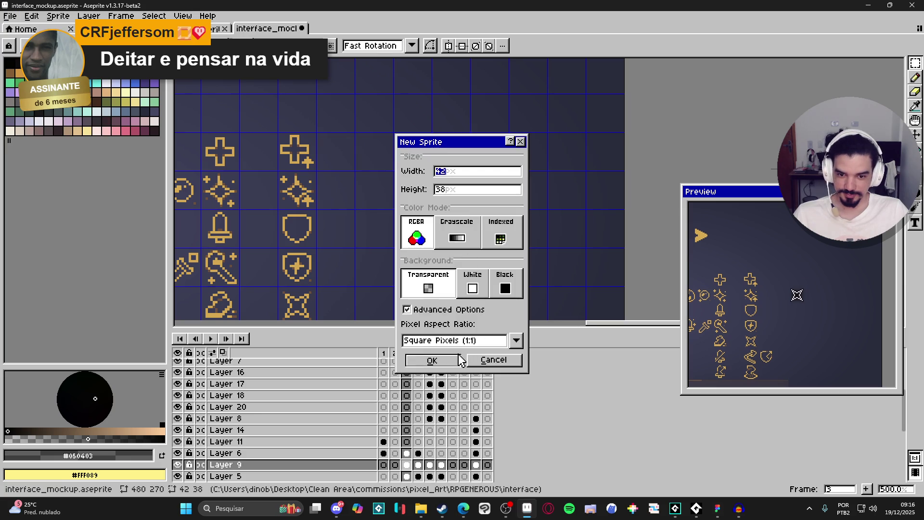
key(ctrl+v)
scroll(548, 252, up, 4)
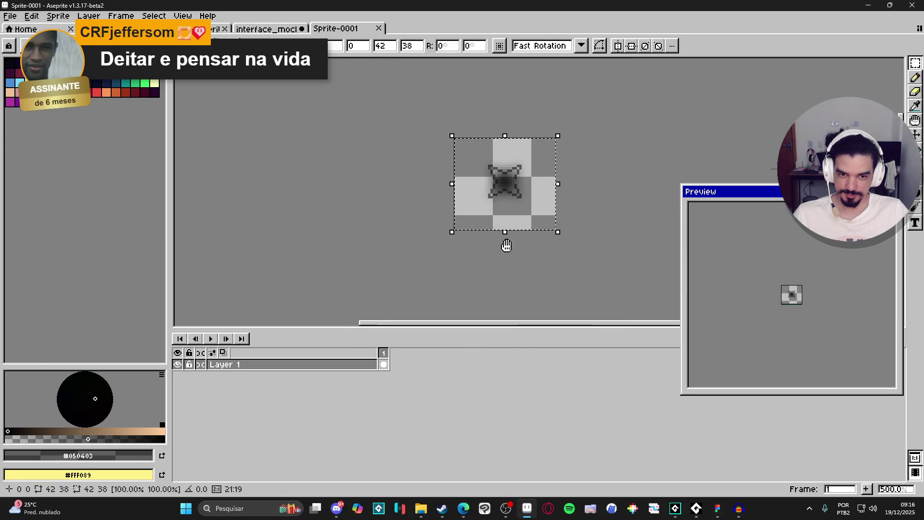
key(Escape)
Paste the star into the new Sprite-0001 document and commit it.
click(262, 30)
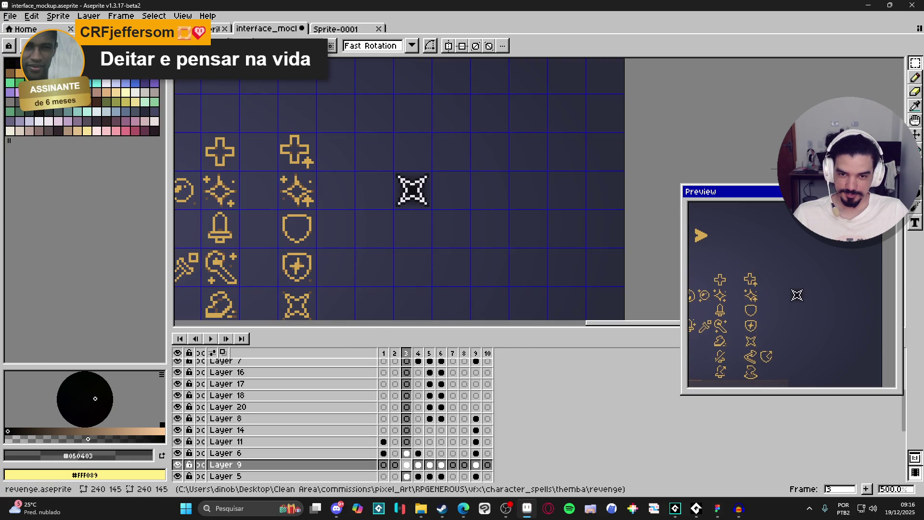
click(337, 29)
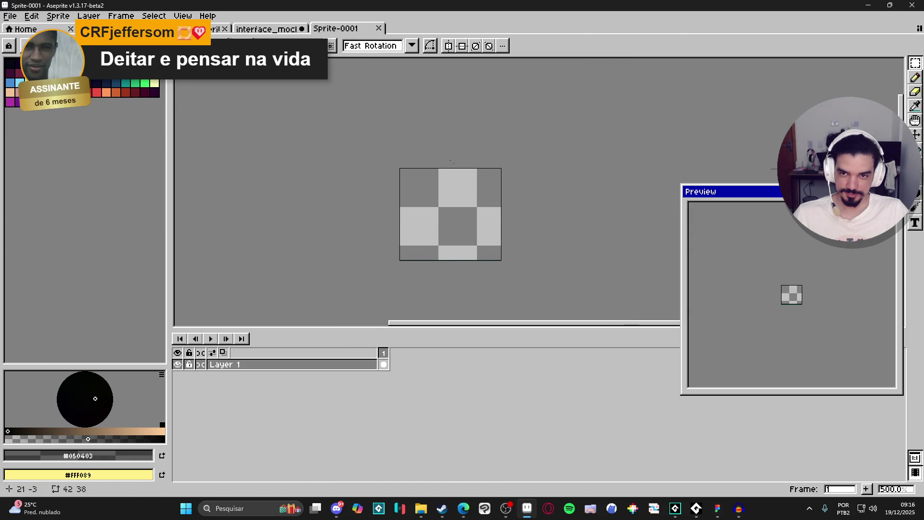
key(ctrl+v)
key(Return)
In the mockup, select a larger area around the star on its layer and copy it.
click(267, 29)
scroll(419, 178, up, 3)
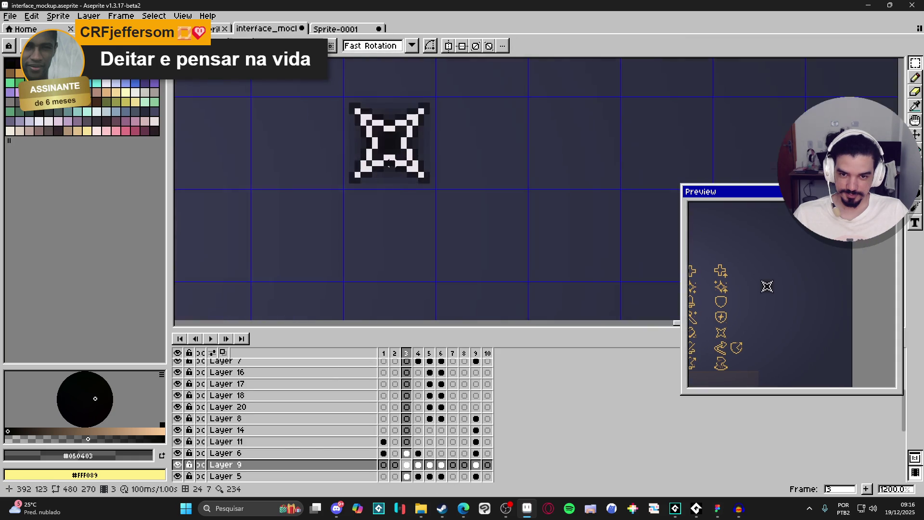
ctrl+click(417, 176)
scroll(413, 180, up, 1)
key(m)
drag(340, 84, 464, 212)
drag(312, 82, 491, 227)
key(ctrl+d)
Add a new Layer 2 in Sprite-0001 and paste the star onto it.
click(336, 30)
key(shift+n)
key(ctrl+v)
scroll(469, 241, up, 5)
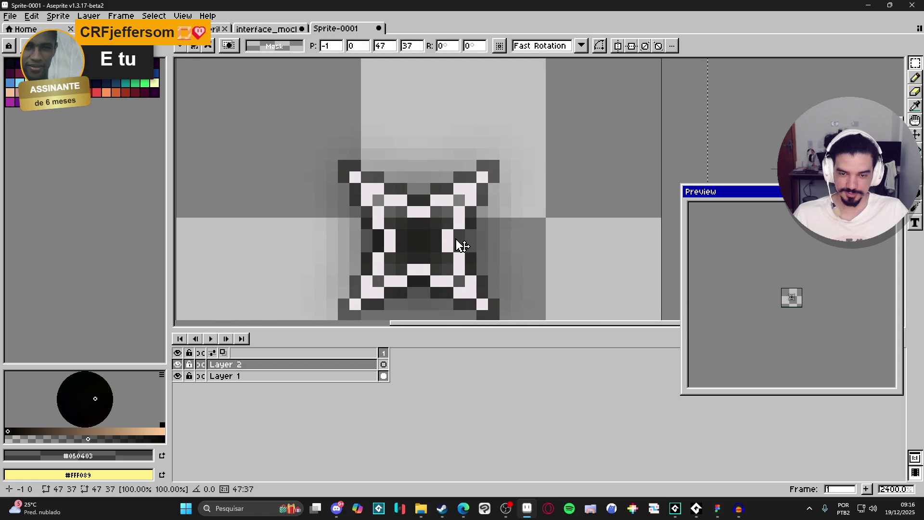
scroll(460, 245, down, 4)
key(Return)
scroll(804, 301, up, 1)
scroll(443, 241, up, 2)
scroll(443, 241, down, 3)
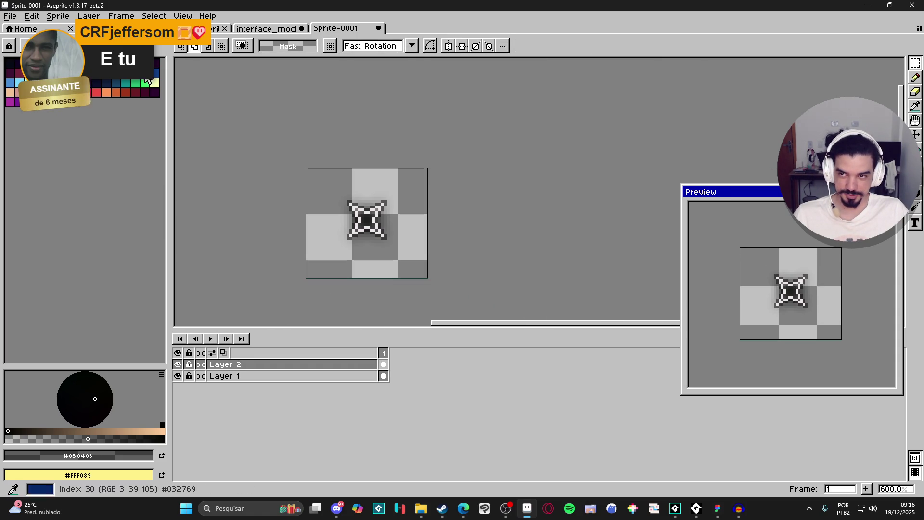
Trim the sprite canvas to the star's bounds with Sprite > Trim.
click(58, 16)
click(94, 118)
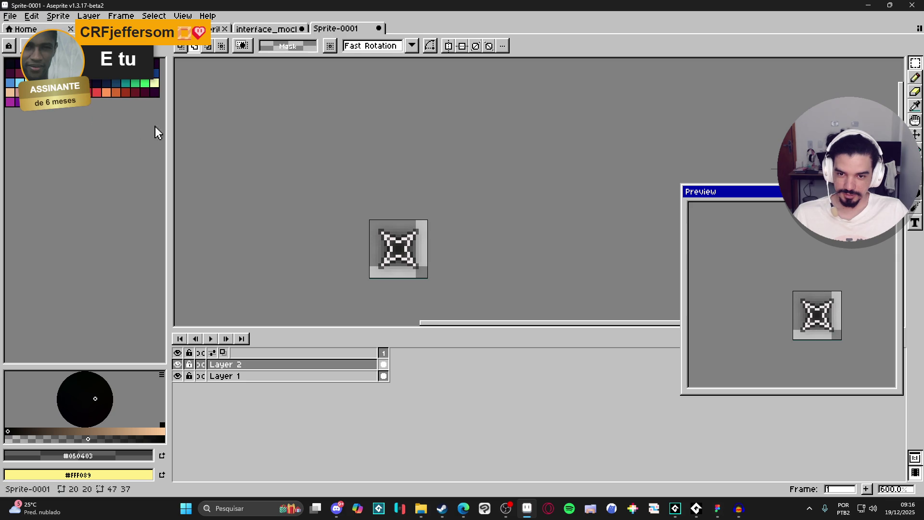
scroll(435, 192, down, 2)
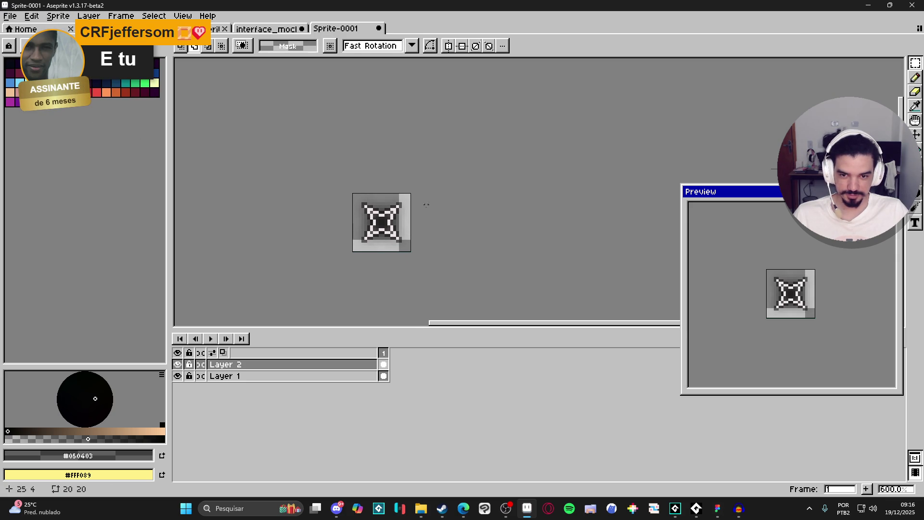
scroll(377, 205, up, 4)
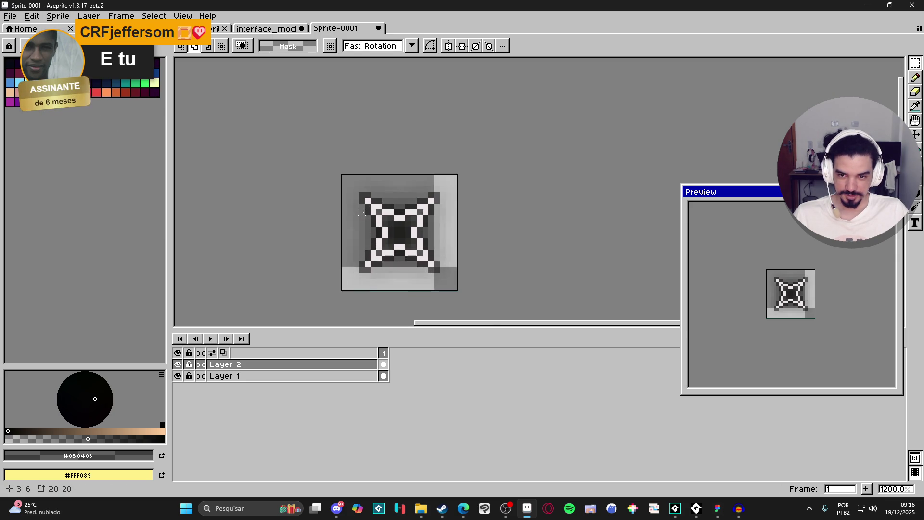
scroll(376, 205, down, 3)
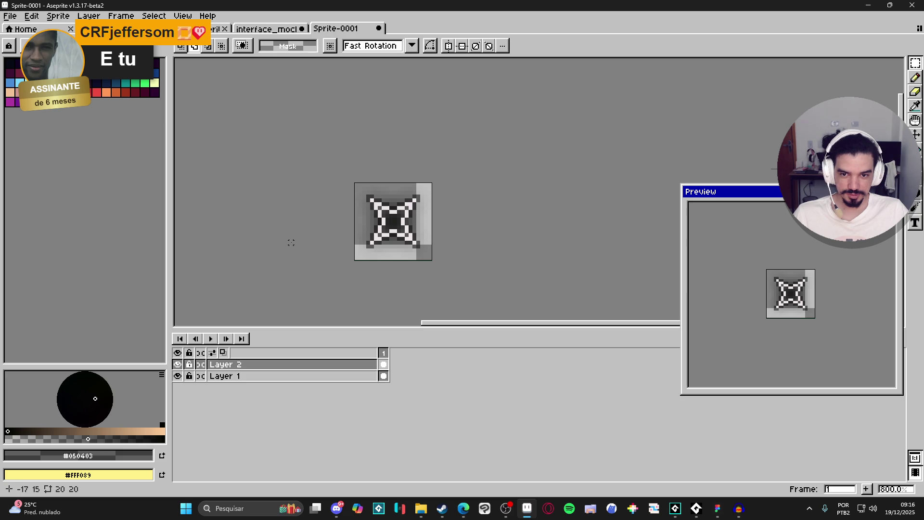
scroll(284, 231, down, 3)
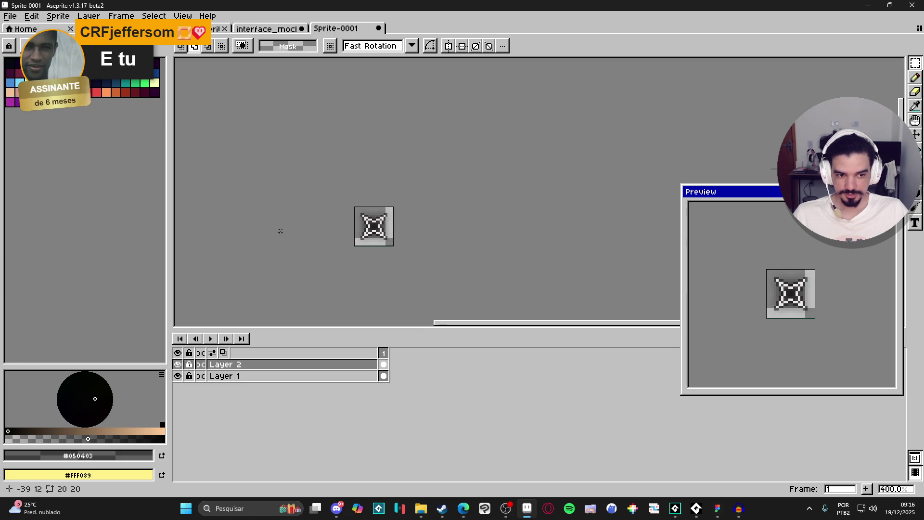
scroll(280, 231, down, 2)
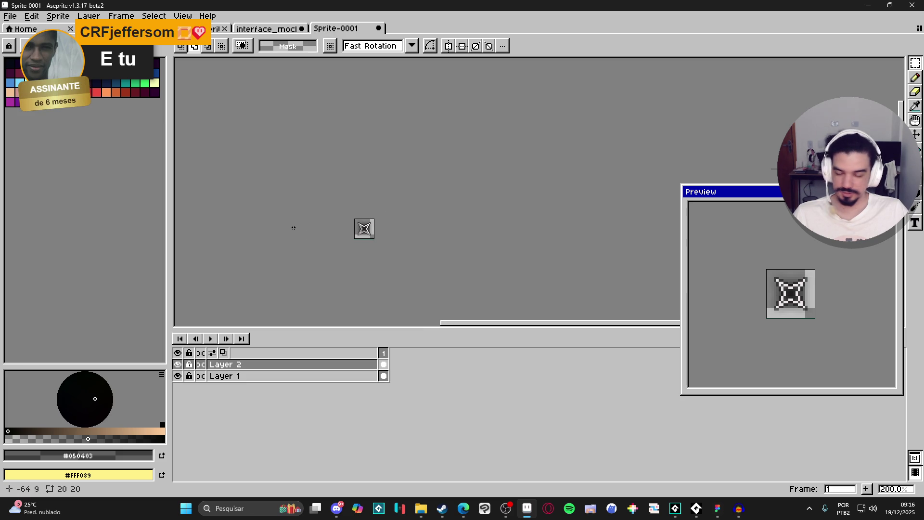
scroll(313, 208, up, 4)
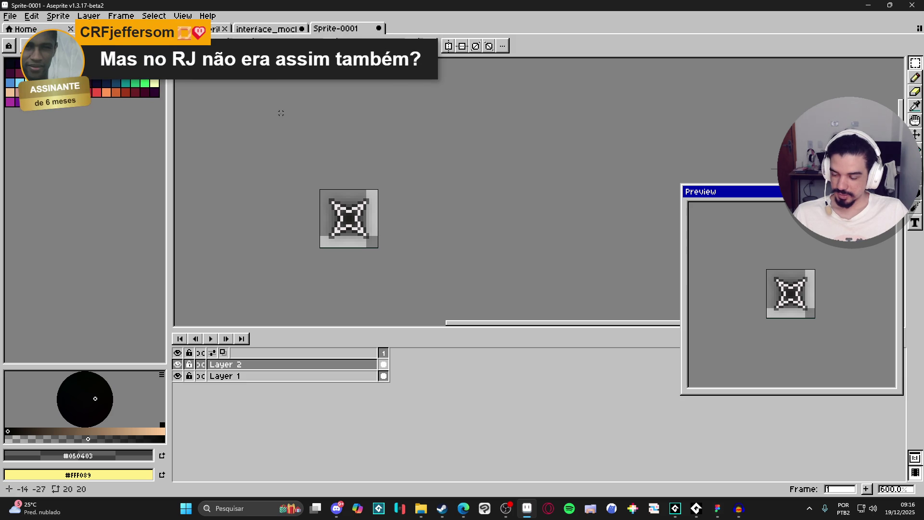
scroll(344, 203, up, 4)
Sample the star's light pink colour and re-centre the enlarged sprite in view.
key(b)
alt+click(343, 215)
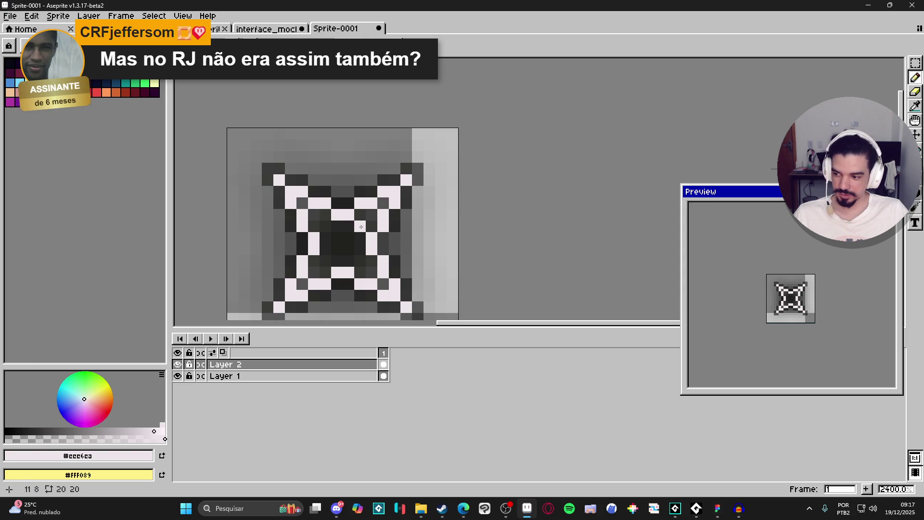
scroll(356, 224, down, 5)
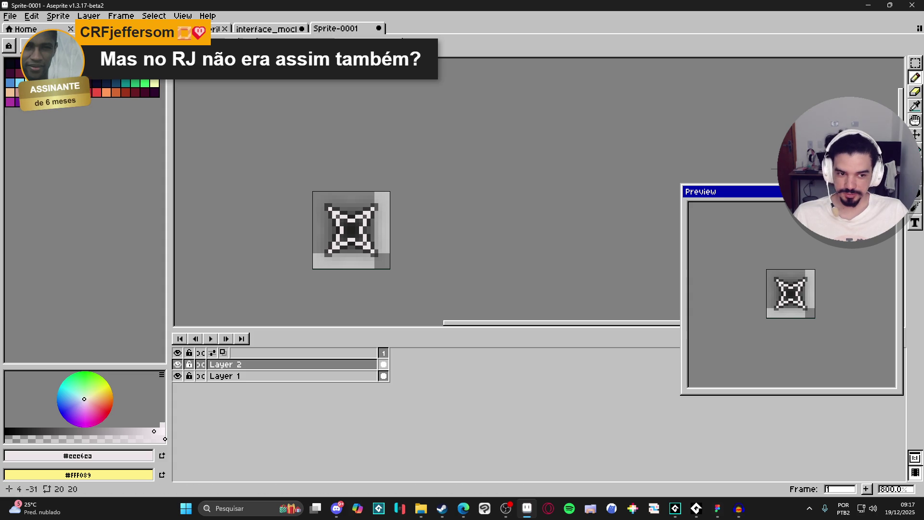
scroll(345, 212, up, 3)
mouse_move(335, 214)
mouse_down()
mouse_move(324, 206)
mouse_move(343, 186)
mouse_up()
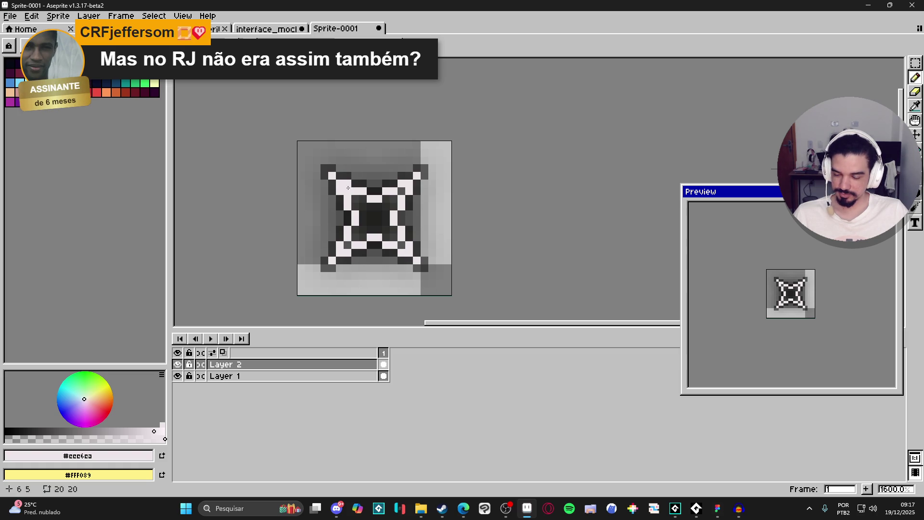
scroll(372, 215, down, 4)
Save the sprite as a PNG named spr_critical_hit_icon in the interface/battle folder.
click(6, 15)
click(24, 62)
click(549, 383)
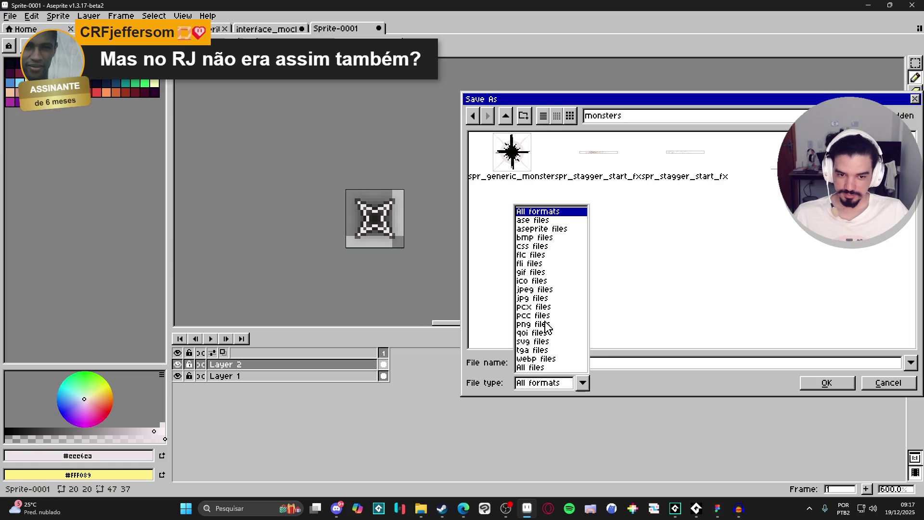
click(543, 324)
click(505, 117)
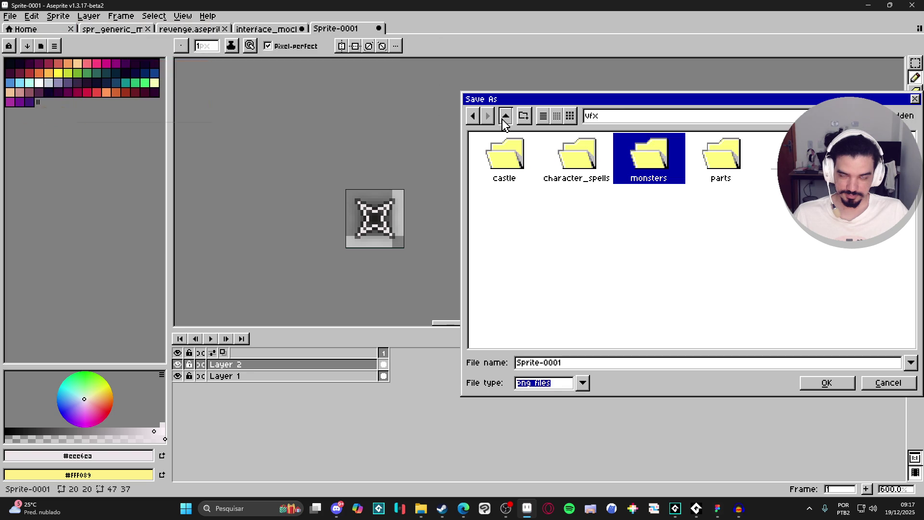
click(605, 222)
click(511, 117)
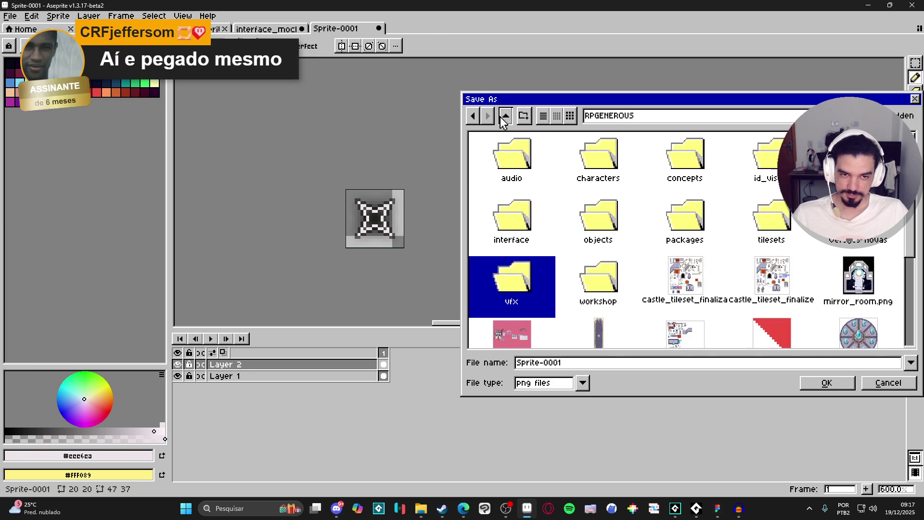
double_click(534, 214)
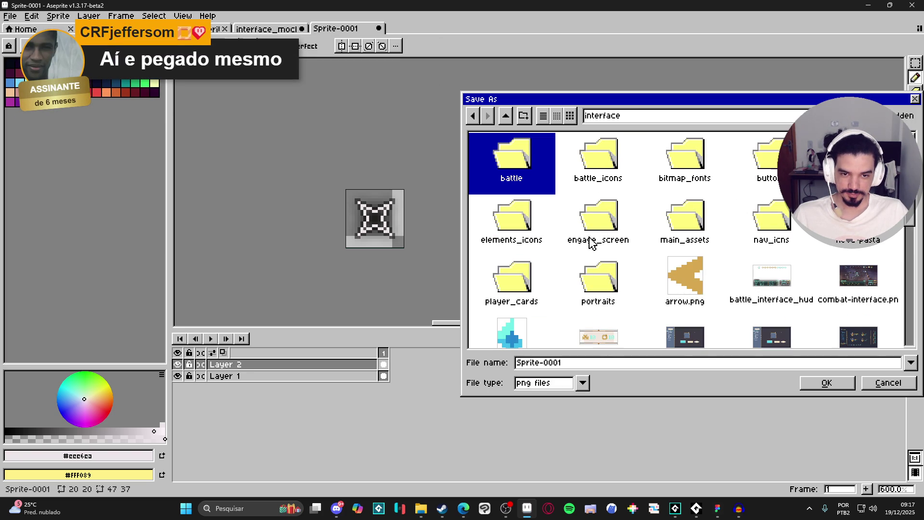
double_click(533, 159)
key(ctrl+a)
text(spr_critical_)
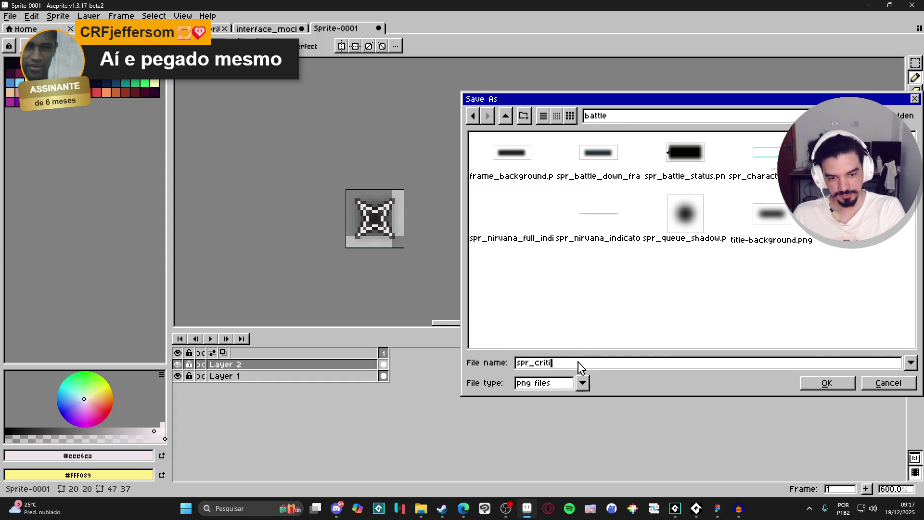
text(hit_ico)
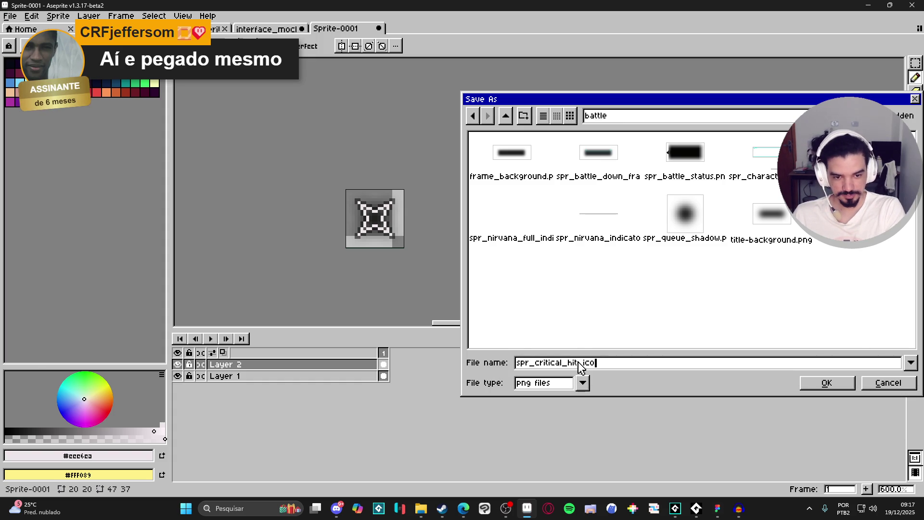
text(n)
key(Return)
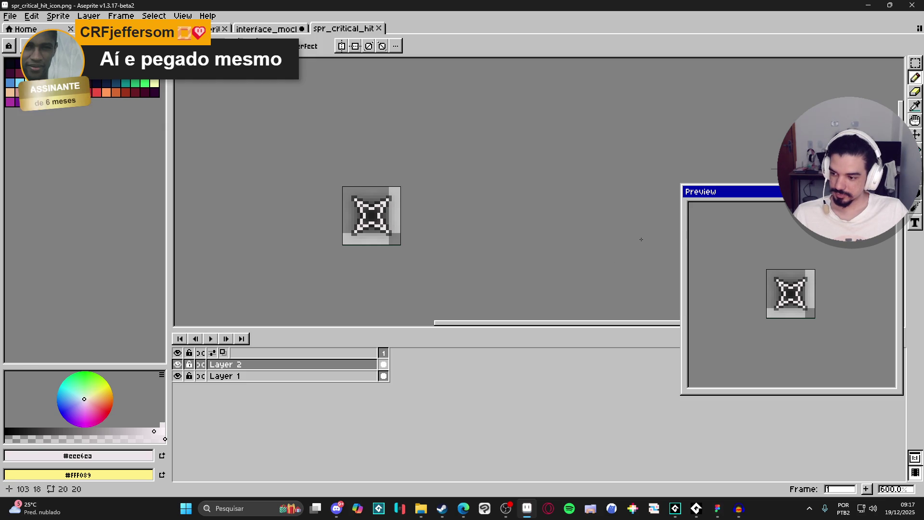
Compare the interface mockup sheet against the revenge sprite and the critical hit icon.
click(276, 30)
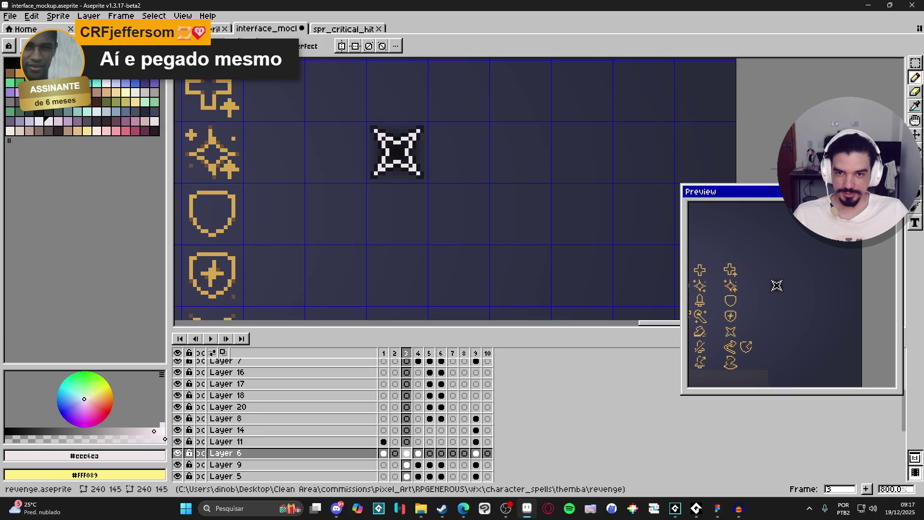
scroll(372, 125, down, 3)
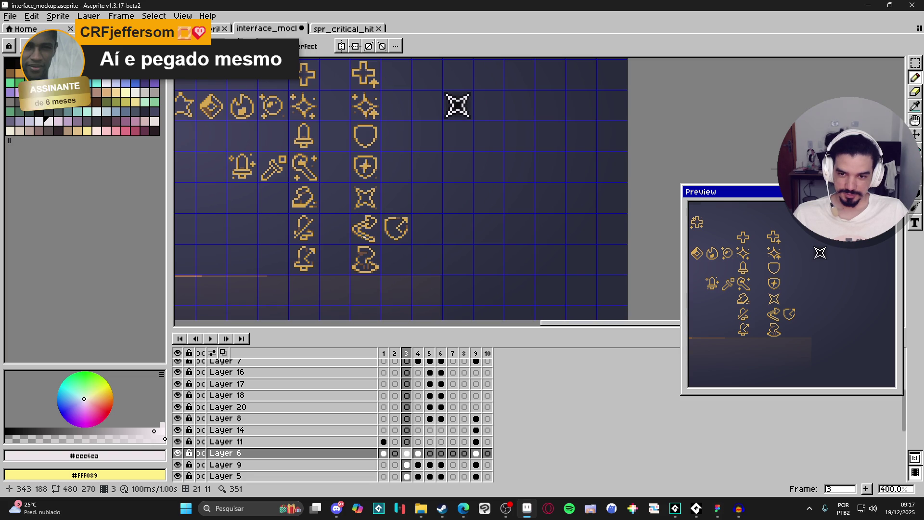
scroll(380, 251, down, 1)
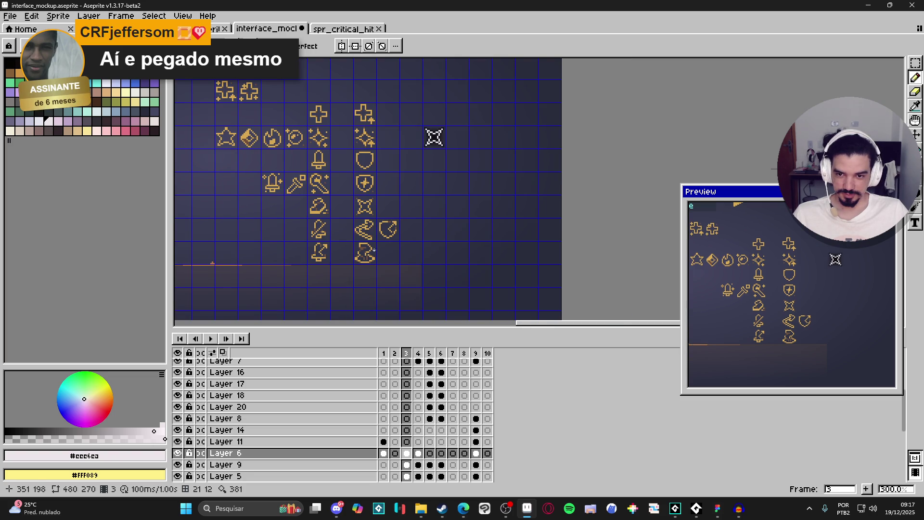
click(219, 29)
click(264, 30)
click(343, 29)
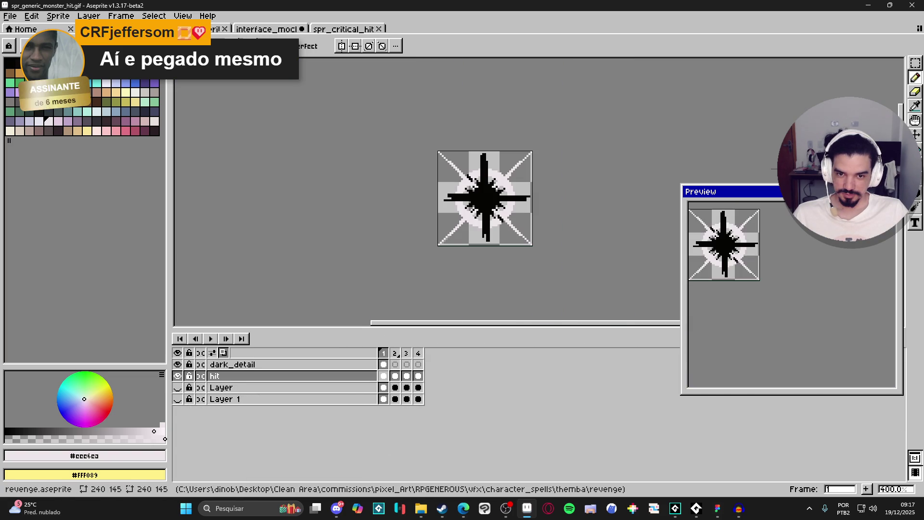
click(266, 29)
click(342, 30)
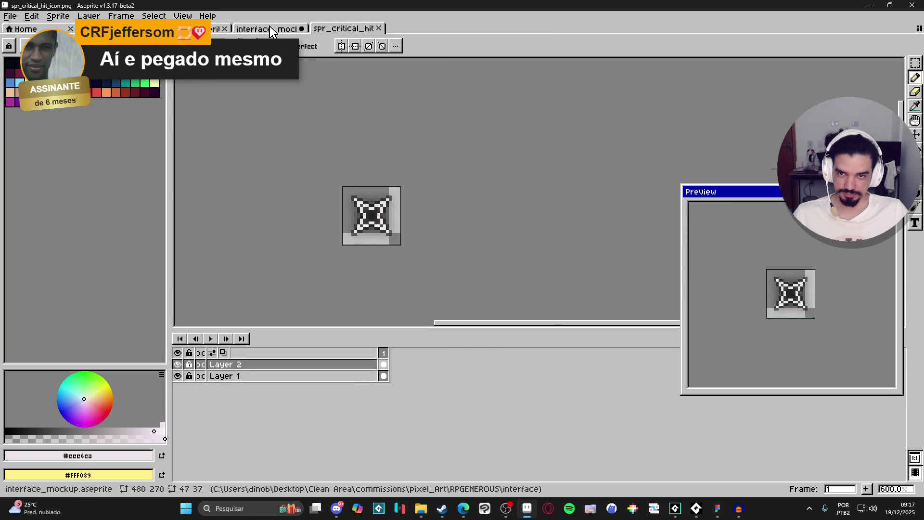
click(276, 29)
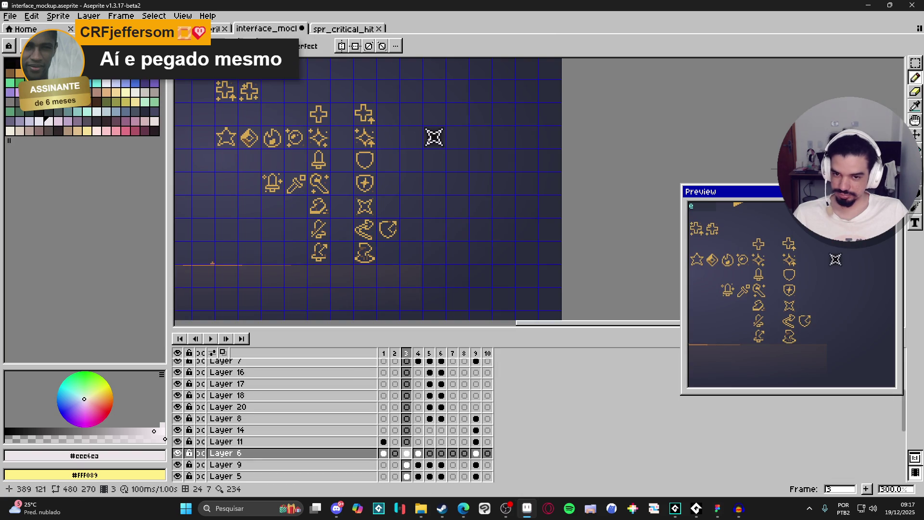
scroll(366, 233, up, 5)
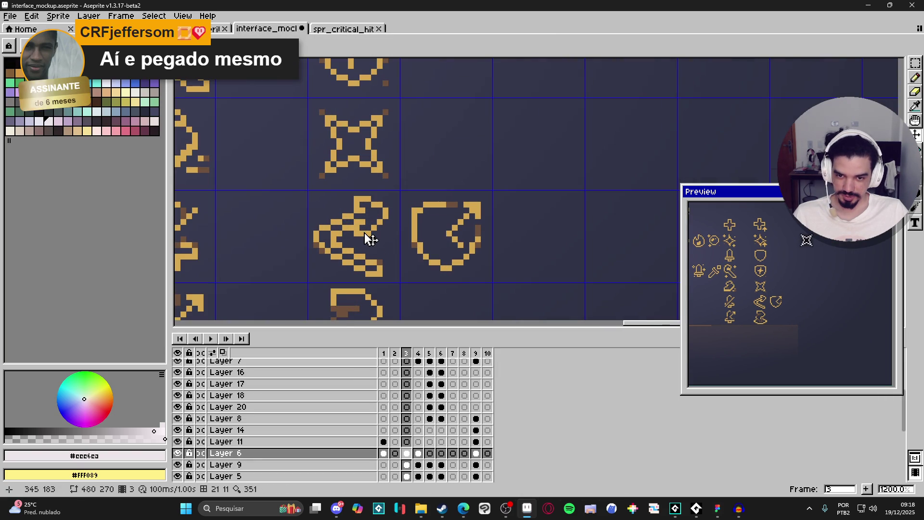
Copy the curved arrow icon into the empty cell below the white star.
key(m)
drag(376, 227, 388, 198)
scroll(364, 247, down, 2)
scroll(366, 247, down, 1)
mouse_move(328, 265)
mouse_down()
mouse_move(404, 181)
mouse_move(442, 177)
mouse_up()
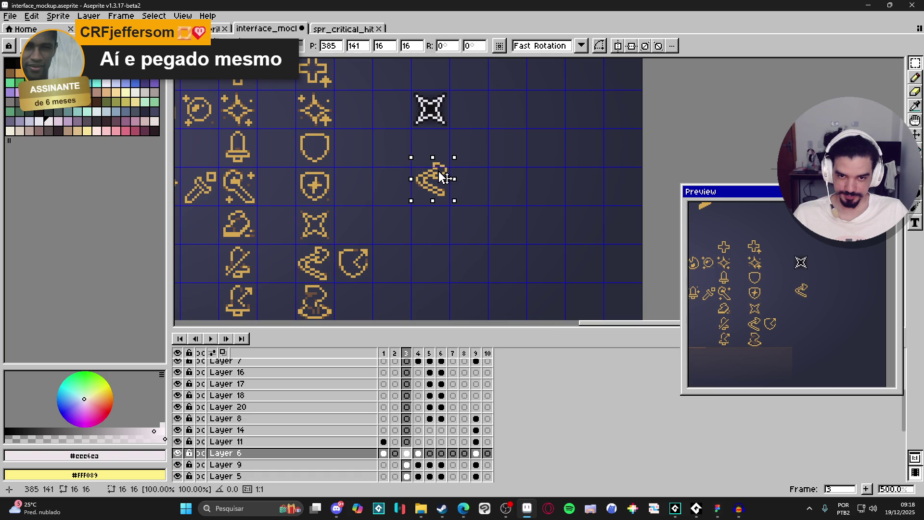
Magic-wand the copied arrow's pixels and recolour them white.
key(b)
scroll(441, 179, up, 3)
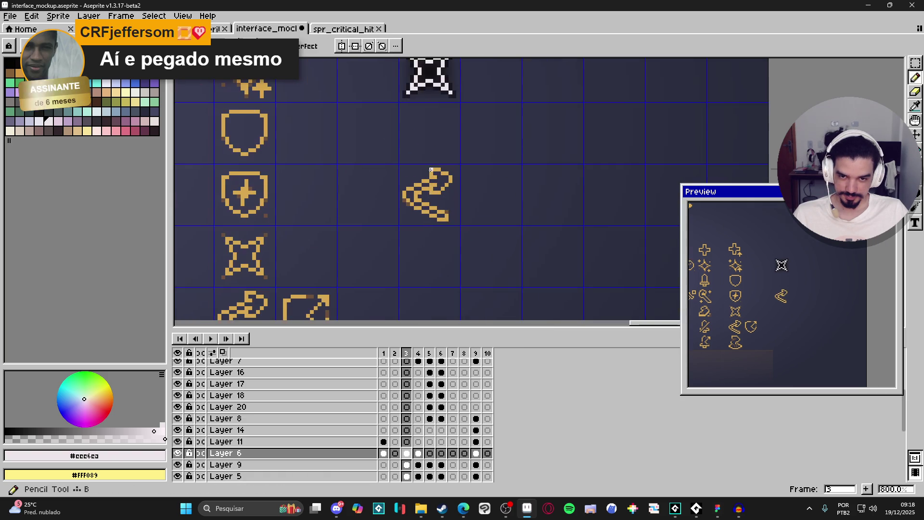
scroll(433, 169, up, 1)
key(ctrl+shift+d)
key(w)
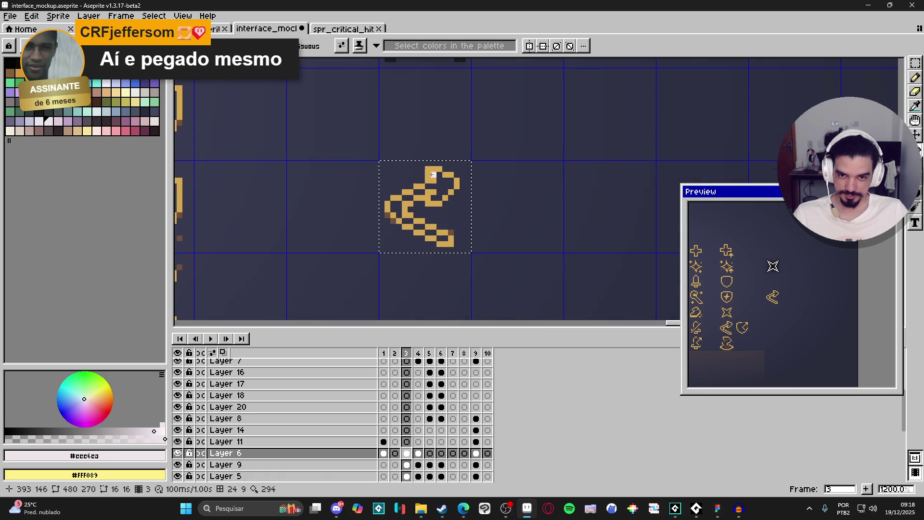
click(432, 174)
Fix the stray brown pixels at the arrow's lower-left with Pencil and Eraser.
scroll(429, 211, down, 3)
key(b)
scroll(438, 222, up, 5)
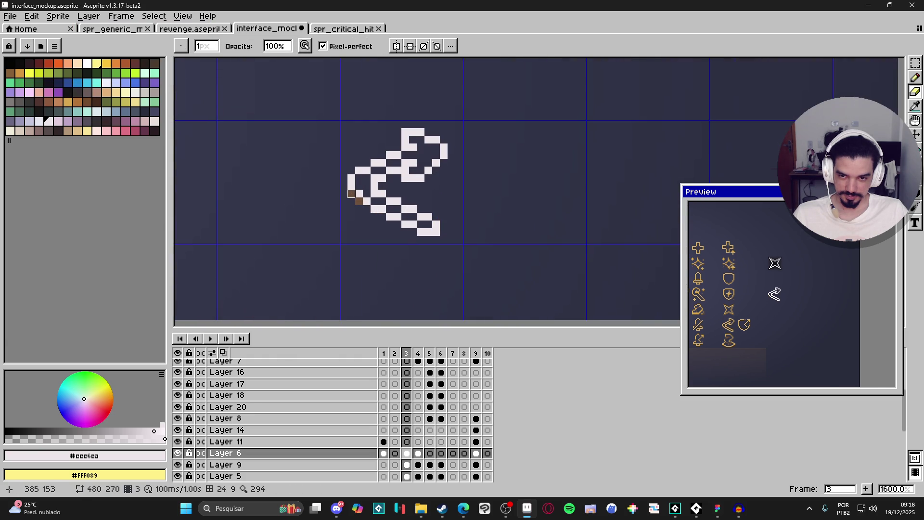
drag(352, 194, 359, 193)
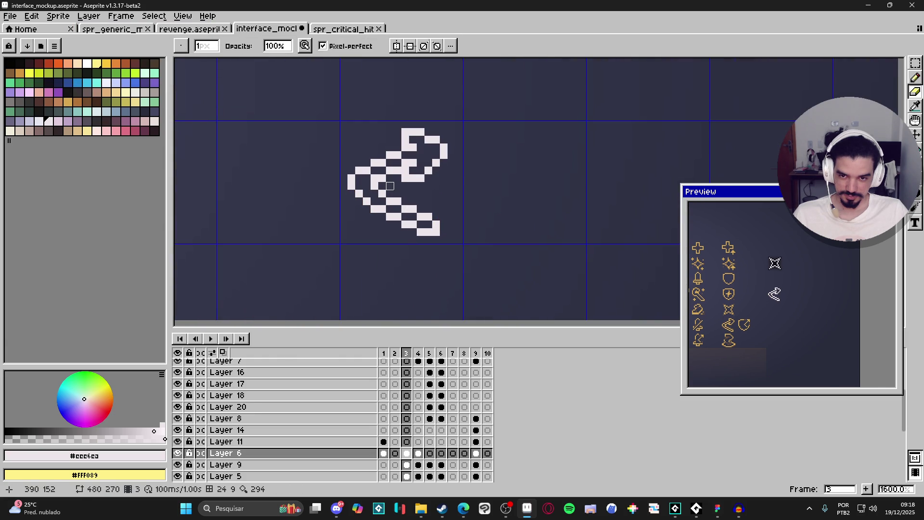
scroll(412, 220, down, 3)
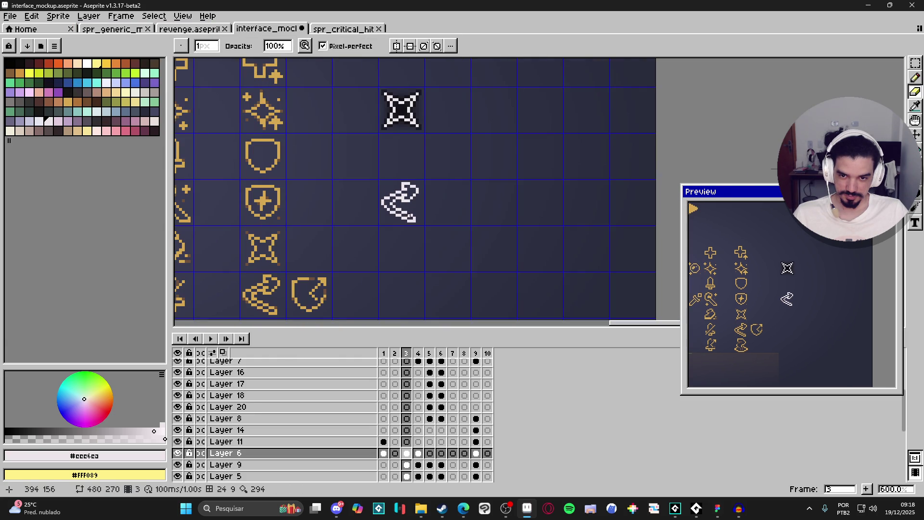
scroll(395, 238, up, 6)
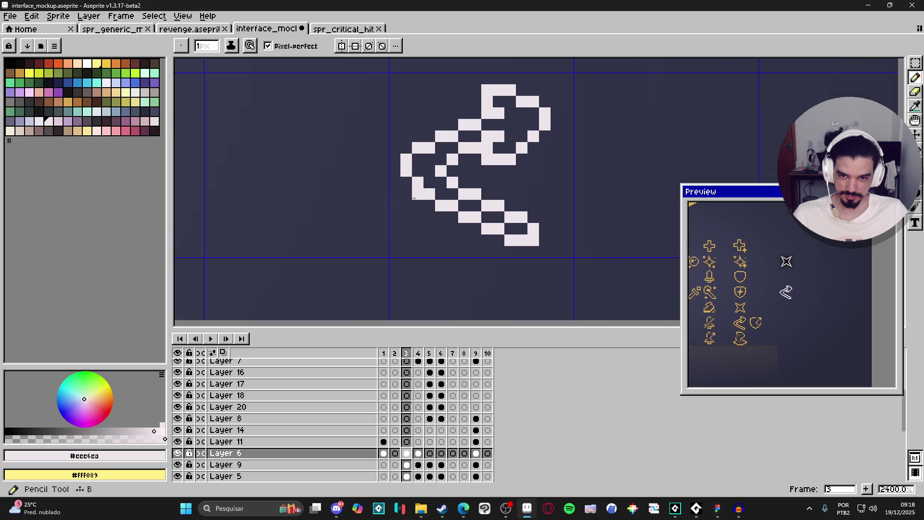
click(406, 195)
key(e)
click(418, 183)
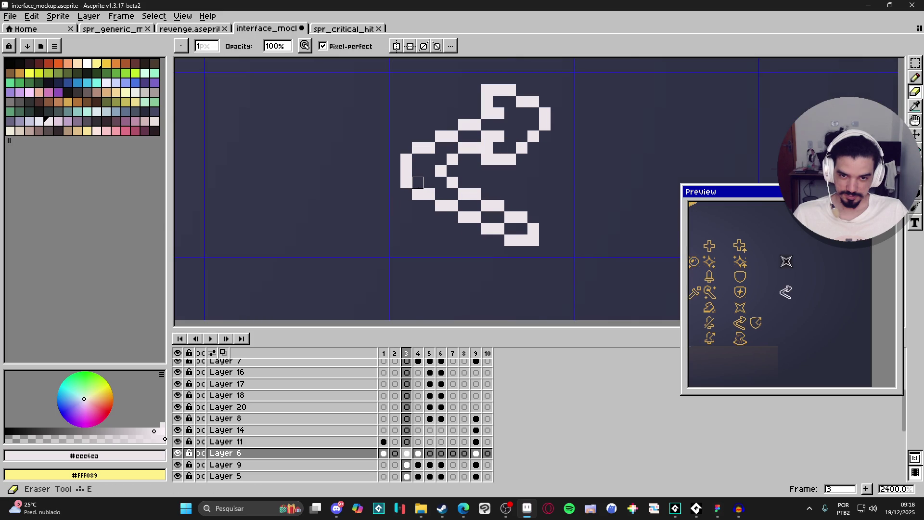
scroll(463, 216, down, 5)
scroll(420, 203, up, 4)
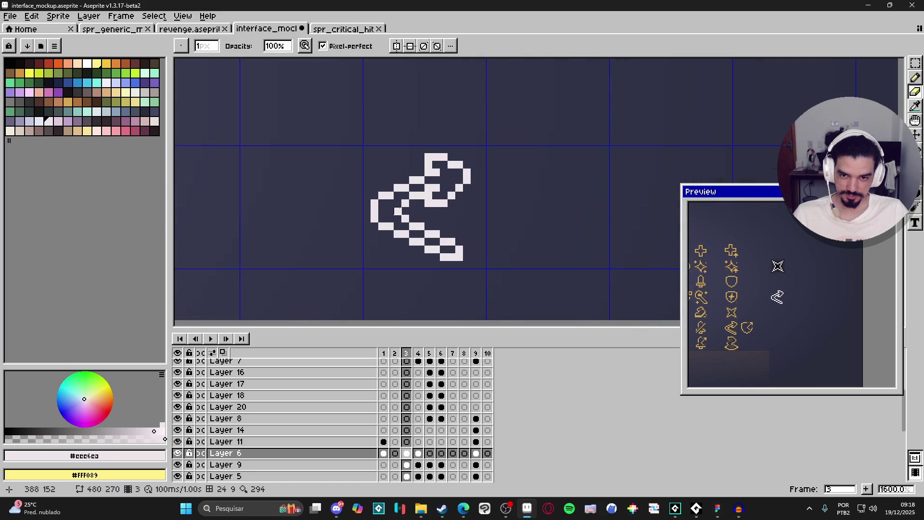
key(b)
scroll(394, 220, down, 4)
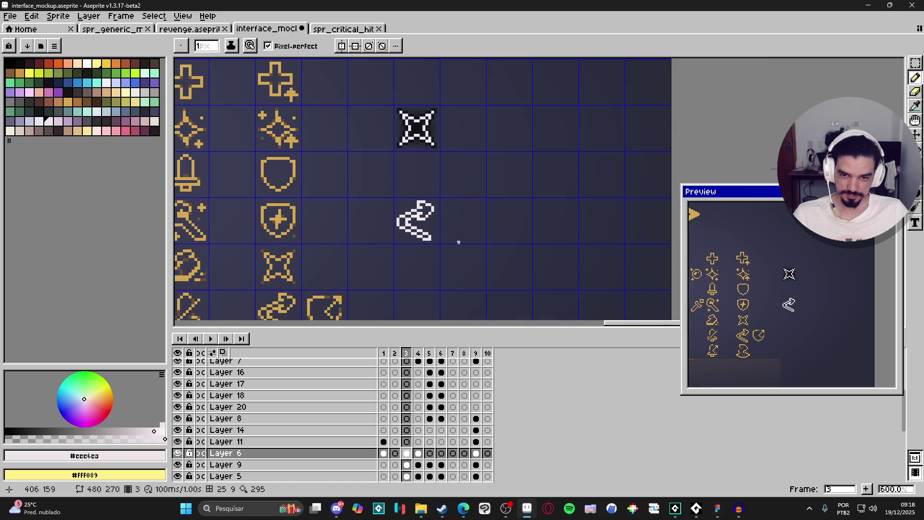
scroll(458, 242, down, 1)
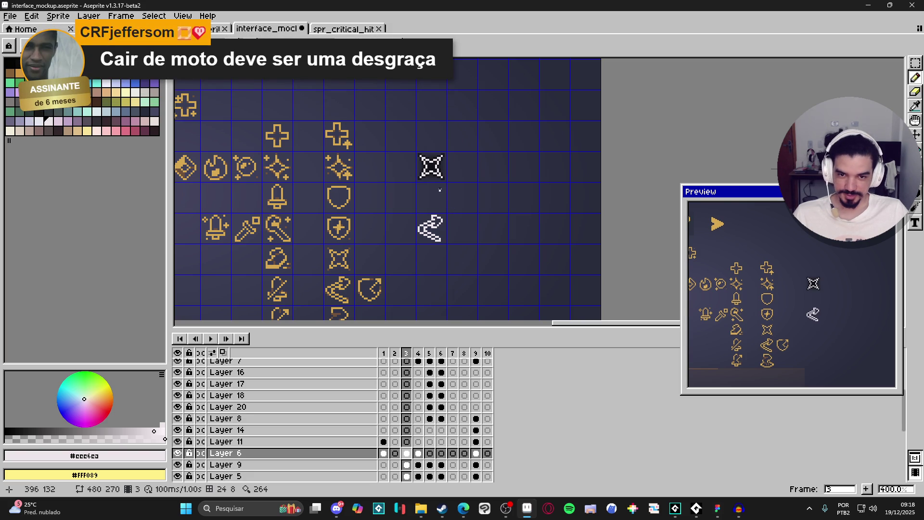
Check the icon layer by toggling its visibility and test-selecting the empty background around the arrow.
scroll(442, 192, up, 3)
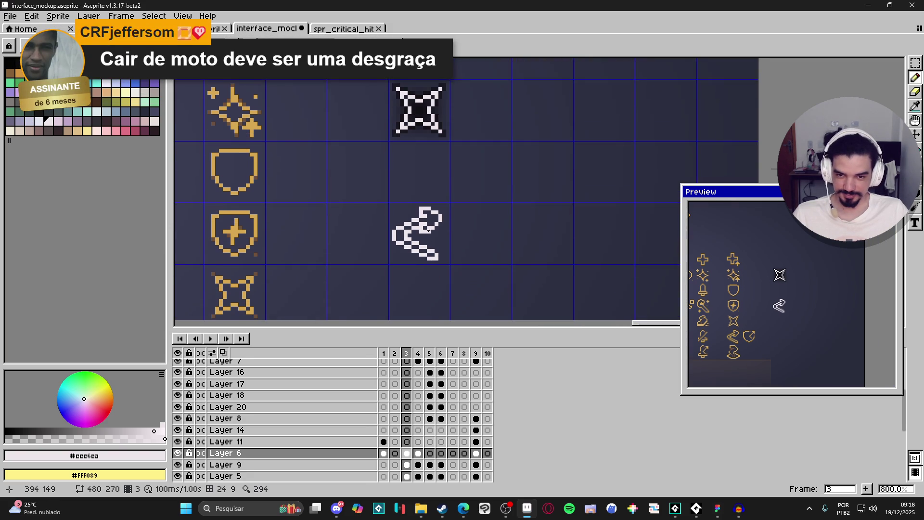
scroll(429, 217, down, 1)
click(177, 453)
click(177, 453)
scroll(407, 123, up, 3)
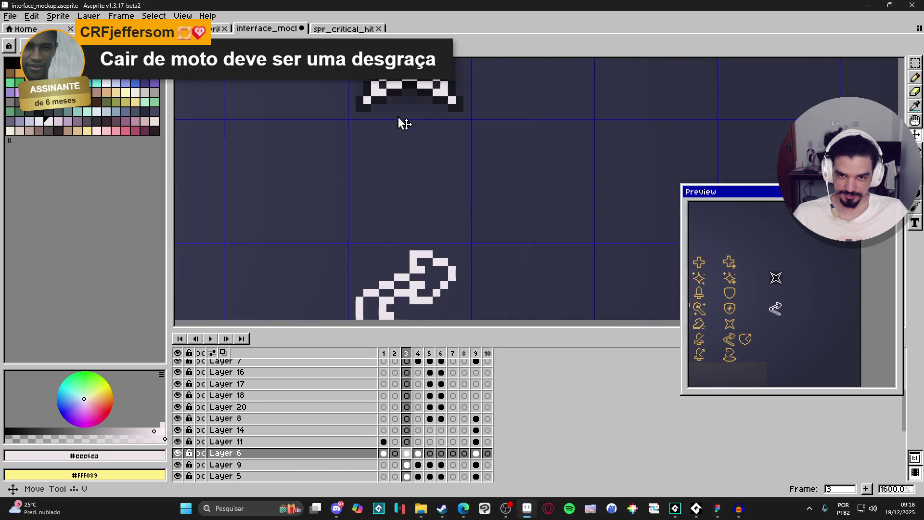
ctrl+click(367, 114)
scroll(367, 114, down, 2)
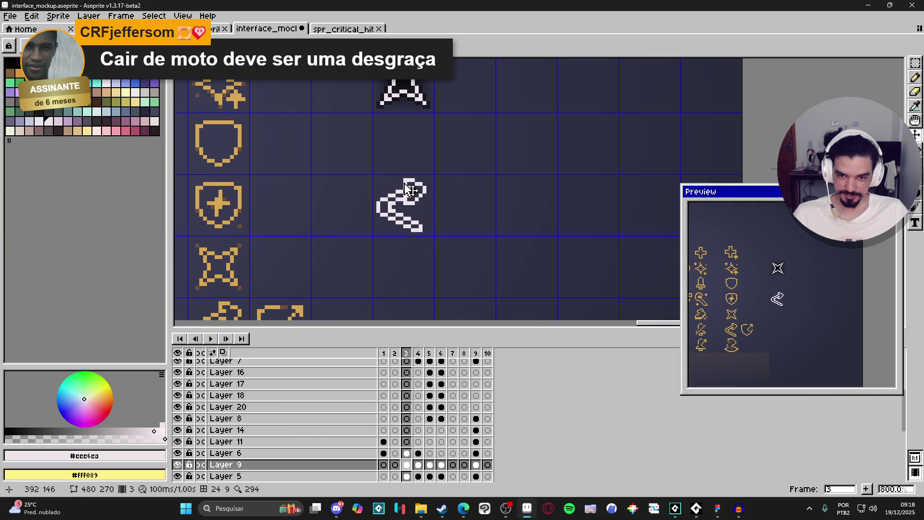
ctrl+click(420, 207)
key(w)
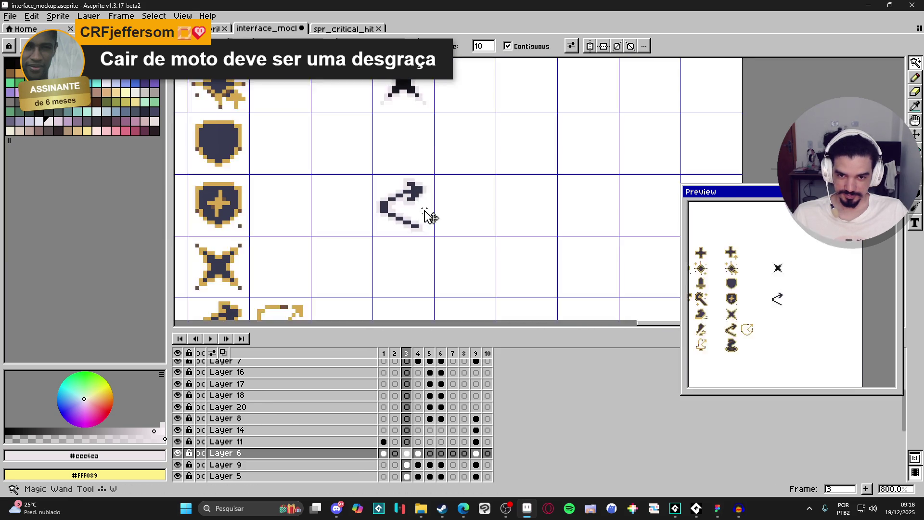
click(427, 205)
key(ctrl+d)
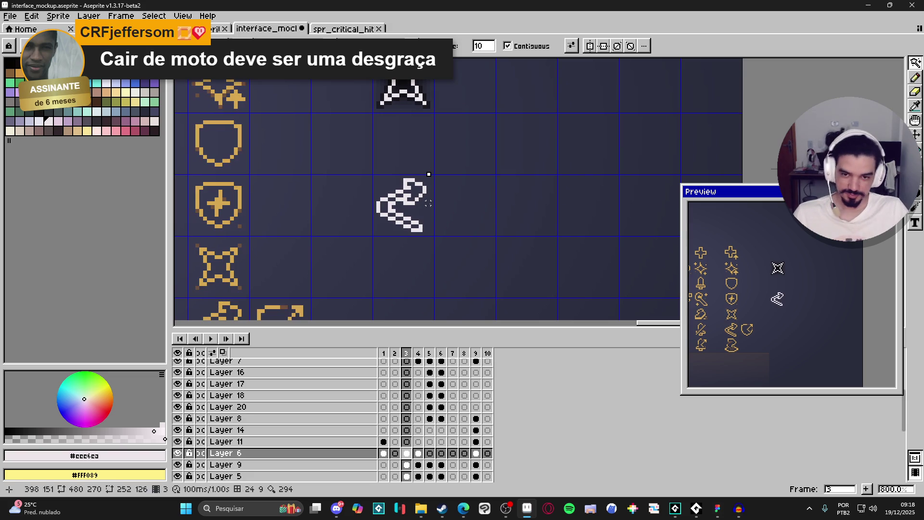
Pick the near-black shadow colour on Layer 9 and trial a Convolution Matrix blur, then undo it.
click(408, 465)
key(i)
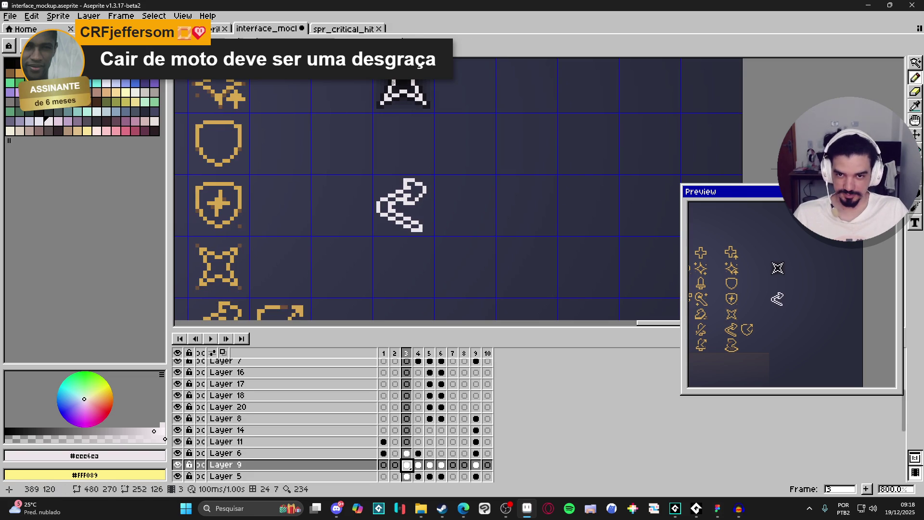
scroll(408, 80, up, 1)
click(408, 79)
scroll(408, 79, down, 2)
key(b)
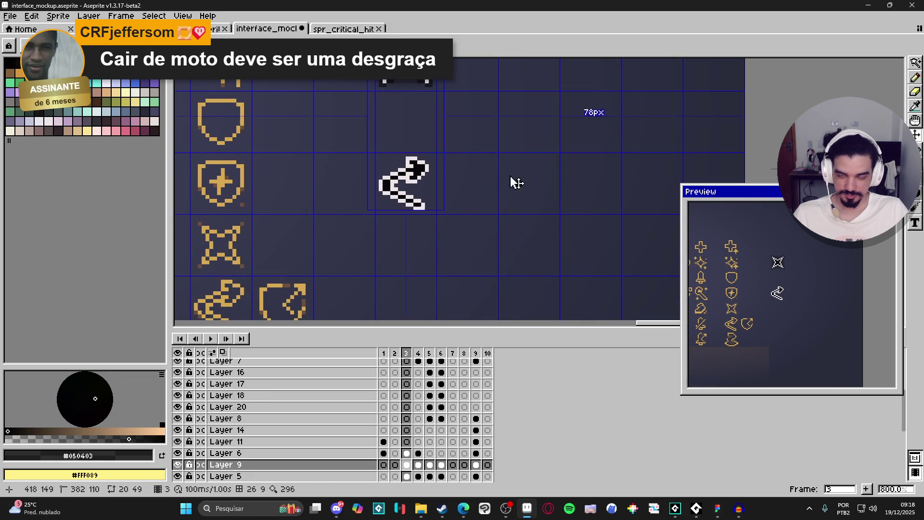
key(F9)
click(722, 128)
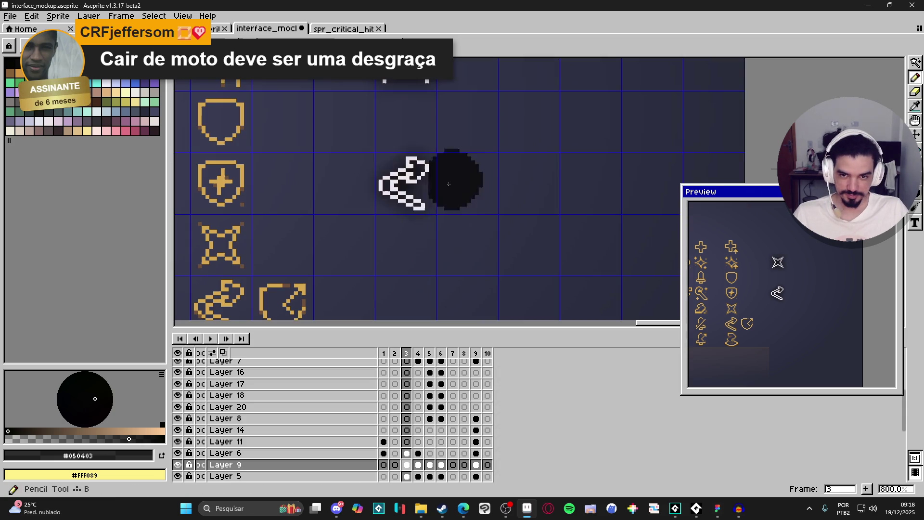
scroll(432, 218, up, 1)
key(ctrl+z)
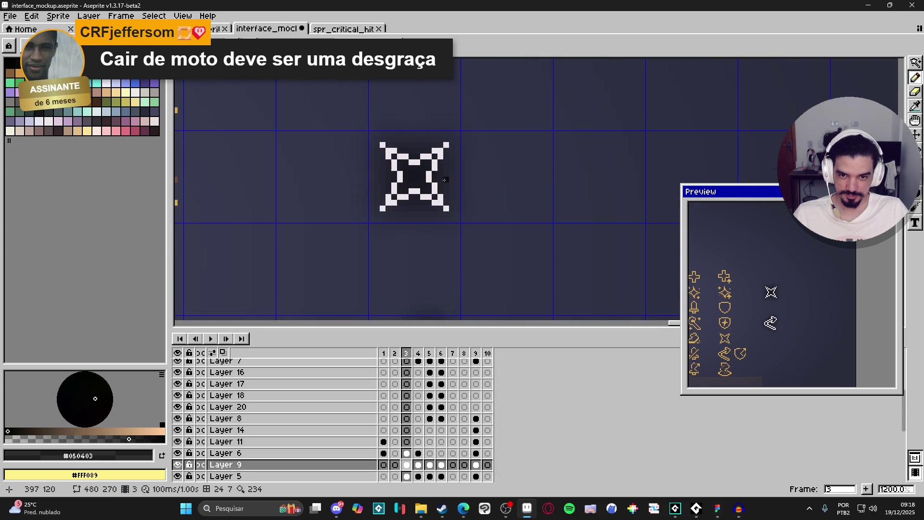
scroll(442, 180, up, 3)
scroll(443, 181, down, 5)
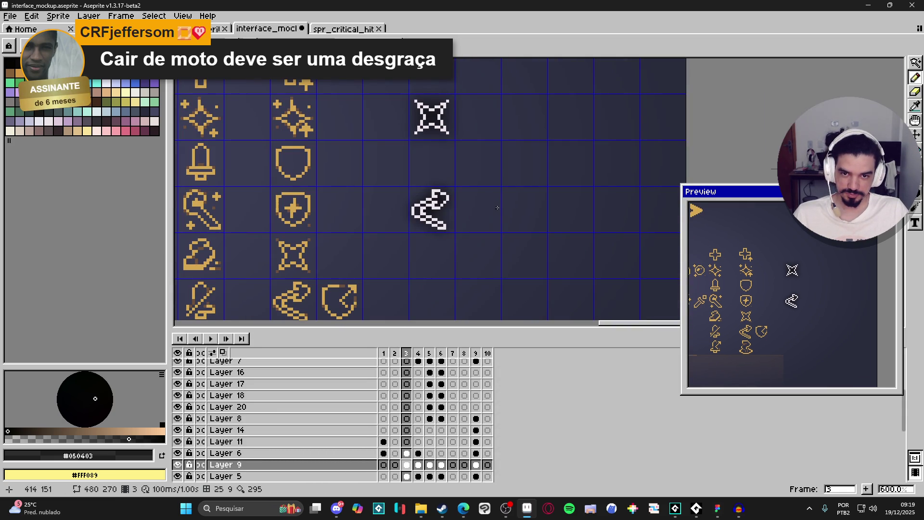
Take the near-black outline colour #050403 from the critical hit icon sprite.
click(343, 29)
scroll(395, 272, up, 3)
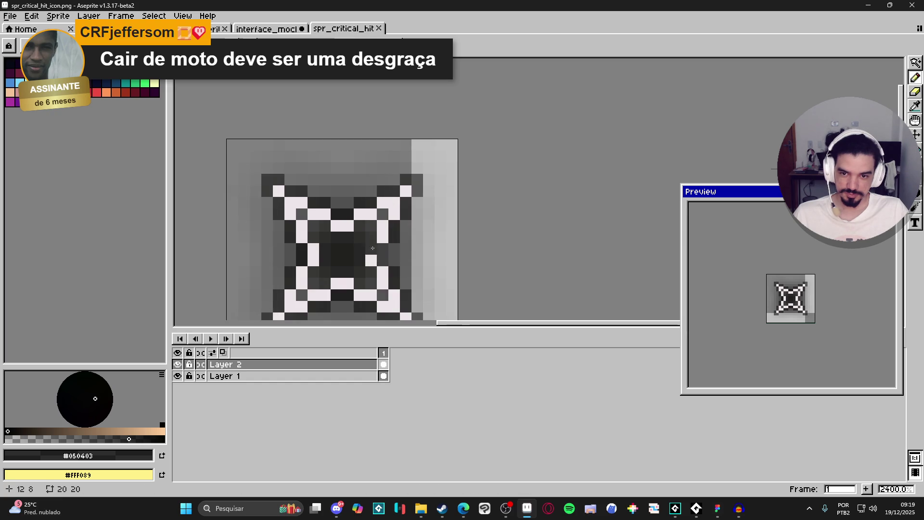
click(266, 29)
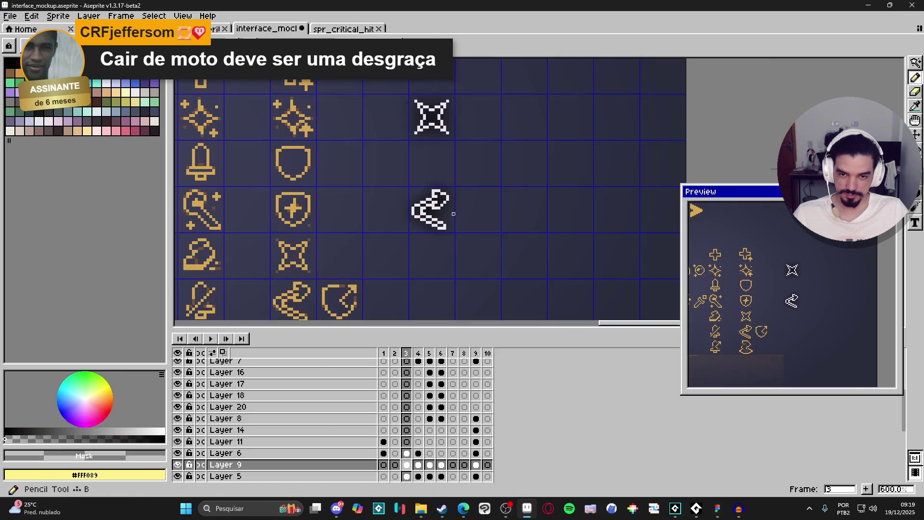
scroll(438, 190, up, 3)
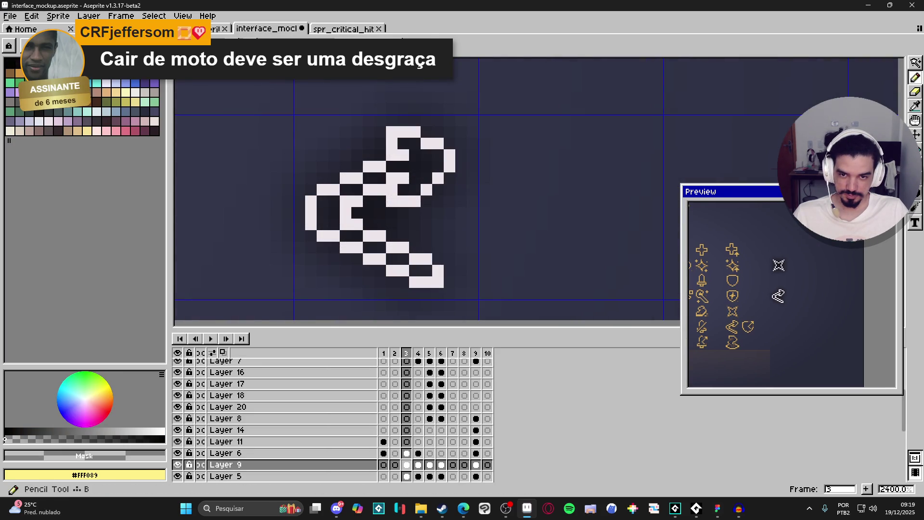
click(343, 29)
scroll(396, 233, up, 1)
ctrl+click(400, 237)
alt+click(399, 223)
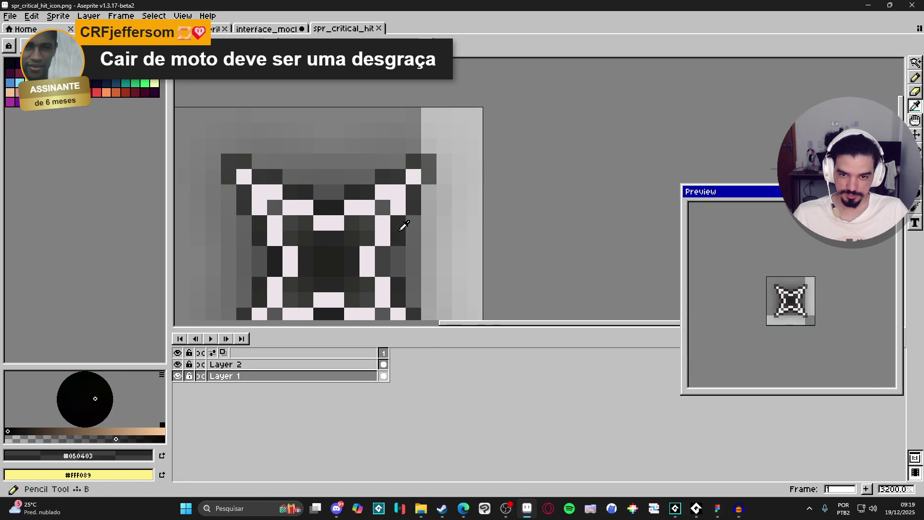
click(251, 29)
scroll(424, 142, up, 1)
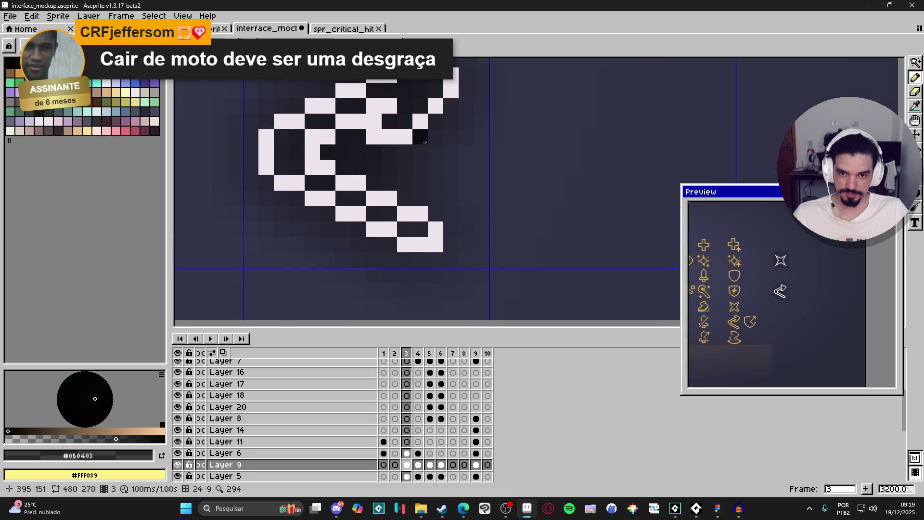
scroll(450, 105, up, 2)
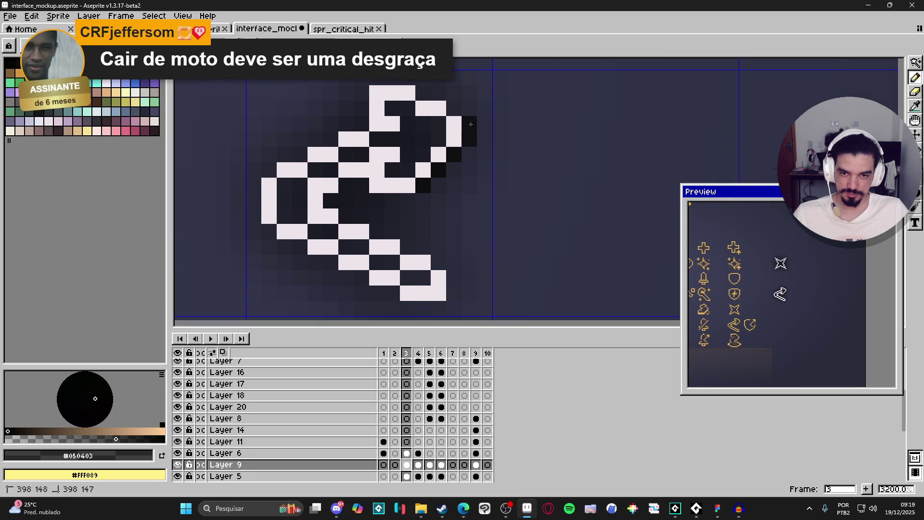
Trace the dark outline along the white arrow's top, diagonal and left edges.
drag(468, 137, 467, 146)
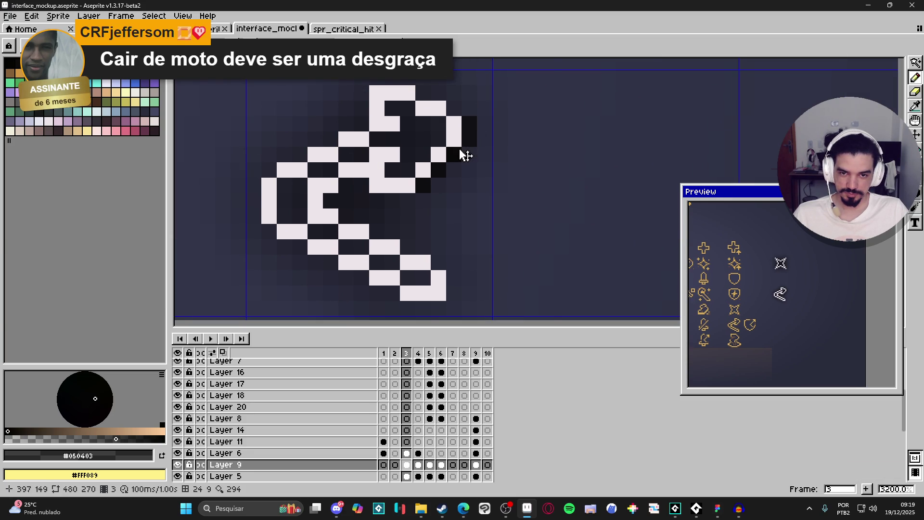
mouse_move(422, 93)
mouse_down()
mouse_move(432, 92)
mouse_move(361, 93)
mouse_up()
click(347, 123)
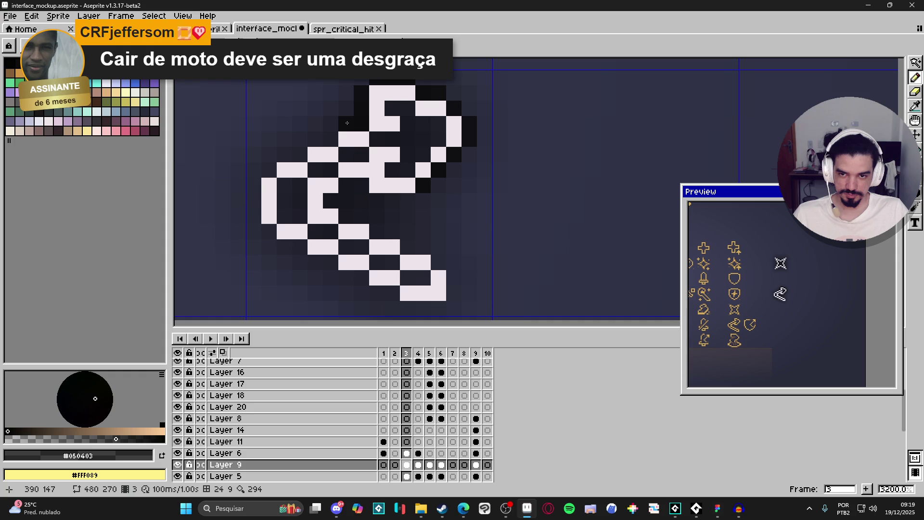
click(316, 139)
click(299, 154)
click(284, 155)
click(269, 170)
mouse_move(253, 185)
mouse_down()
mouse_move(253, 216)
mouse_move(270, 231)
mouse_move(375, 294)
mouse_move(442, 308)
mouse_move(454, 289)
mouse_move(423, 246)
mouse_move(403, 246)
mouse_move(331, 201)
mouse_move(361, 185)
mouse_move(381, 199)
mouse_move(423, 200)
mouse_up()
scroll(422, 207, down, 8)
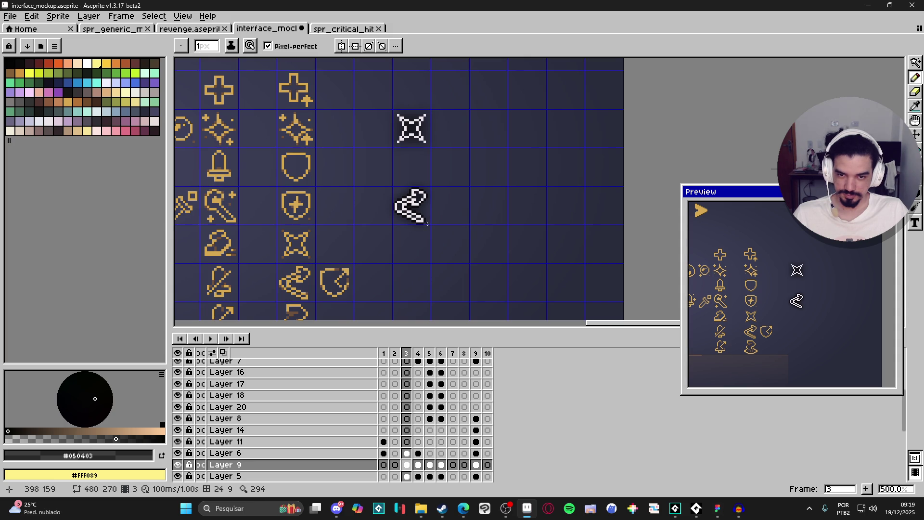
Copy the outlined arrow into a new 40x37 sprite and trim it to its content.
key(m)
scroll(399, 207, up, 2)
drag(346, 139, 484, 273)
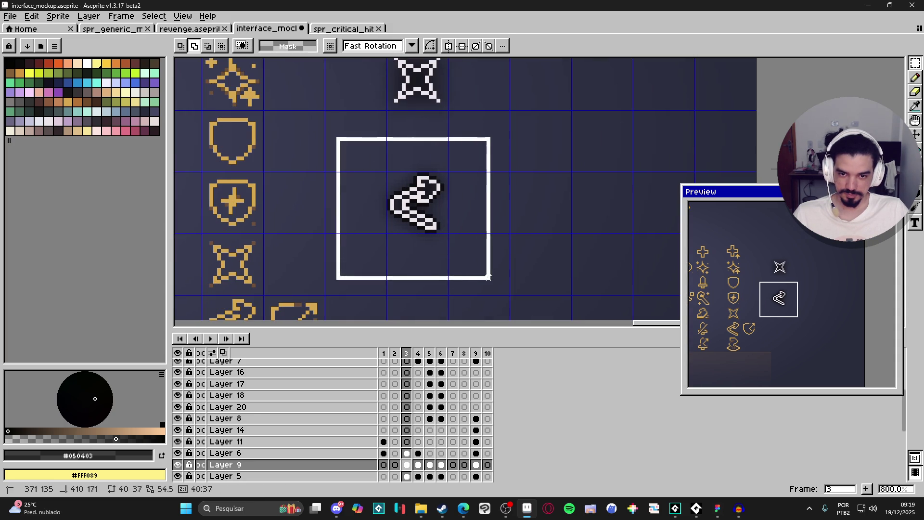
key(ctrl+c)
click(9, 16)
click(16, 29)
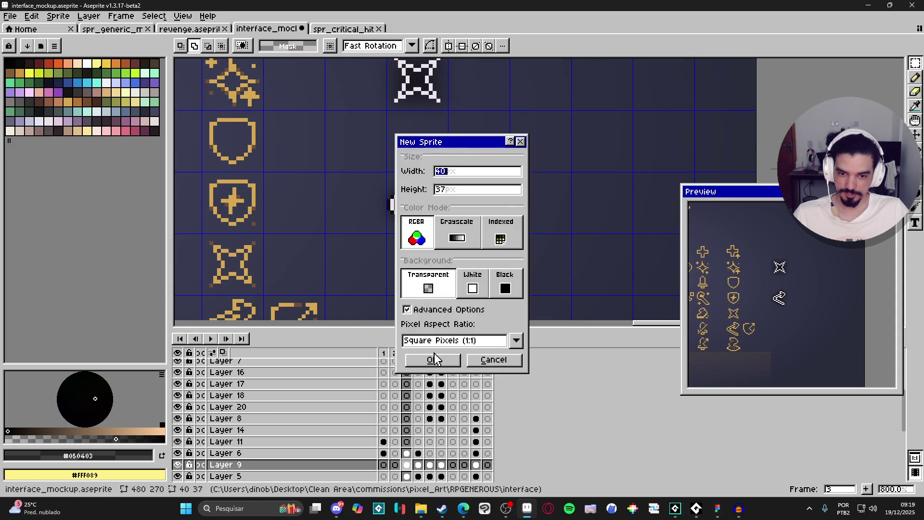
click(434, 358)
scroll(477, 255, up, 3)
key(ctrl+v)
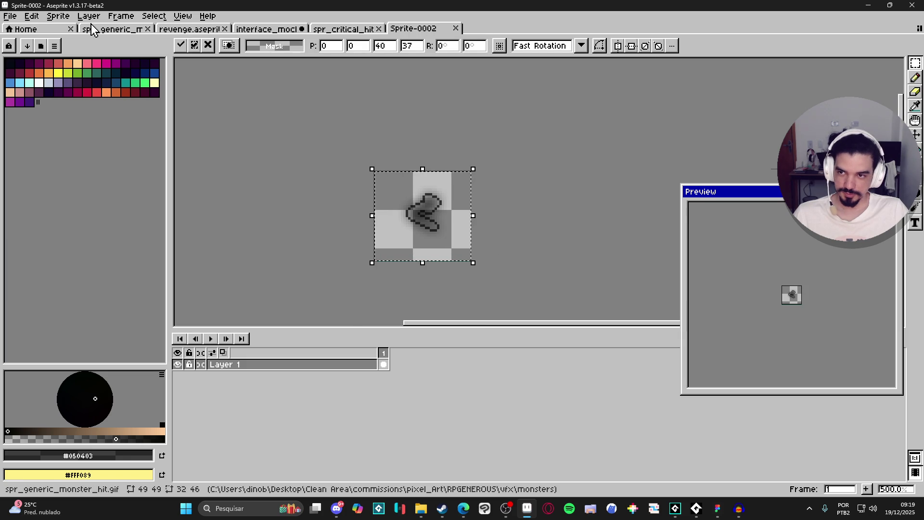
click(58, 16)
click(53, 116)
Copy the arrow area from Layer 6 and paste it onto a new layer in the sprite.
click(355, 29)
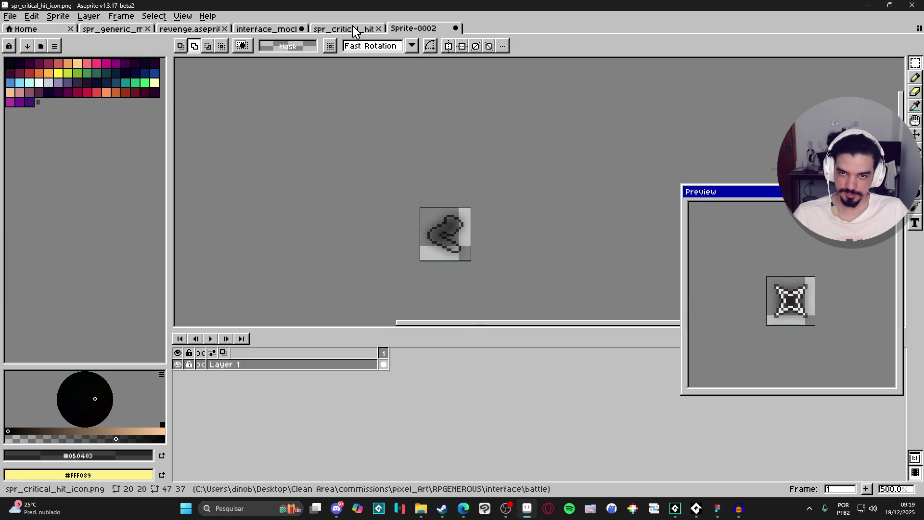
click(284, 28)
scroll(414, 202, down, 4)
scroll(420, 219, up, 4)
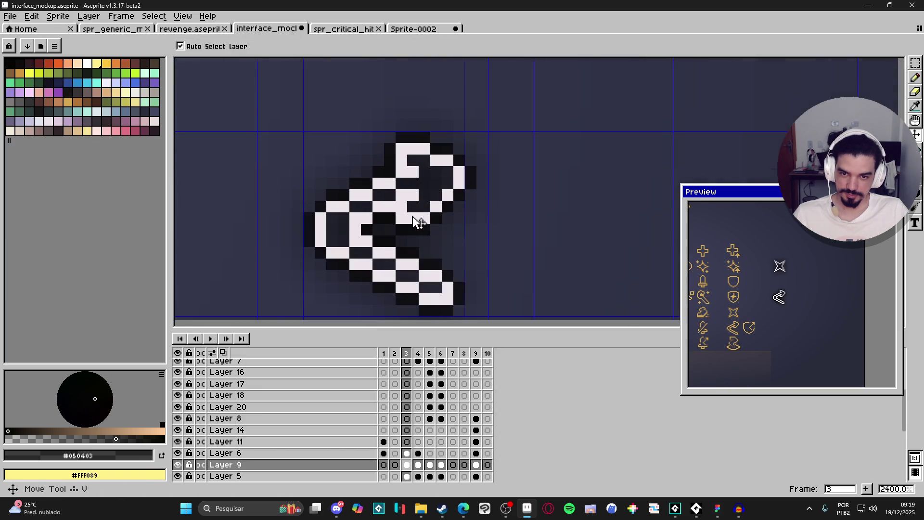
ctrl+click(417, 222)
scroll(417, 221, down, 4)
key(m)
drag(357, 174, 469, 274)
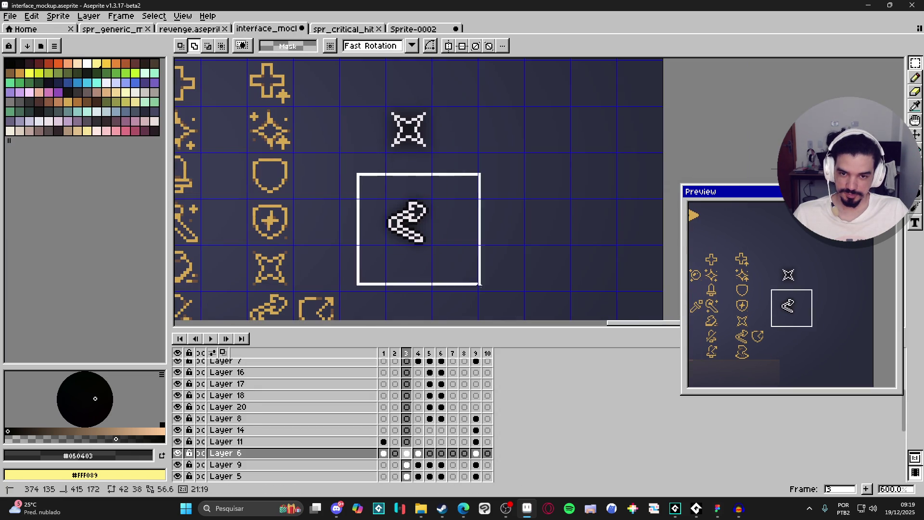
key(ctrl+c)
key(ctrl+Tab)
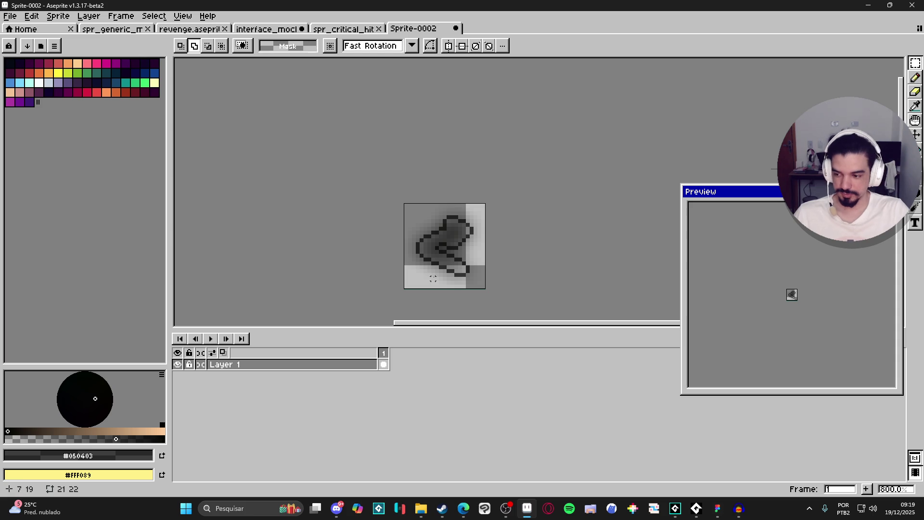
key(shift+n)
key(ctrl+v)
scroll(483, 272, up, 4)
mouse_move(486, 275)
mouse_down()
mouse_move(420, 205)
mouse_move(439, 202)
mouse_up()
key(Return)
Start Save As for the new sprite in the battle folder.
scroll(436, 219, down, 7)
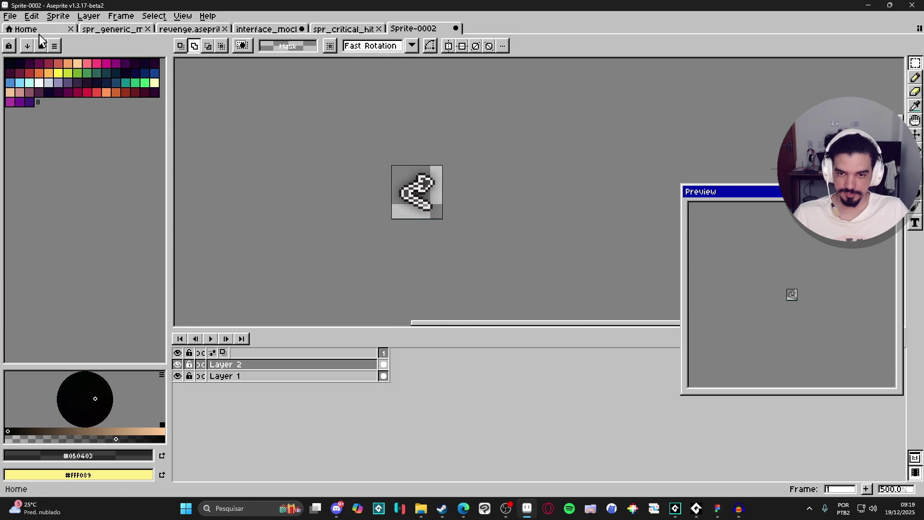
click(10, 16)
click(19, 74)
click(549, 383)
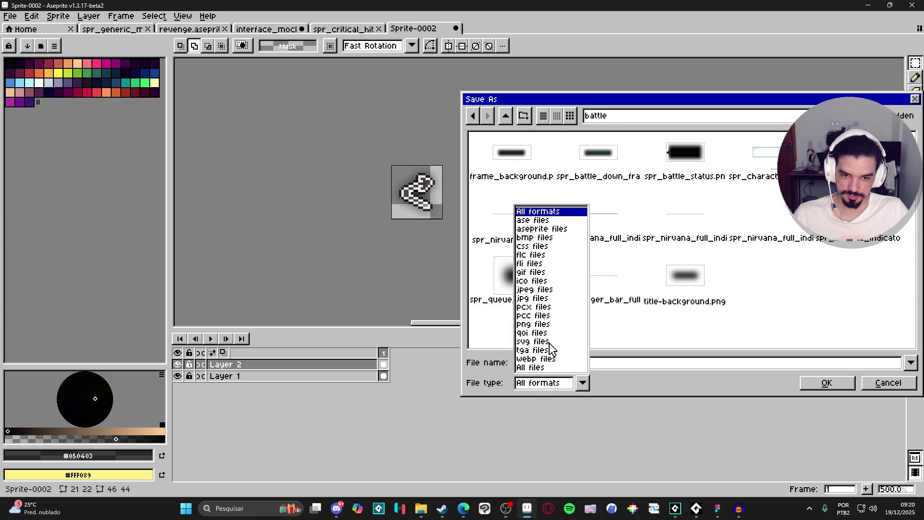
Save the arrow sprite as PNG named spr_deflection_hit_icon, then show the critical hit icon.
click(542, 326)
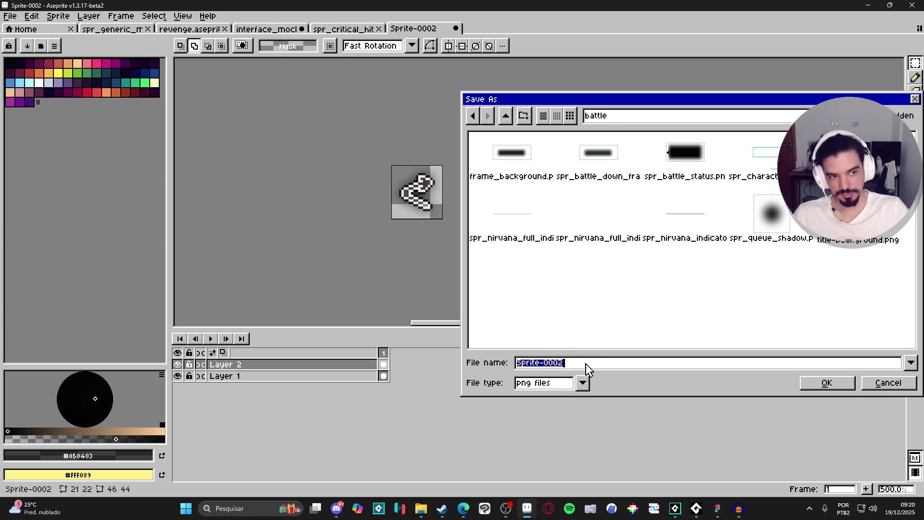
text(spr_)
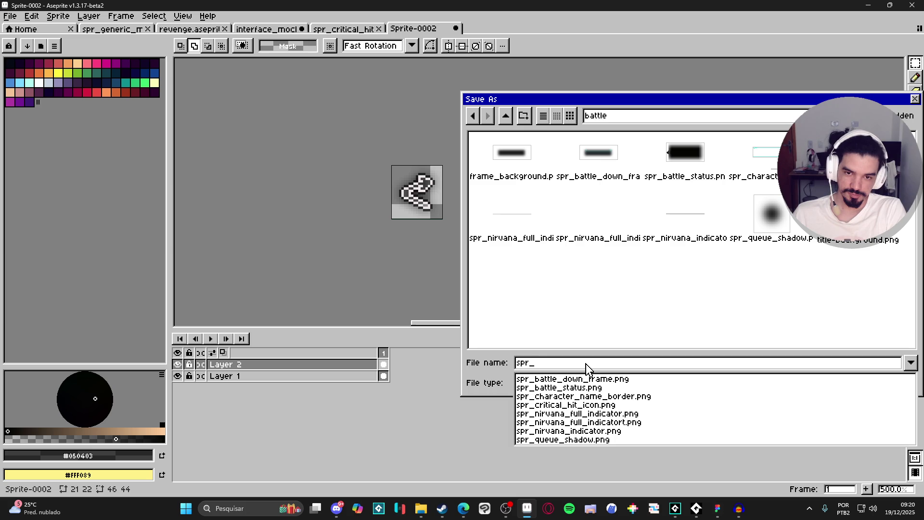
text(deflecti)
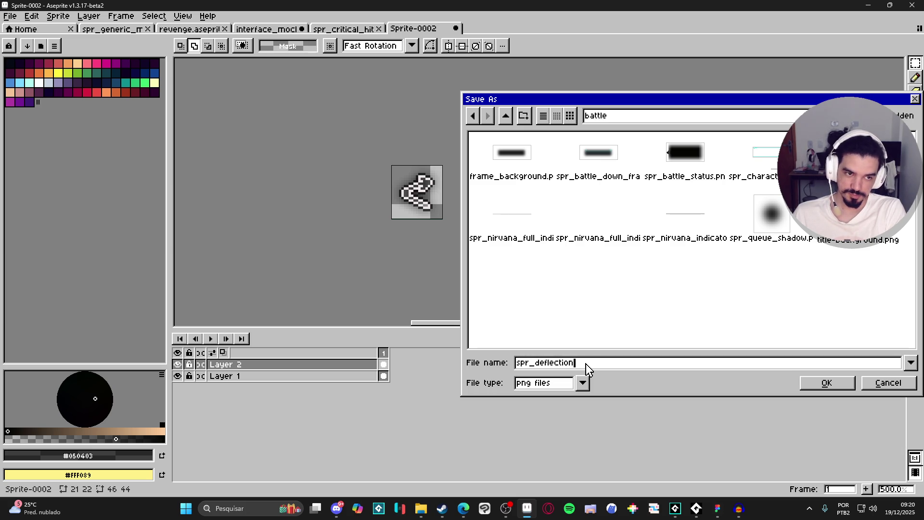
text(on)
key(Return)
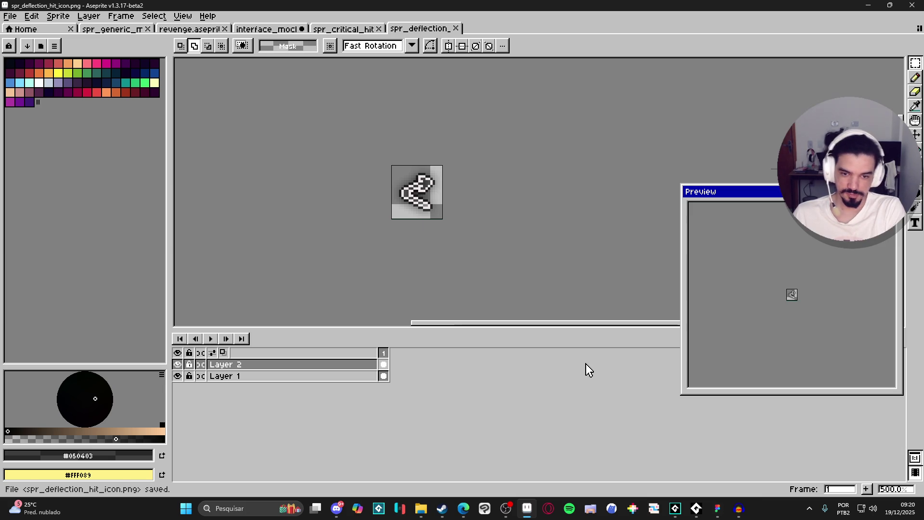
click(356, 29)
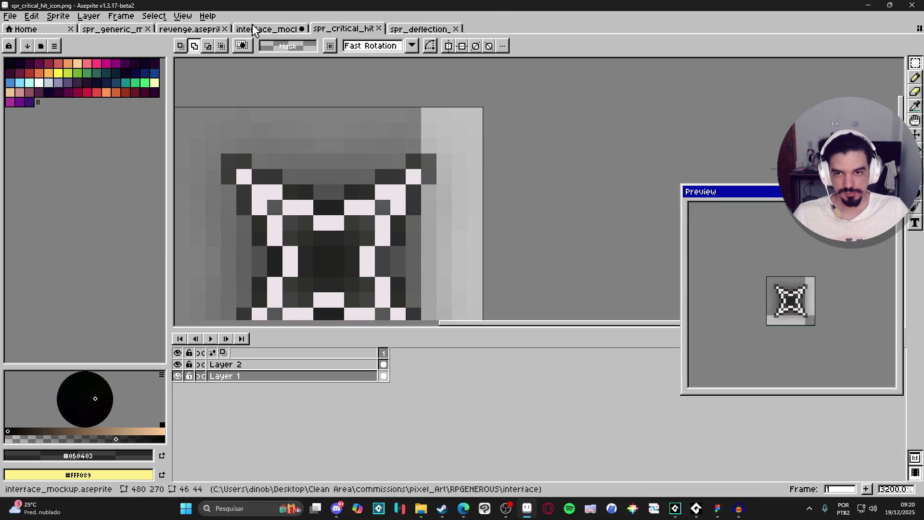
Cycle through the interface mockup, revenge animation and generic monster hit sprite tabs.
scroll(457, 198, down, 3)
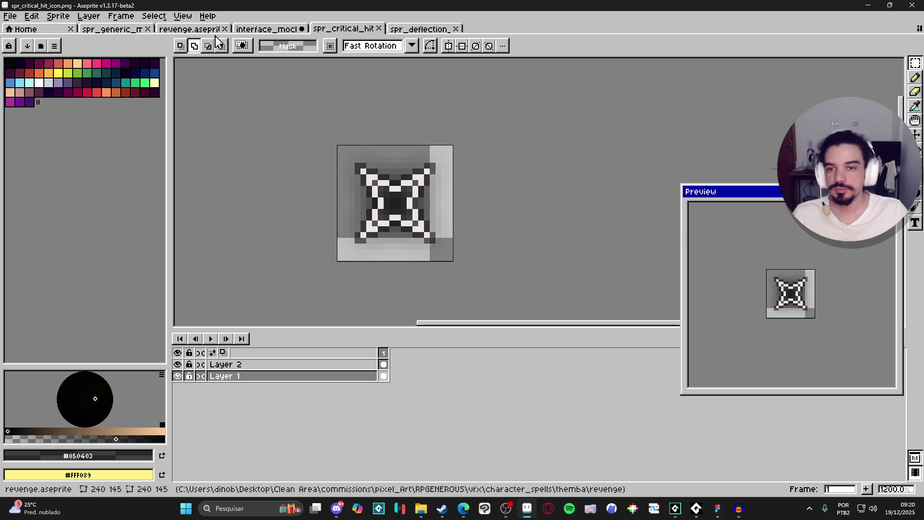
click(265, 29)
click(171, 30)
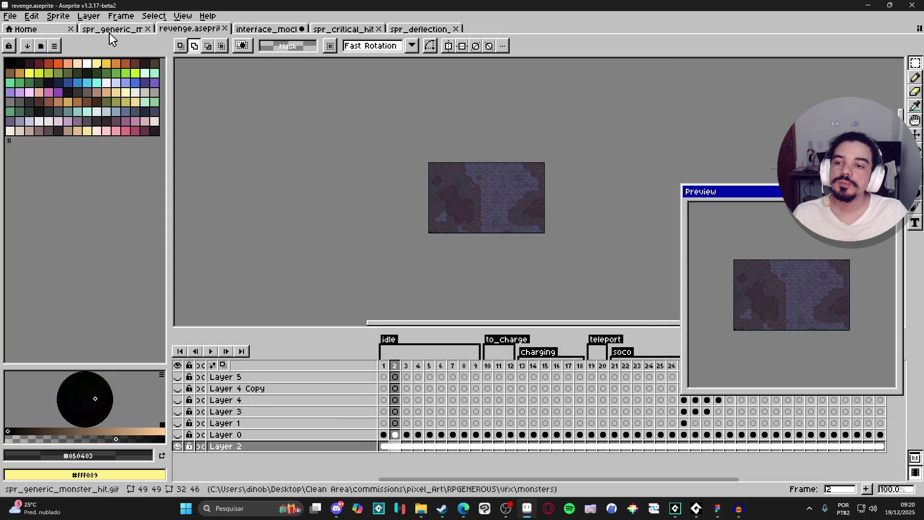
click(109, 30)
click(265, 29)
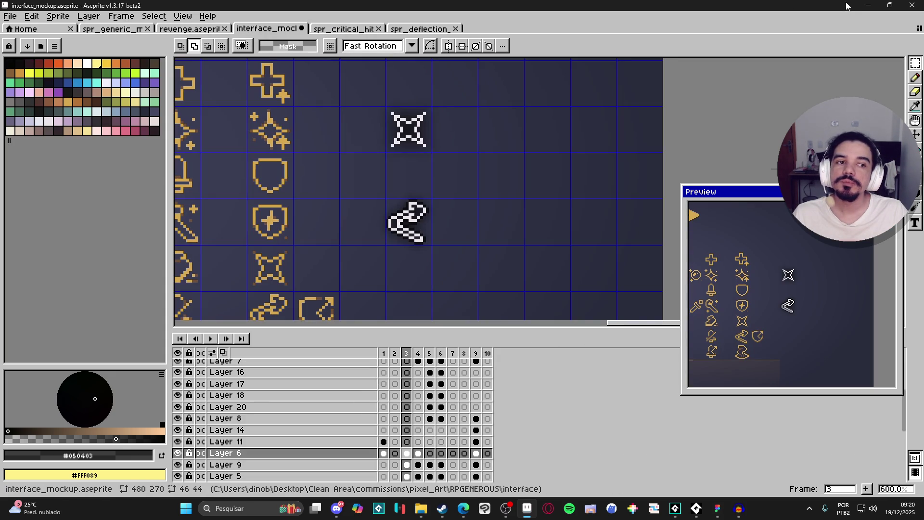
Minimize Aseprite, close Audacity without saving, and bring GameMaker to the front.
click(869, 5)
click(868, 5)
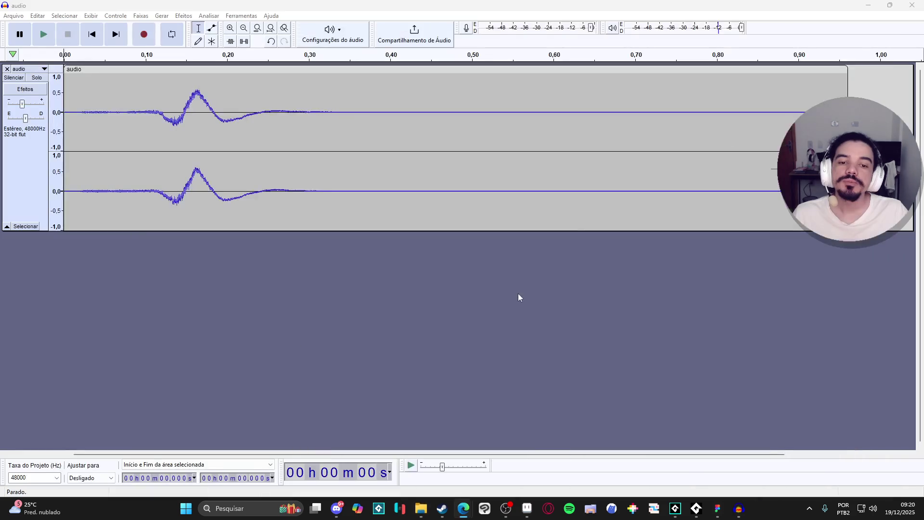
click(912, 5)
click(478, 249)
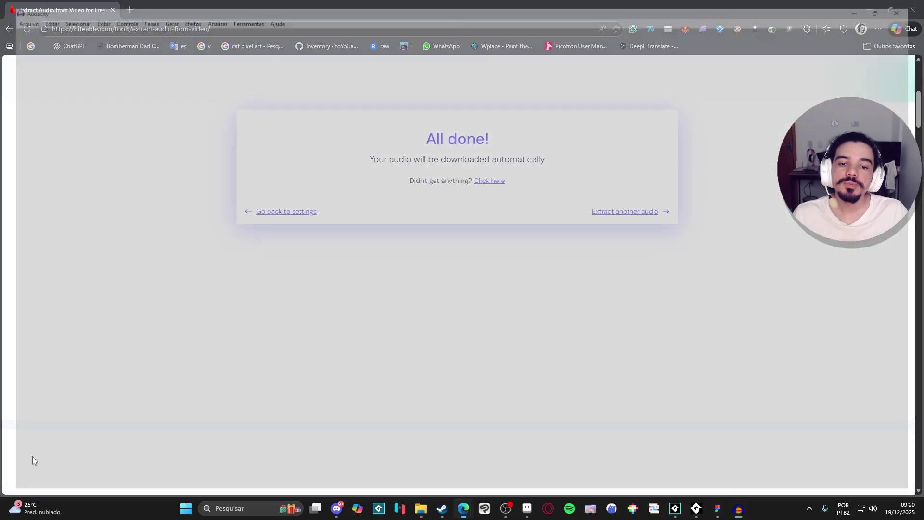
click(727, 508)
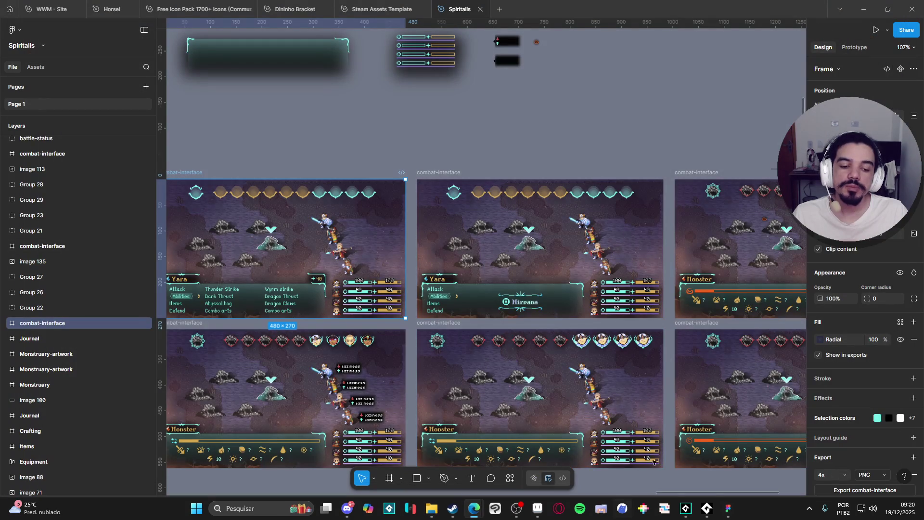
click(707, 508)
click(686, 508)
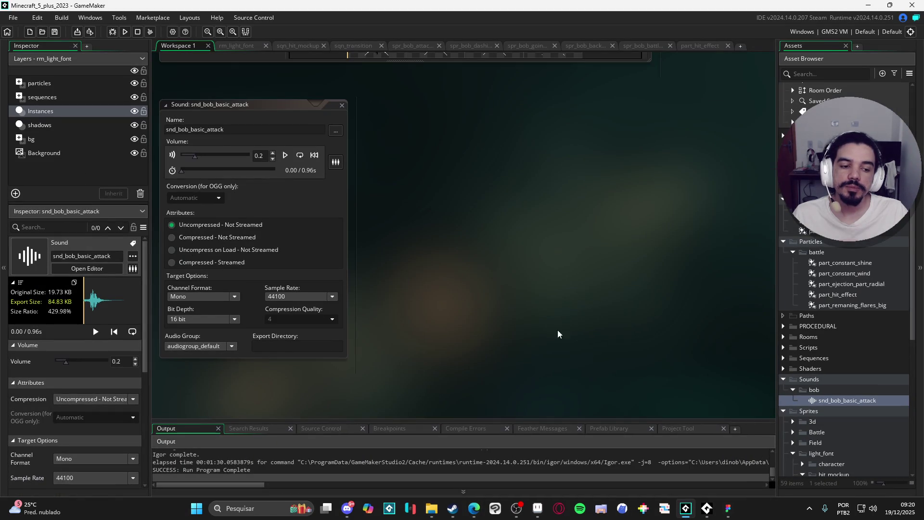
Create a new asset group named icons under the light sprite folder.
scroll(849, 395, down, 9)
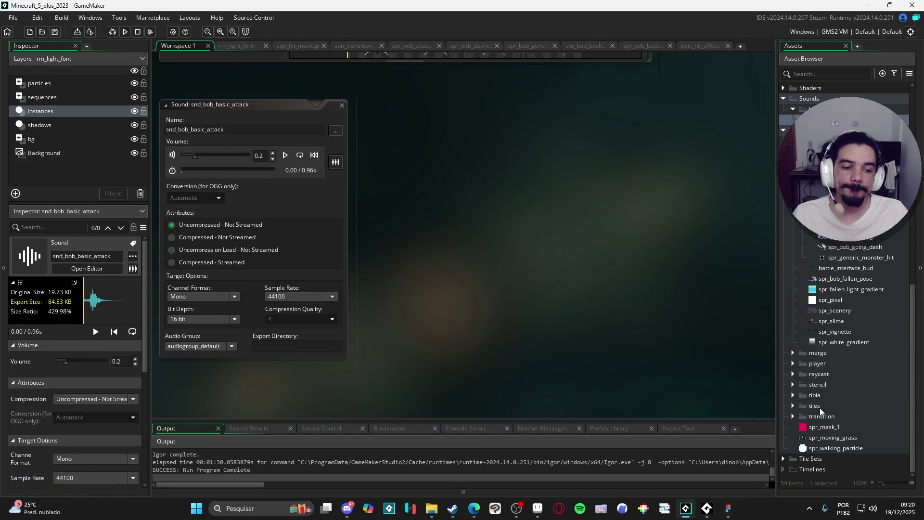
scroll(821, 409, up, 1)
click(802, 231)
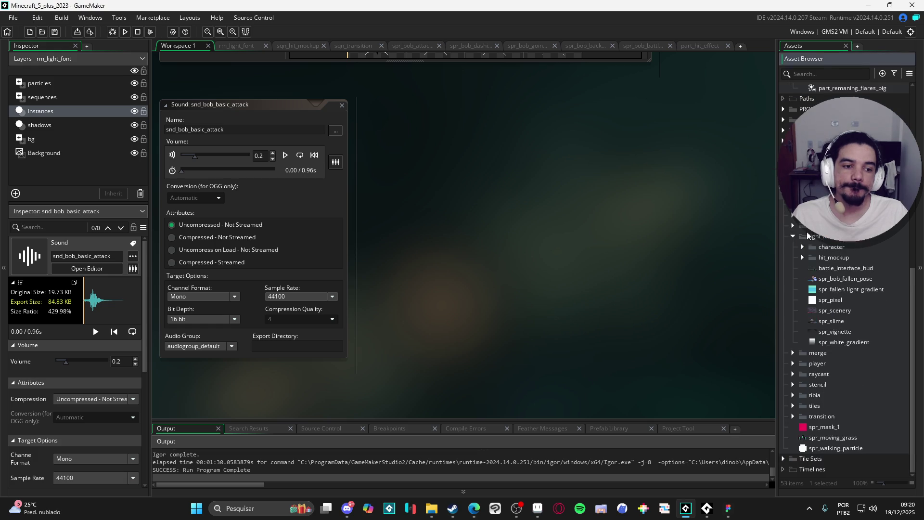
right_click(802, 236)
click(761, 326)
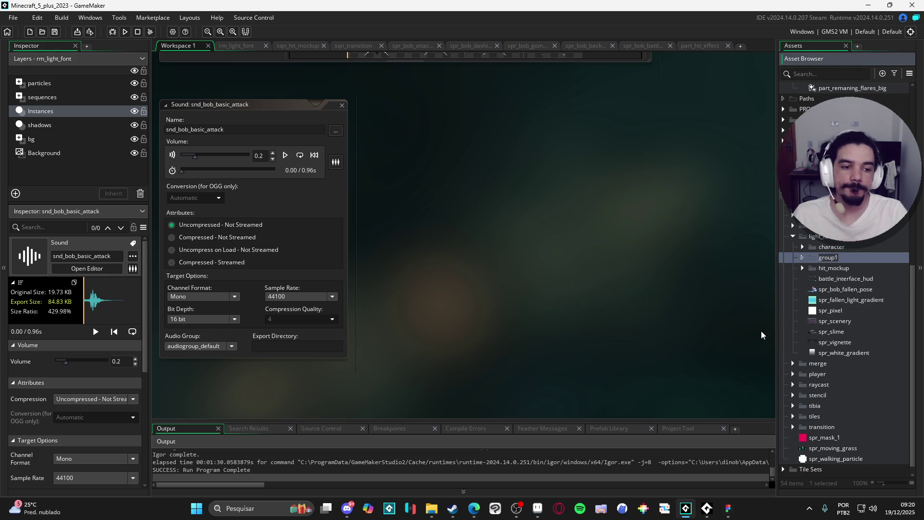
text(lns)
key(Return)
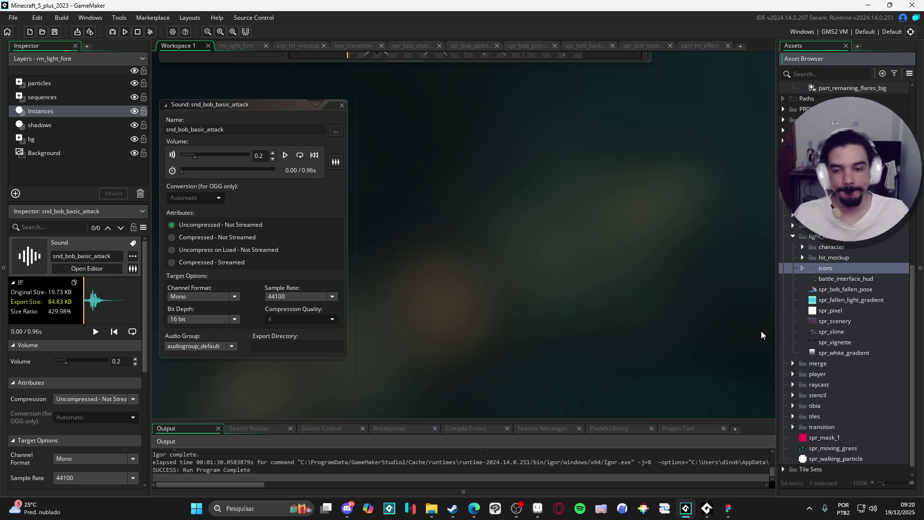
Bring File Explorer up on the interface folder.
click(429, 510)
click(430, 510)
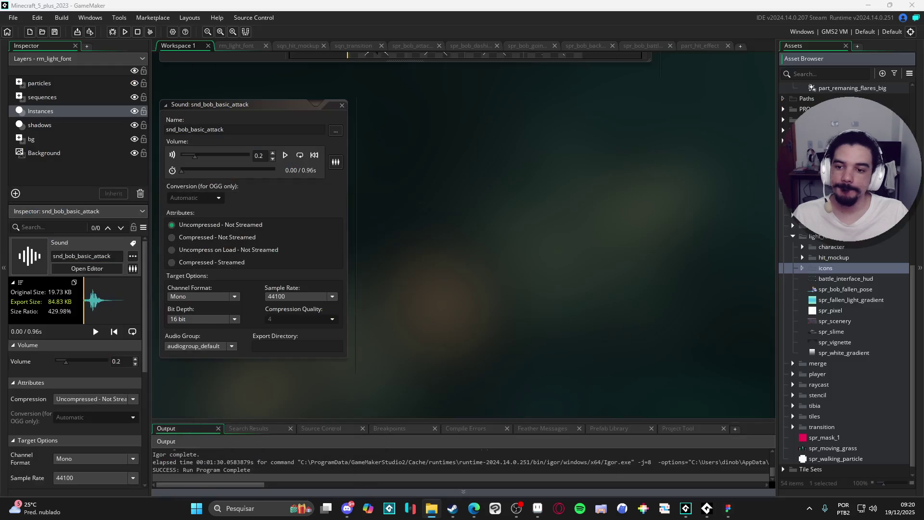
click(431, 508)
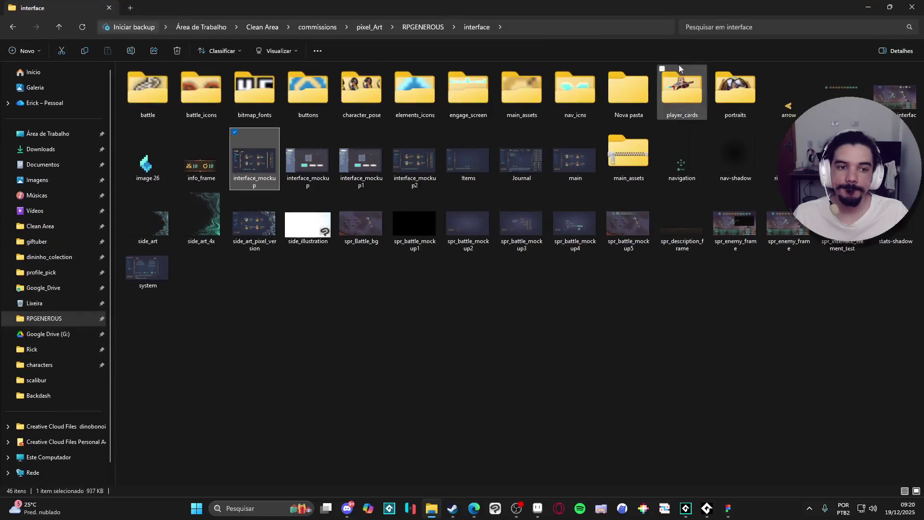
Import spr_critical_hit_icon and spr_deflection_hit_icon from RPGENEROUS > interface > battle into GameMaker's icons folder.
click(442, 28)
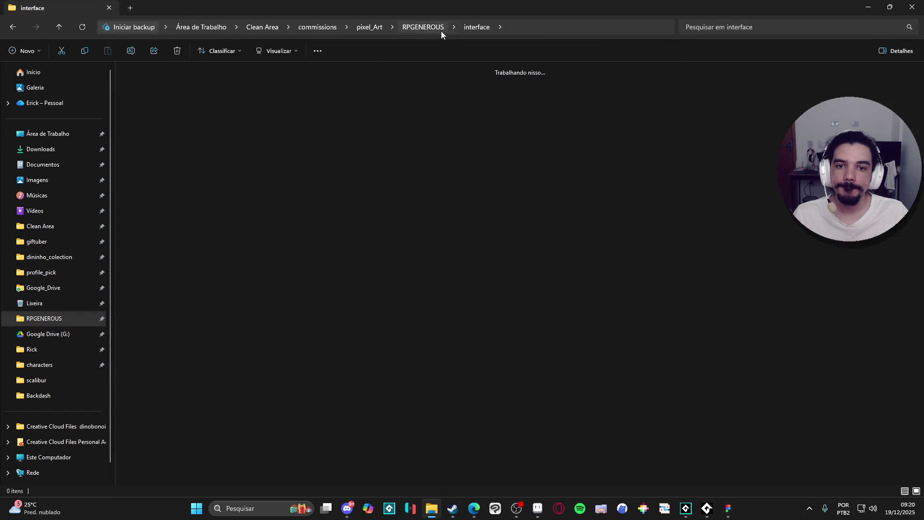
double_click(415, 111)
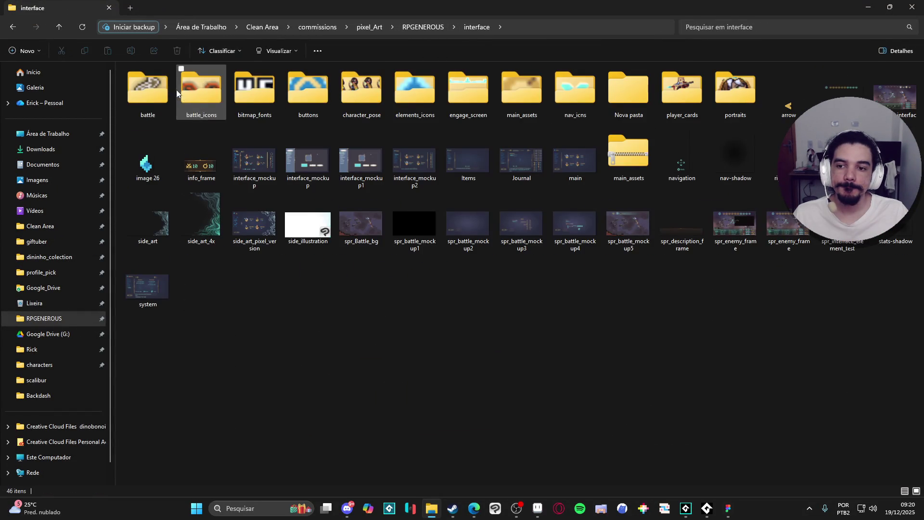
double_click(161, 83)
click(415, 108)
ctrl+click(361, 108)
key(alt+Tab)
drag(826, 268, 826, 268)
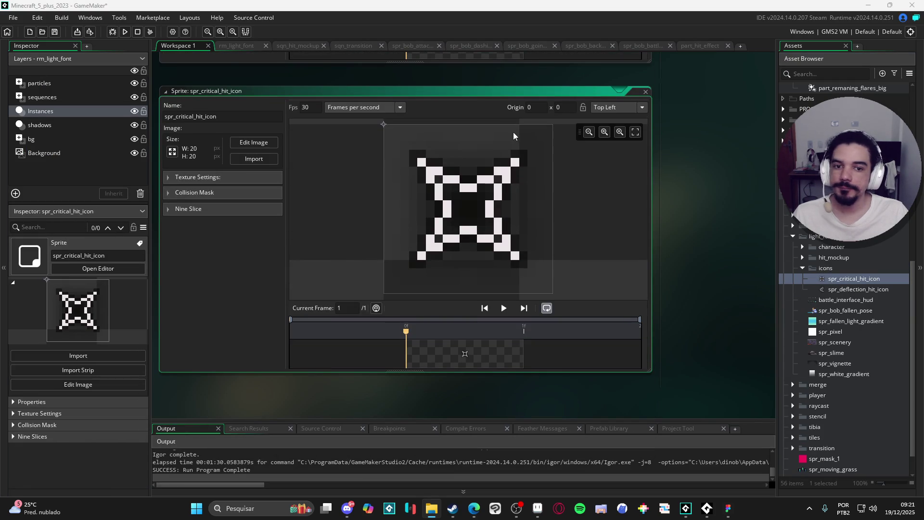
Set the origin of spr_critical_hit_icon and spr_deflection_hit_icon to Middle Right.
click(610, 108)
click(632, 163)
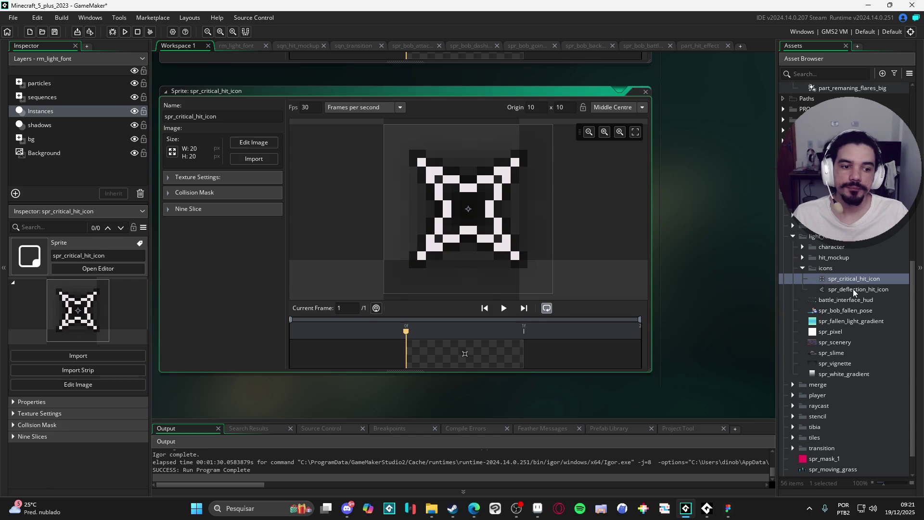
double_click(852, 289)
click(618, 107)
click(617, 108)
click(624, 107)
click(638, 162)
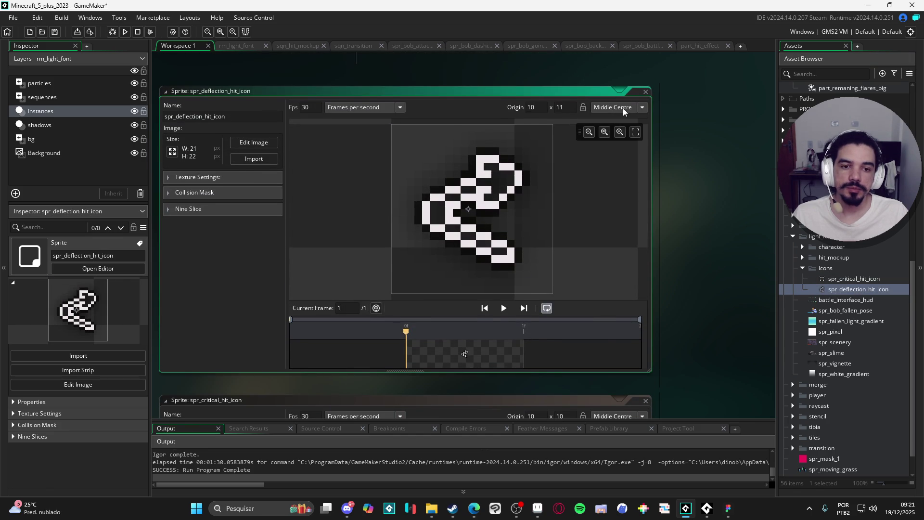
click(622, 107)
click(633, 165)
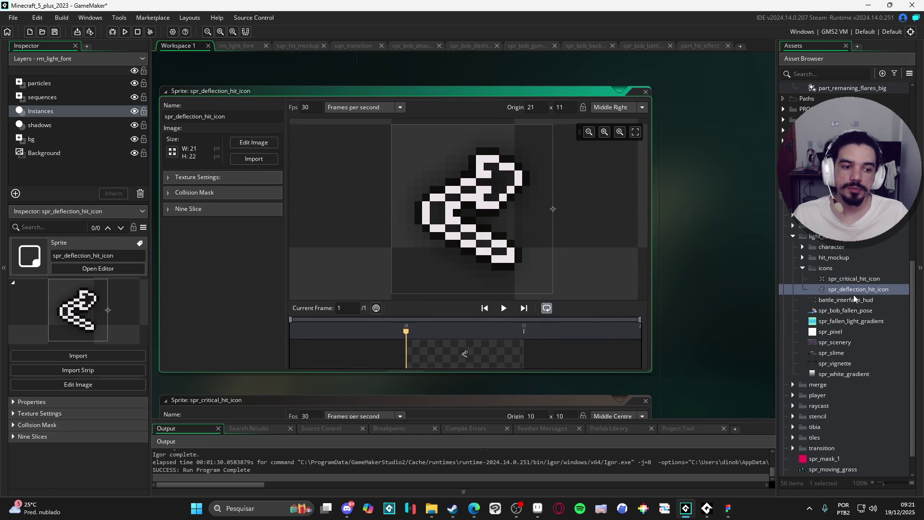
double_click(853, 279)
click(621, 107)
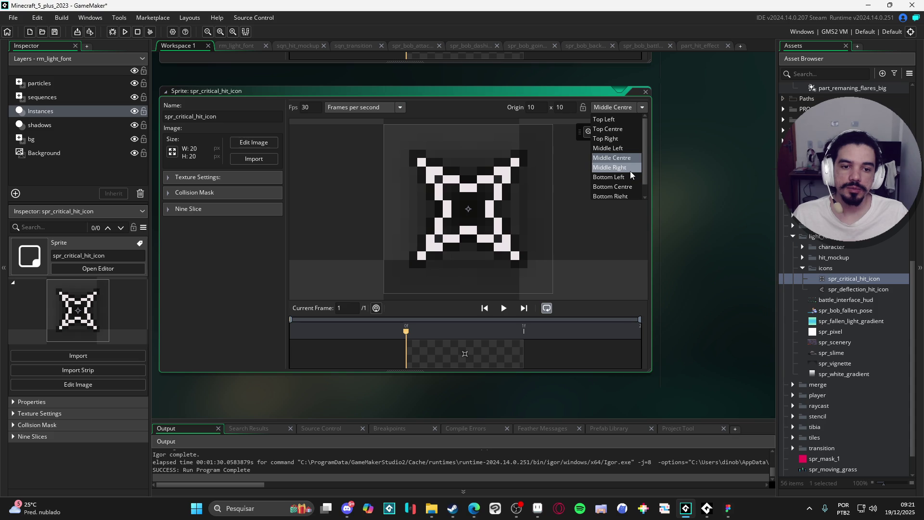
click(632, 167)
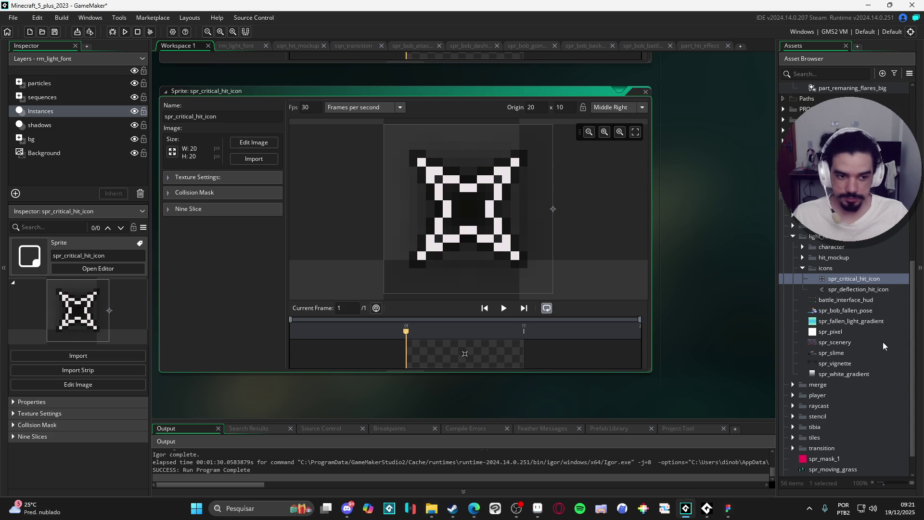
Search the assets for 'floa' and open obj_floating_text.
scroll(855, 278, up, 10)
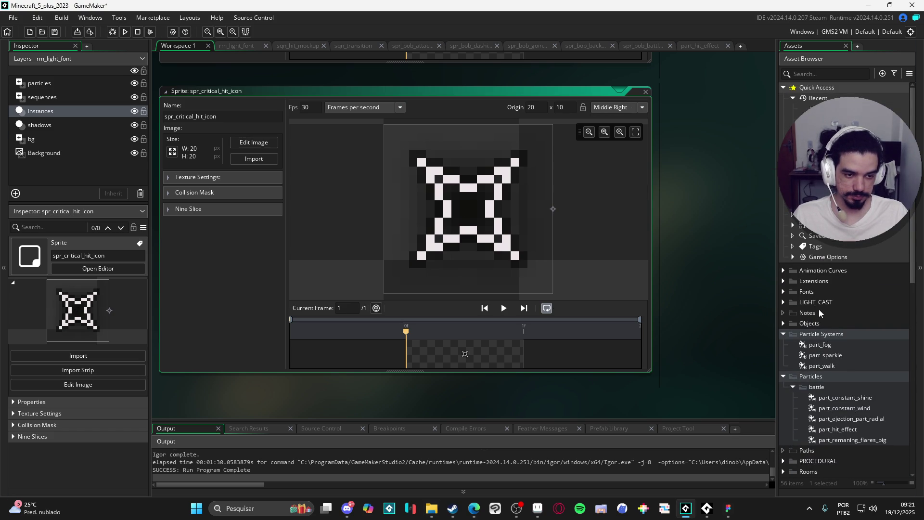
click(817, 74)
text(floa)
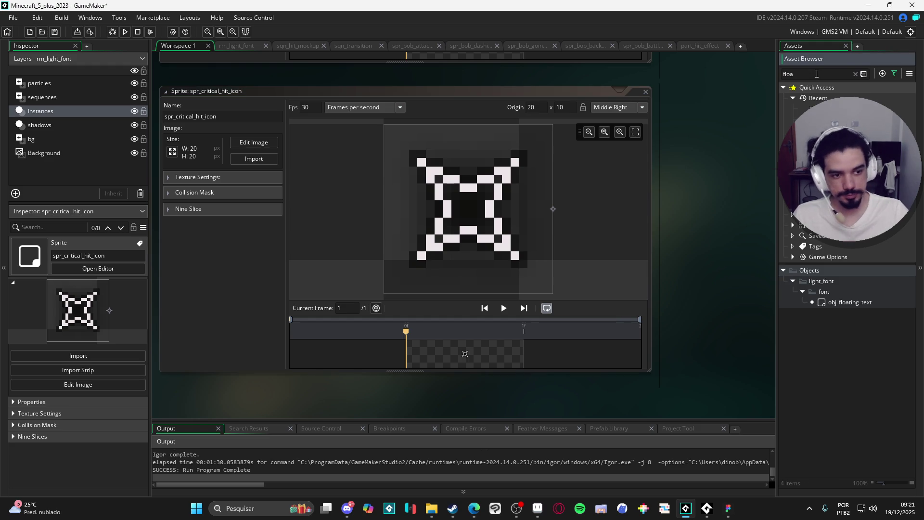
click(850, 302)
scroll(444, 116, down, 5)
scroll(444, 116, up, 5)
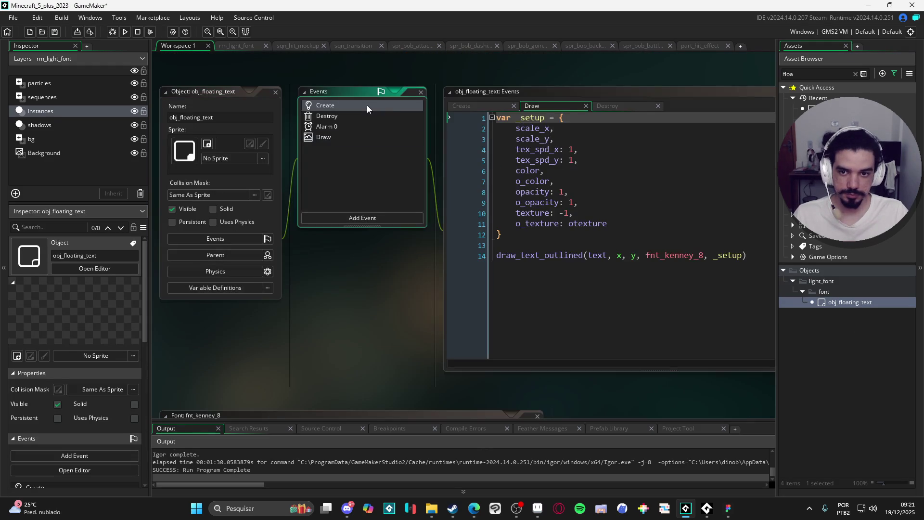
Add is_critical = false and is_deflection = false after the otexture line in the Create event, and save.
click(367, 105)
click(614, 171)
click(601, 178)
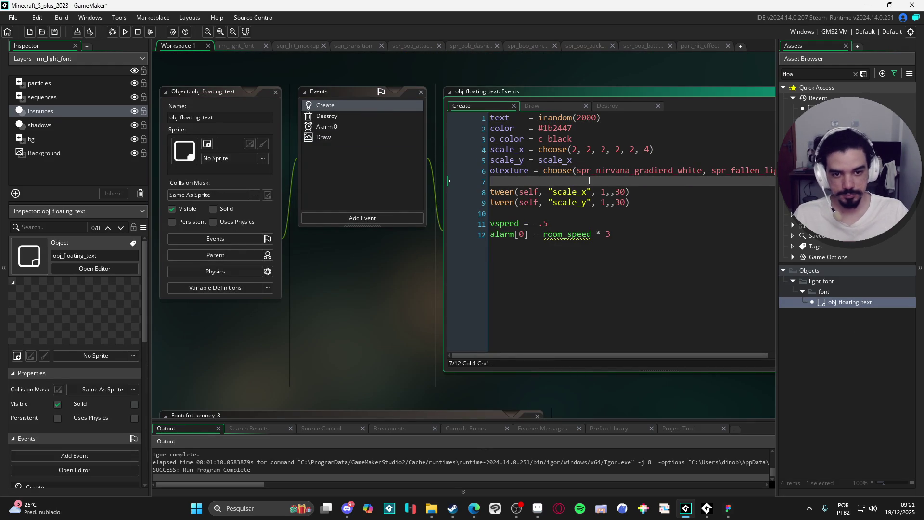
text(is_critical = )
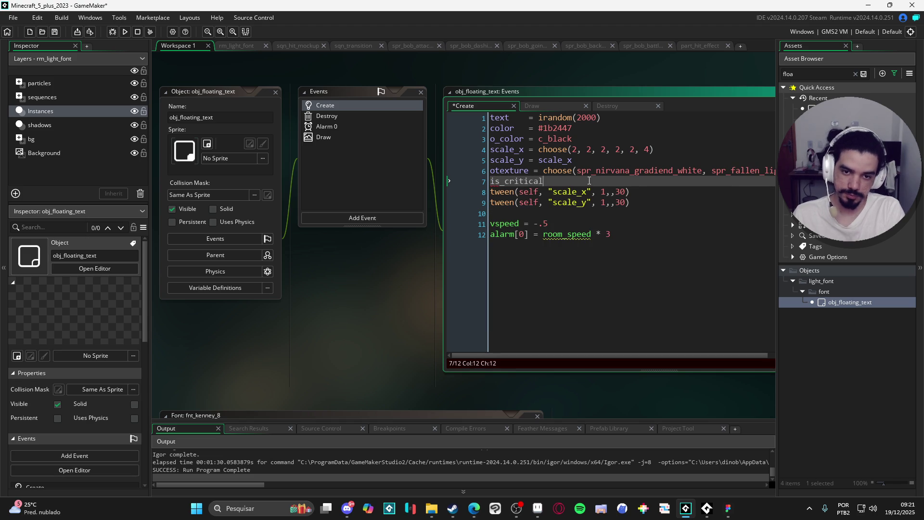
text(false)
key(Return)
text(is_)
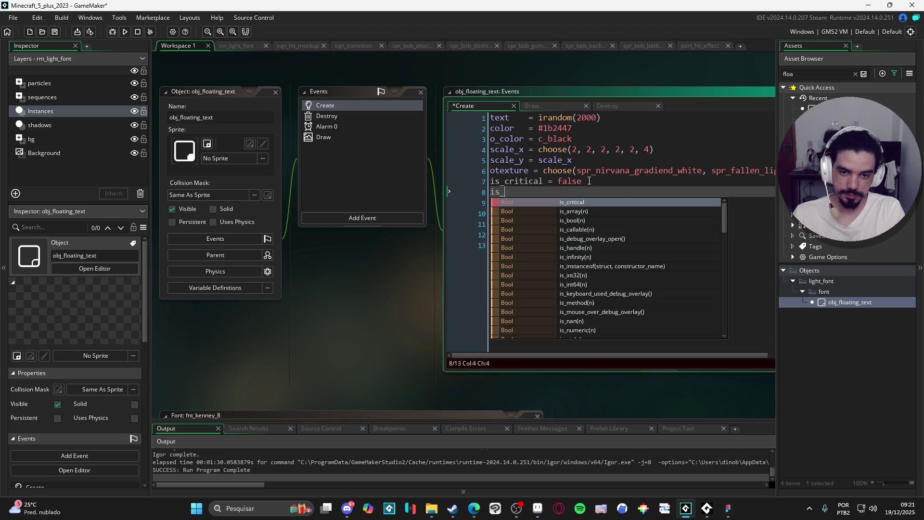
text(dellection = false)
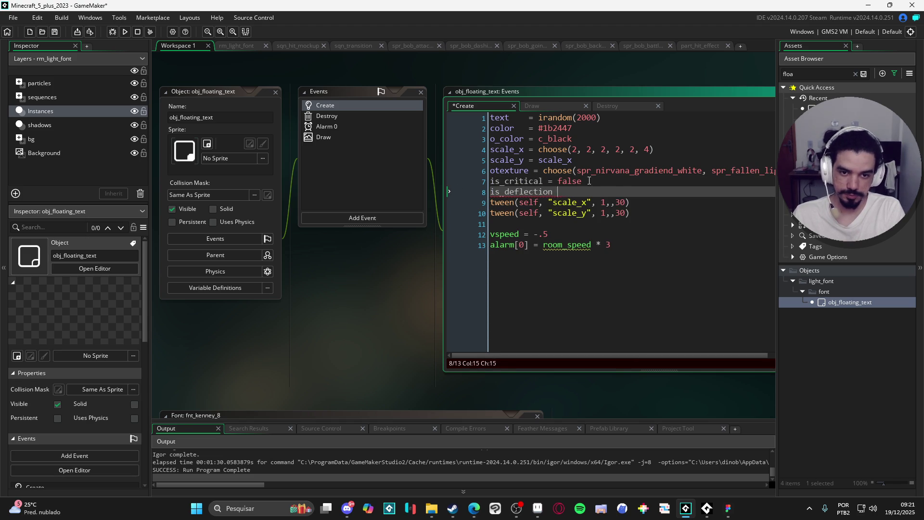
key(ctrl+s)
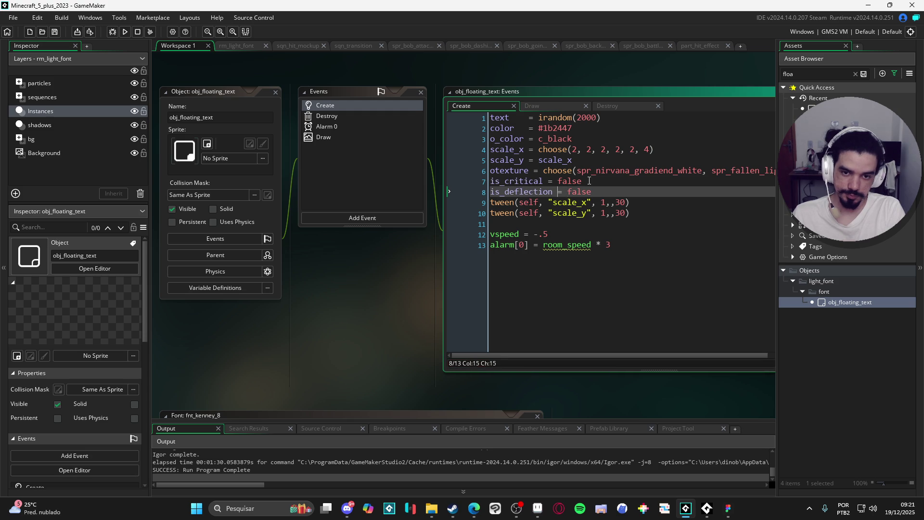
Insert blank lines above the is_critical flag and before the tween calls.
click(589, 181)
key(Home)
key(Return)
key(Up)
text(r)
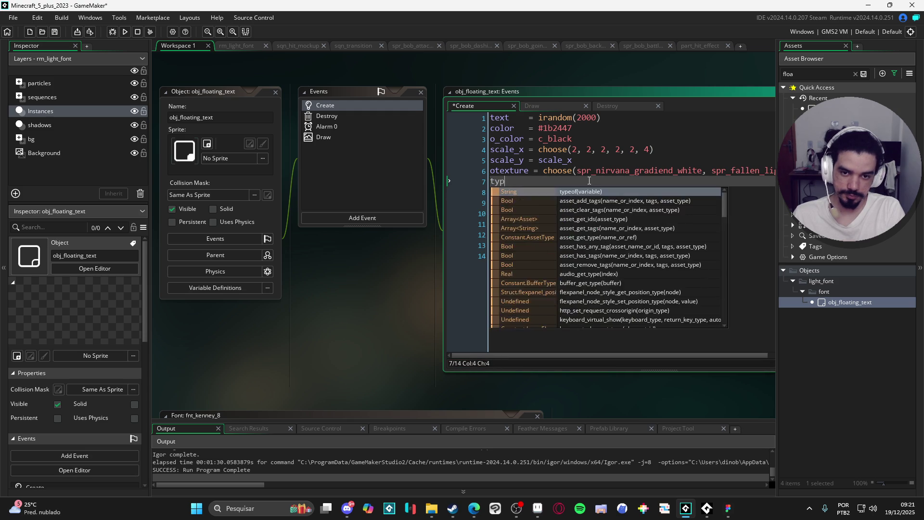
key(BackSpace)
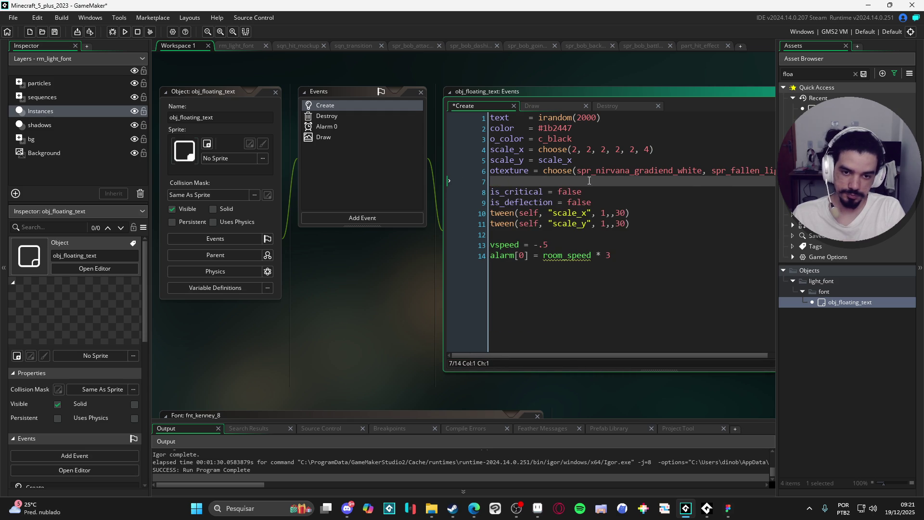
key(Down)
key(Down)
key(Down)
key(Return)
key(Up)
key(Up)
key(Up)
key(Up)
key(Up)
key(Up)
key(Return)
key(Return)
key(Up)
key(Up)
Drop the unfinished 'type =' line and top blank lines, then open blank lines after otexture.
text(type =)
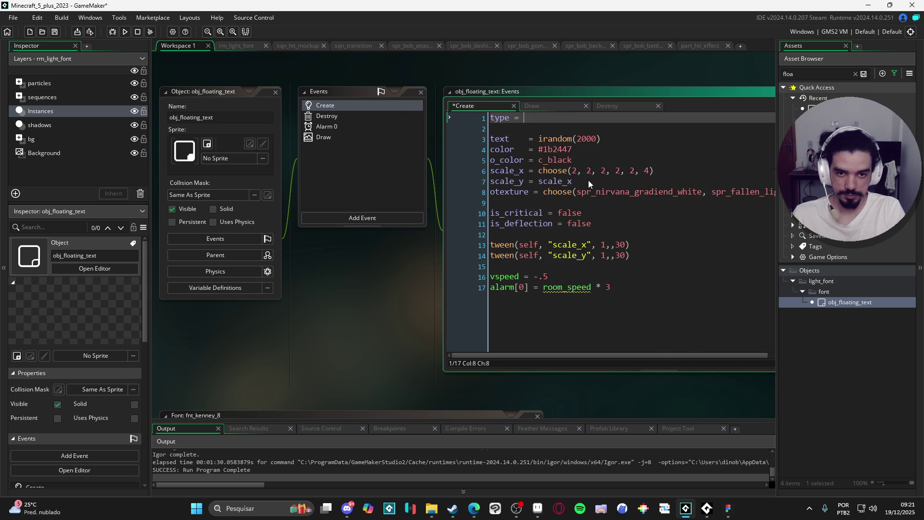
key(BackSpace)
key(BackSpace)
key(BackSpace)
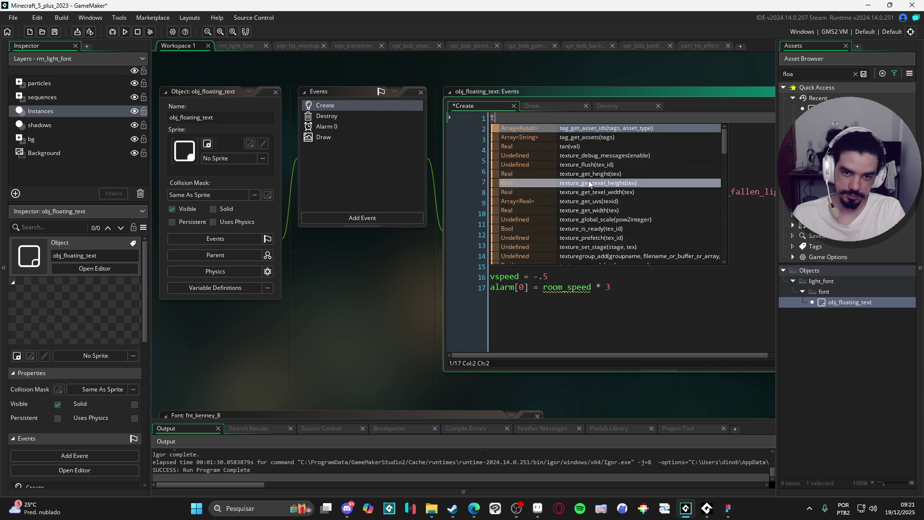
key(Down)
key(Down)
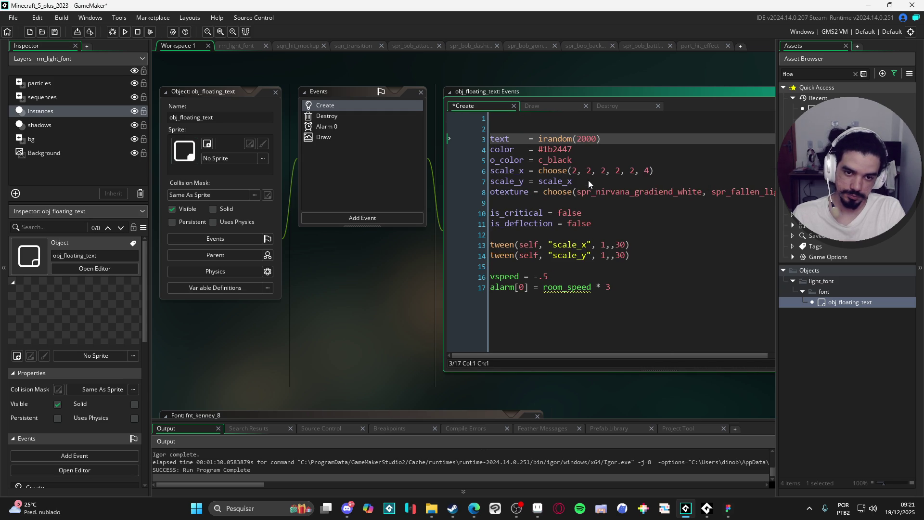
key(BackSpace)
key(BackSpace)
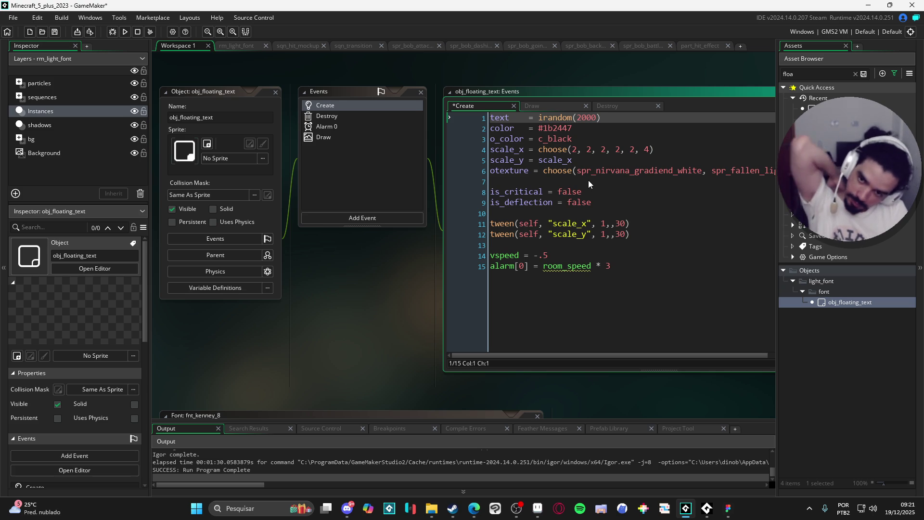
key(Down)
key(Down)
key(Down)
key(Return)
key(Return)
key(Return)
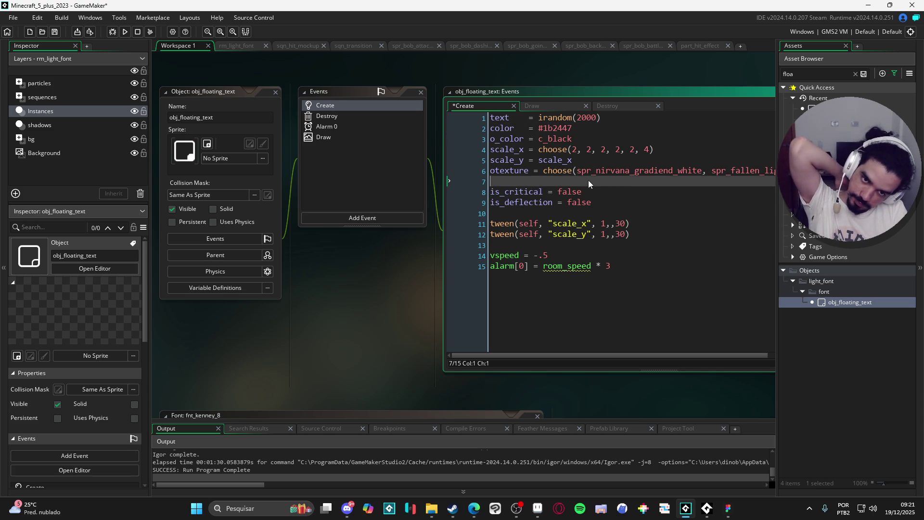
key(Up)
key(Up)
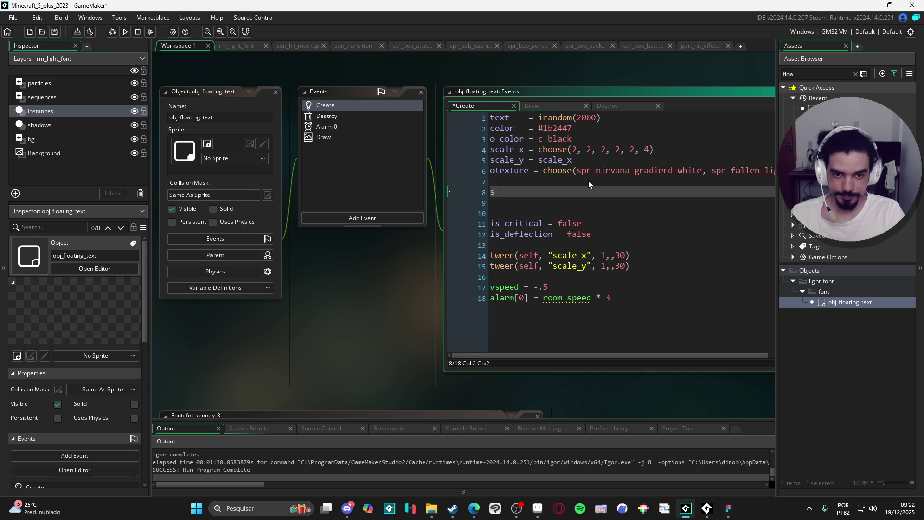
Declare set_colors = function(type = "hit"){ } in the Create event and save.
text(set_color =)
key(BackSpace)
key(BackSpace)
text(= function())
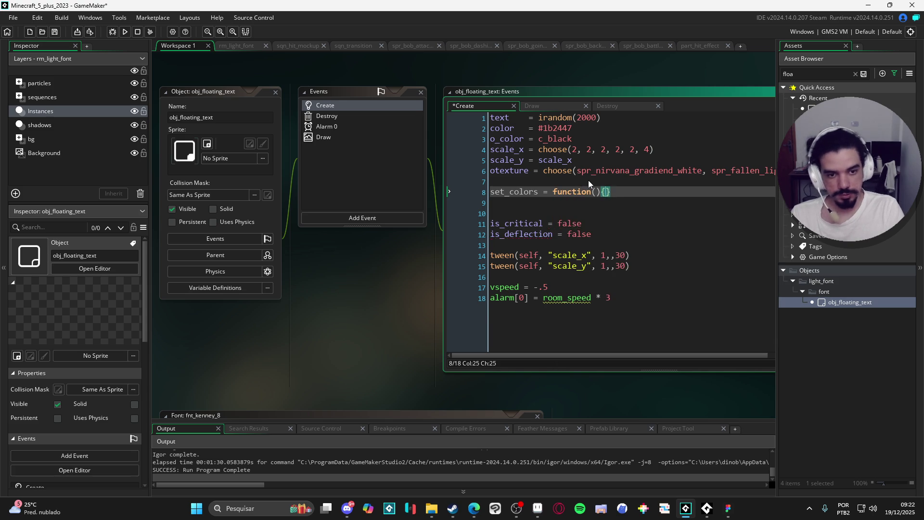
text({)
key(Return)
key(ctrl+s)
key(Up)
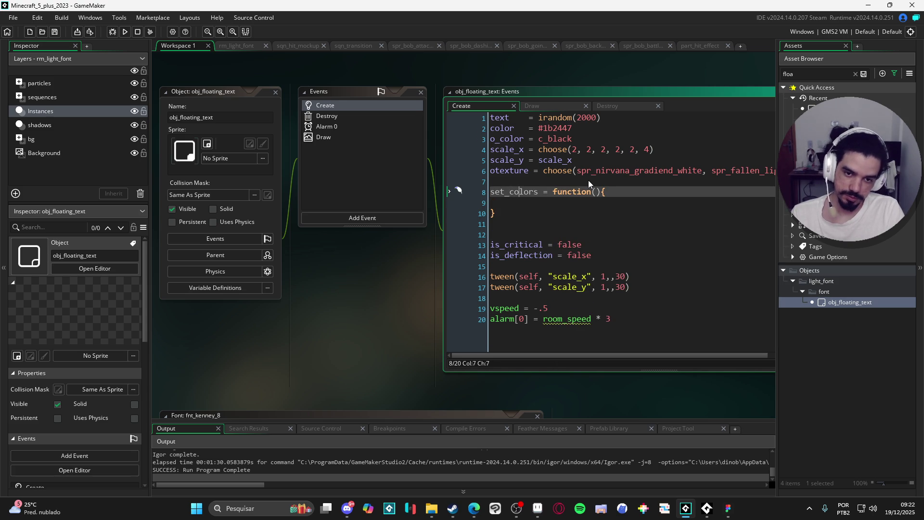
key(Delete)
key(Right)
key(Right)
key(Right)
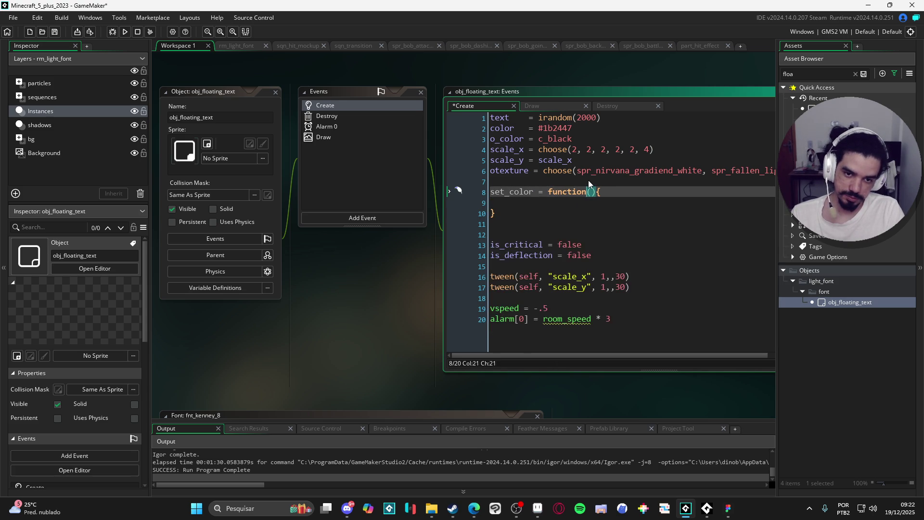
key(ctrl+z)
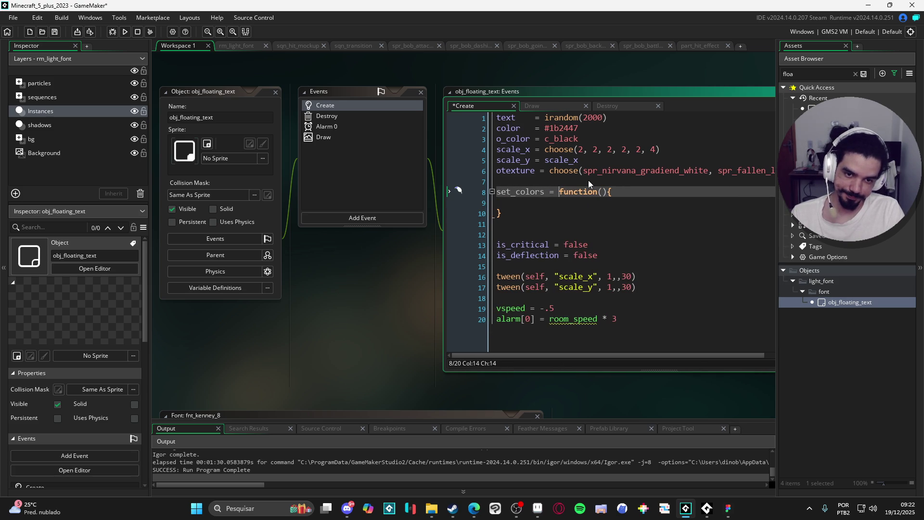
key(Left)
text(type = )
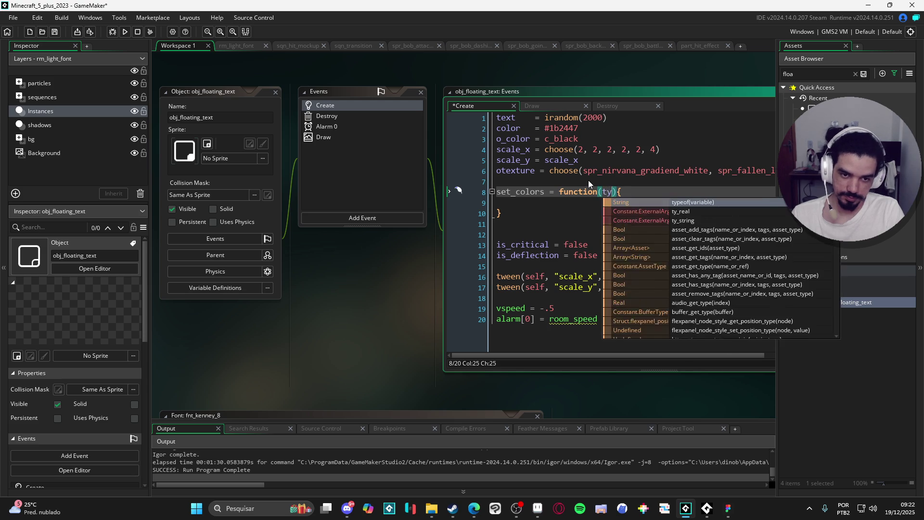
text("hit)
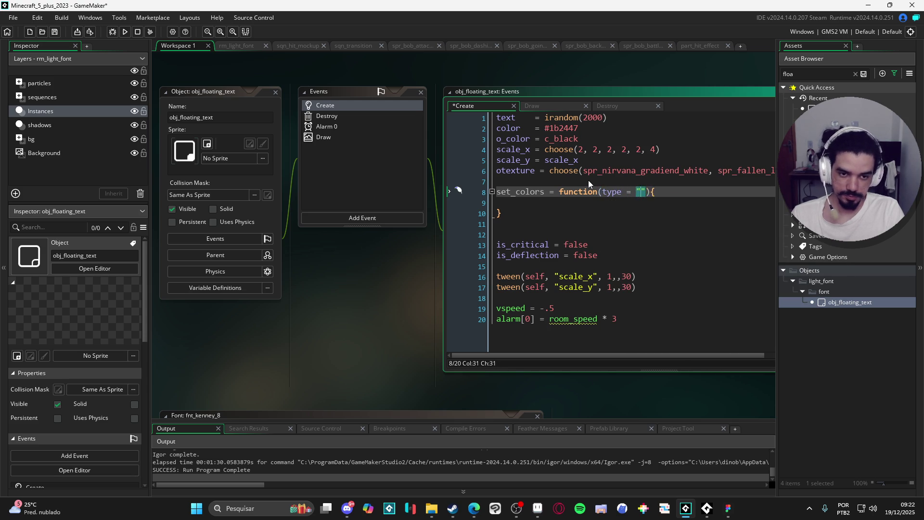
key(Left)
key(Left)
key(Left)
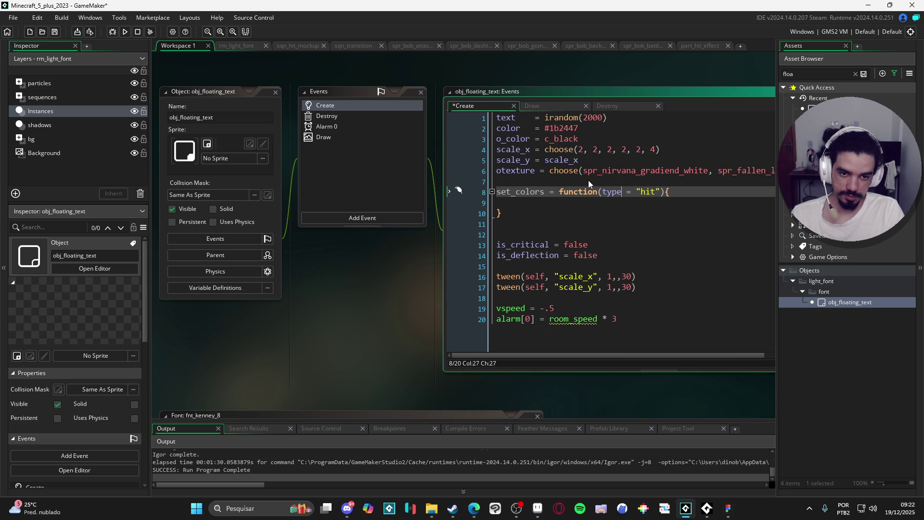
Write switch(type){ } in the function body, fix the 'swithc' typo, and begin case "hit":.
key(Down)
text(swithc(type){)
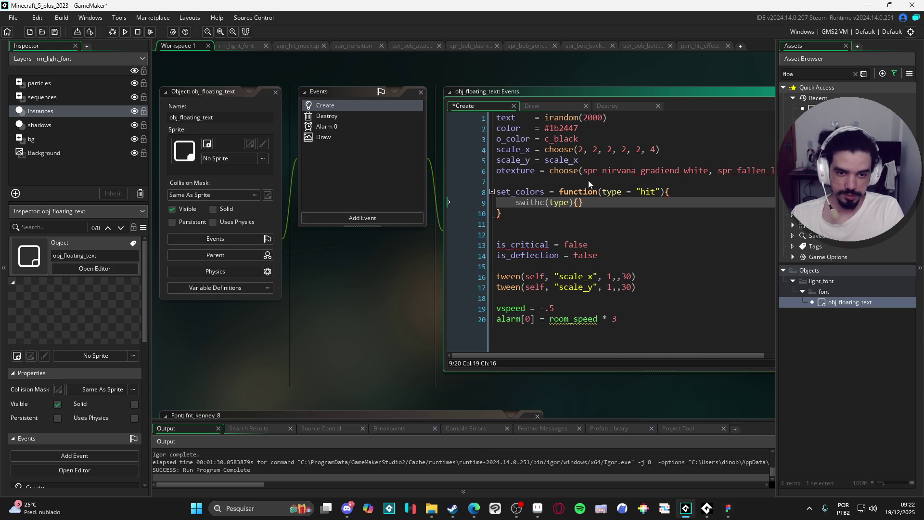
key(Return)
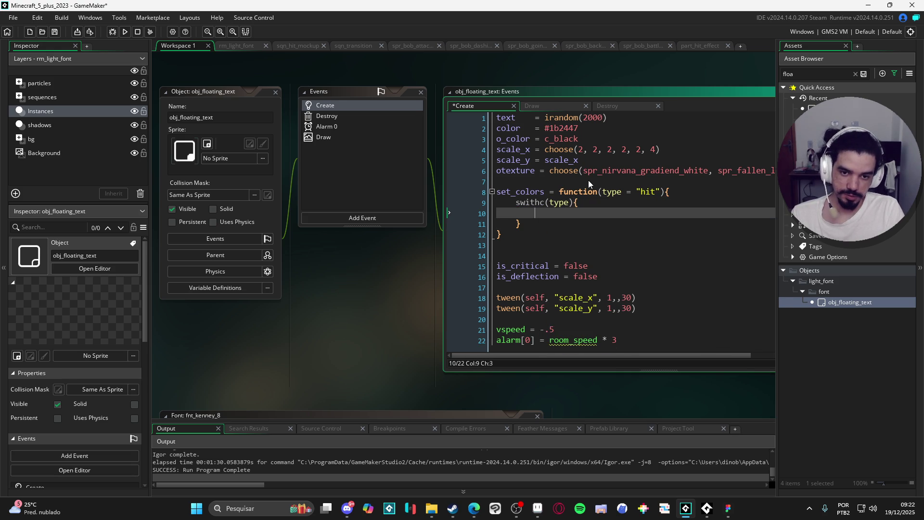
key(Up)
key(Left)
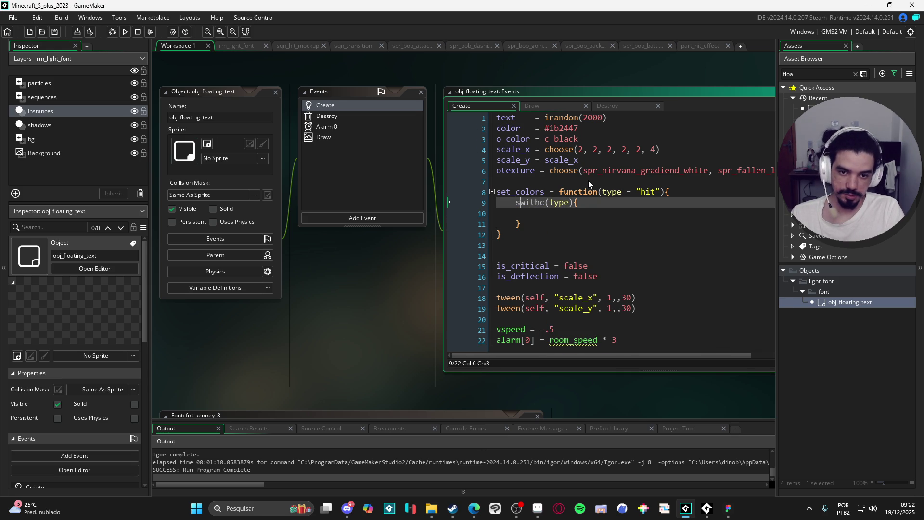
key(Down)
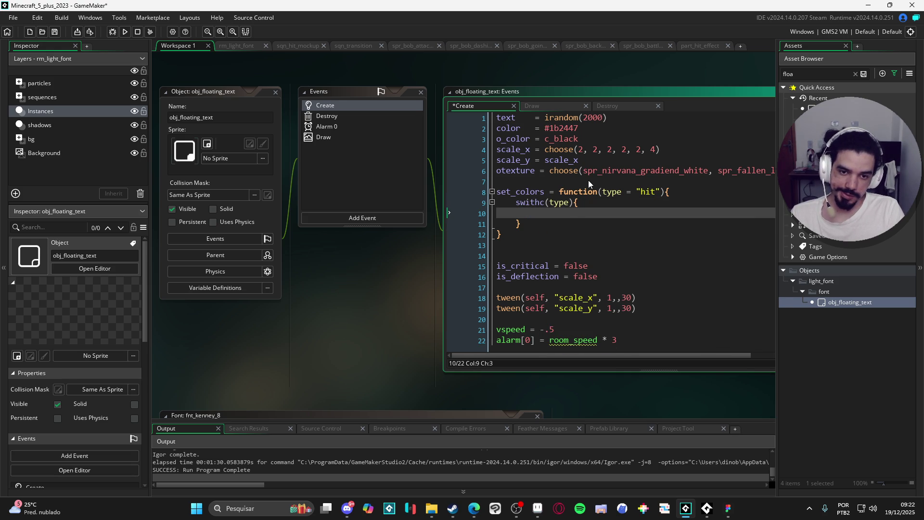
key(Up)
key(Delete)
key(Delete)
text(ch)
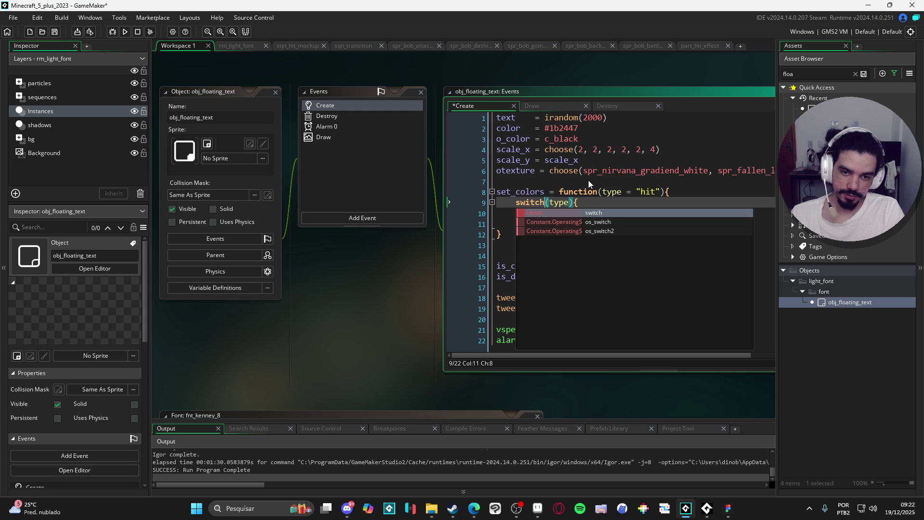
key(Escape)
click(530, 213)
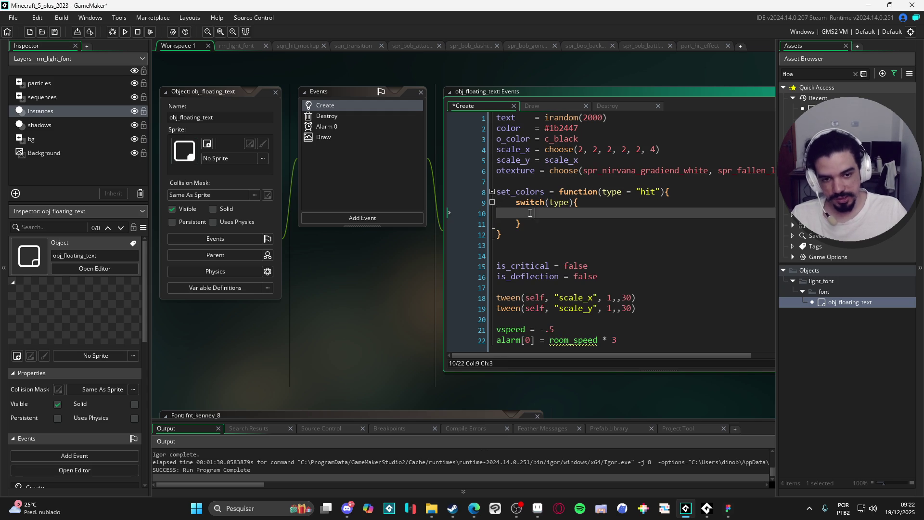
text(case "hit)
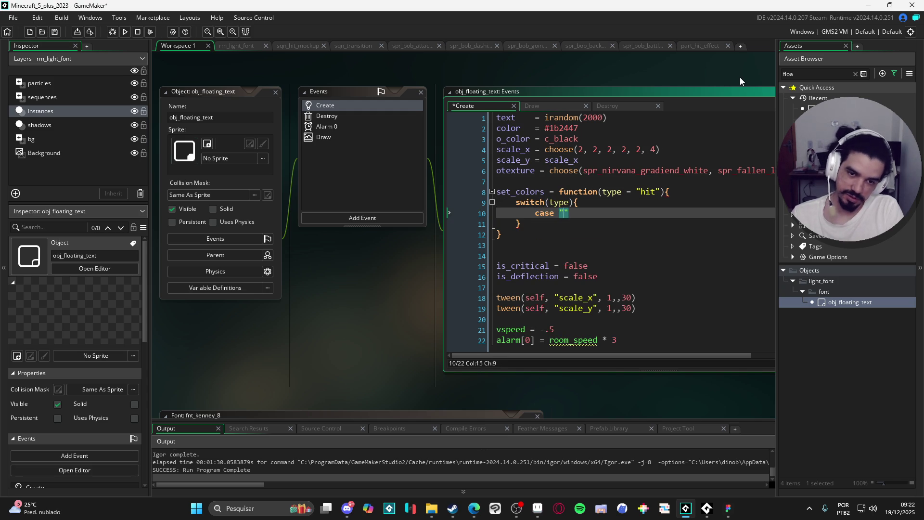
text(":)
Fill the "hit" case with color = c_black, o_color = c_white and a closing break;.
key(Return)
key(Return)
text(break;)
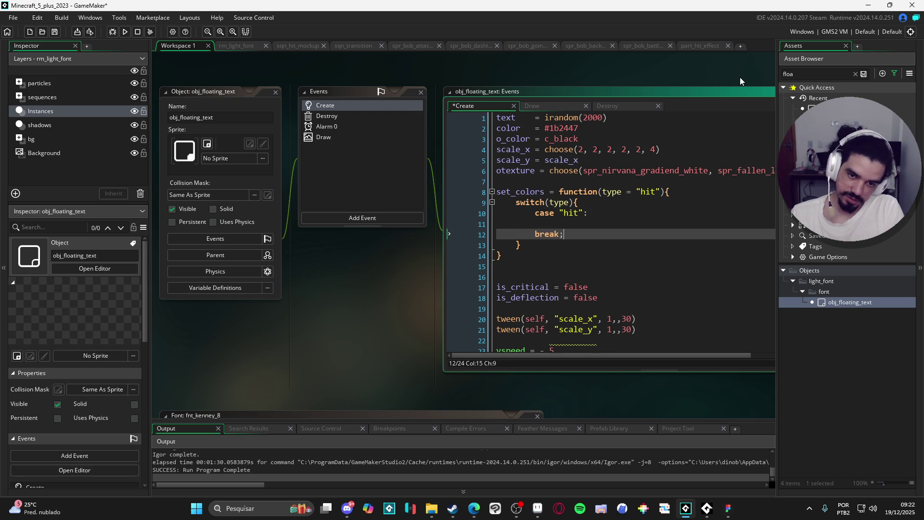
key(Up)
key(ctrl+s)
text(color = )
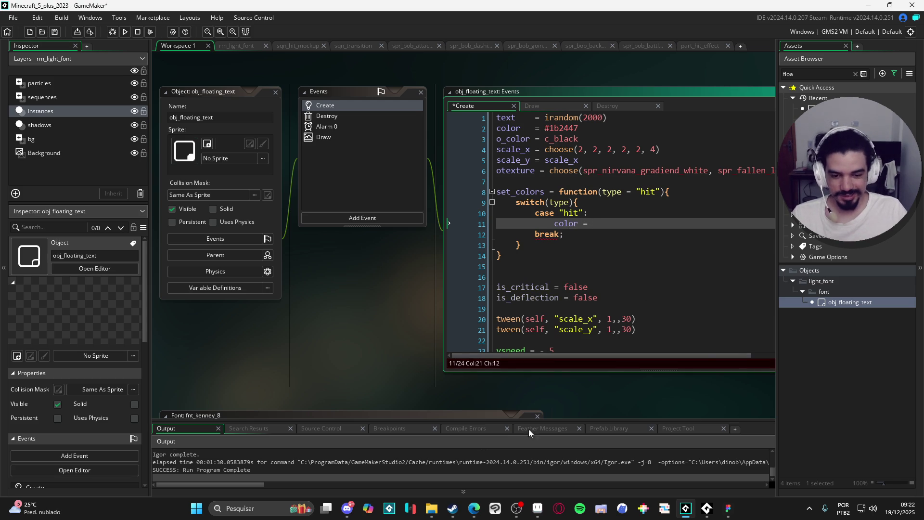
text(c_black)
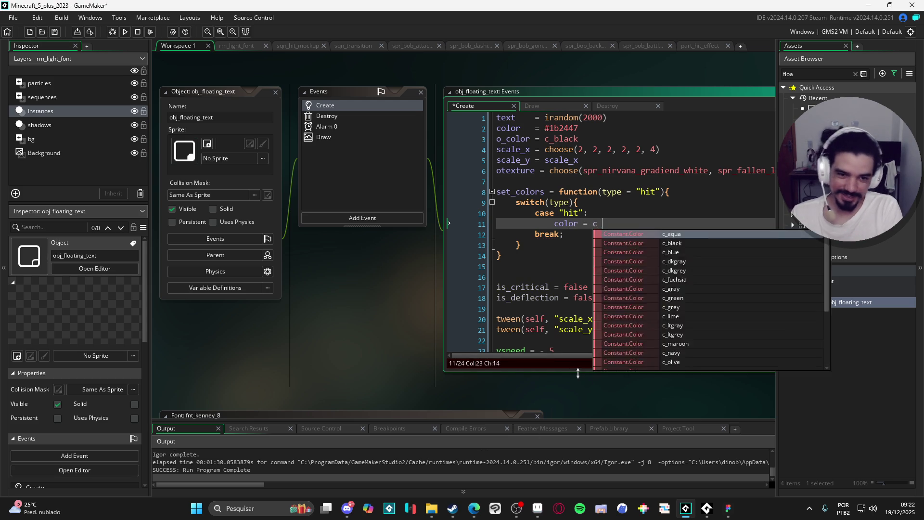
key(ctrl+s)
key(Return)
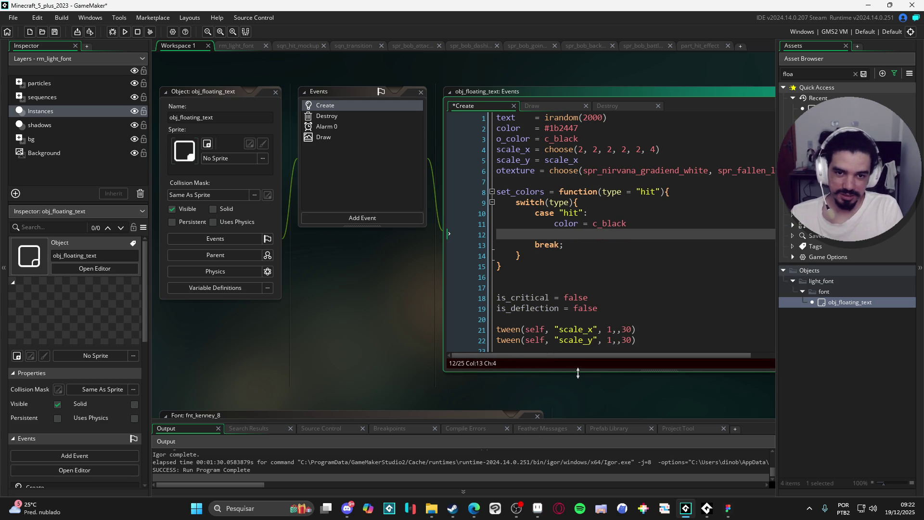
text(o_co)
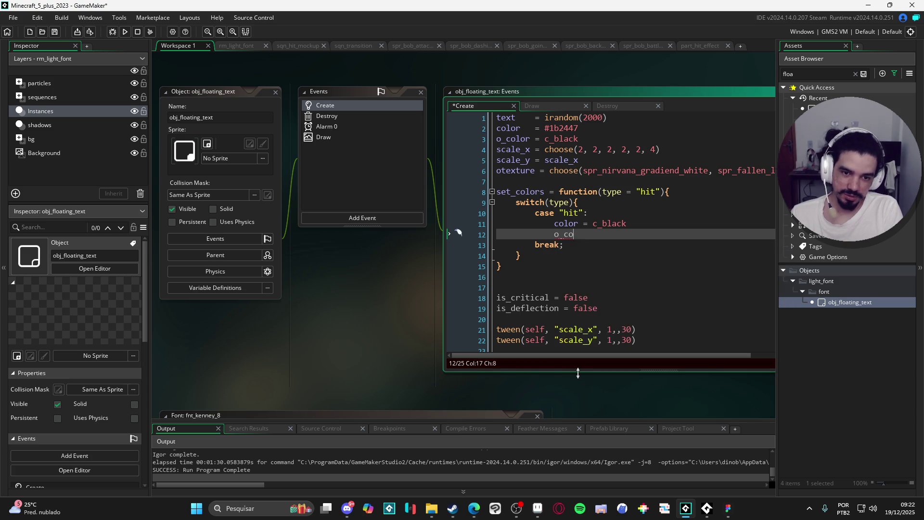
text(lor = c_white)
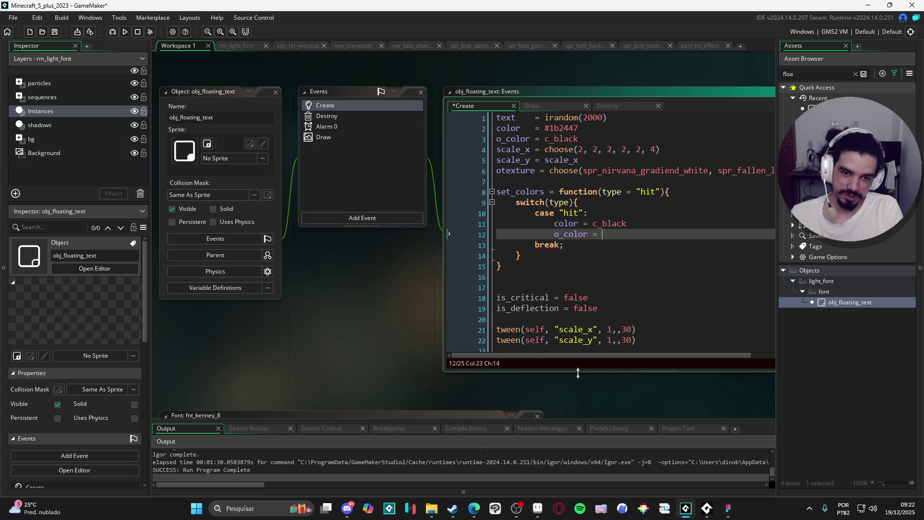
Set the hit case's otexture to spr_nirvana_gradiend_white, dragged in from a 'grad' asset search.
key(Return)
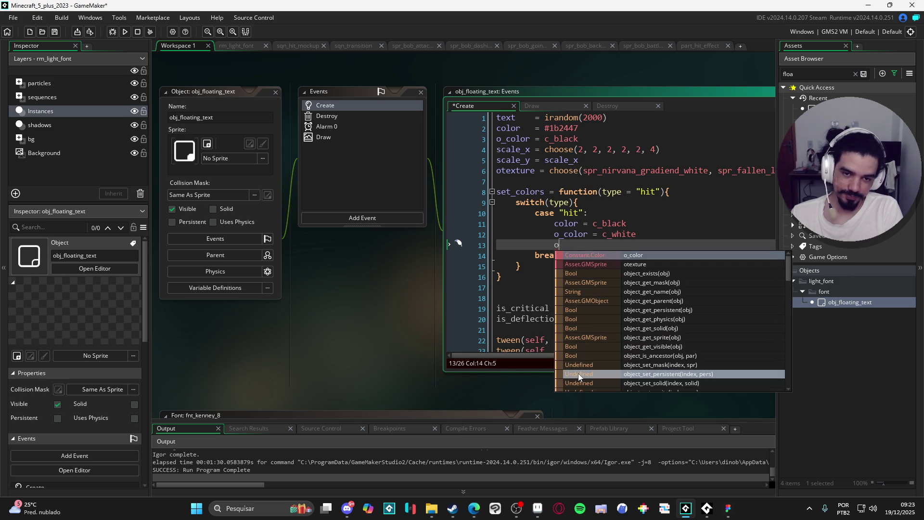
text(te)
key(Return)
text(=)
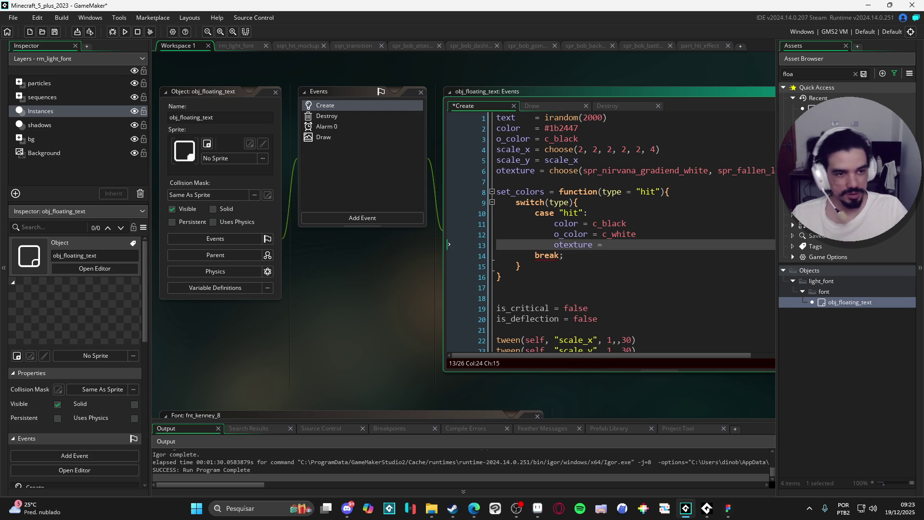
double_click(819, 73)
text(grad)
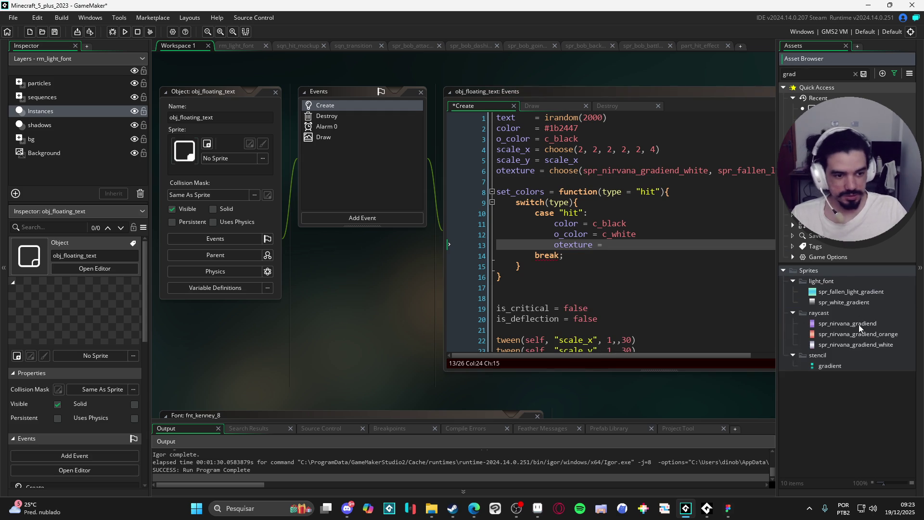
click(850, 341)
drag(850, 342, 693, 243)
key(ctrl+s)
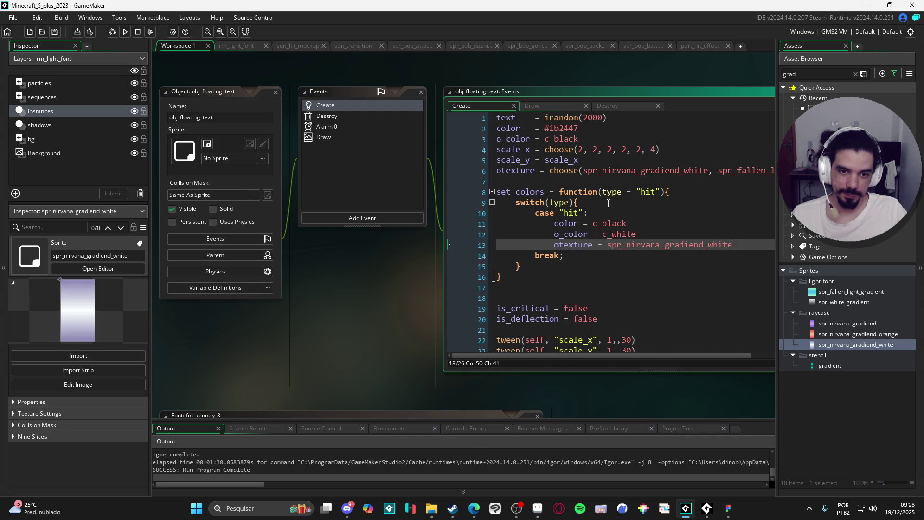
Add a case "critical" with its own break; below the hit case.
drag(545, 192, 516, 193)
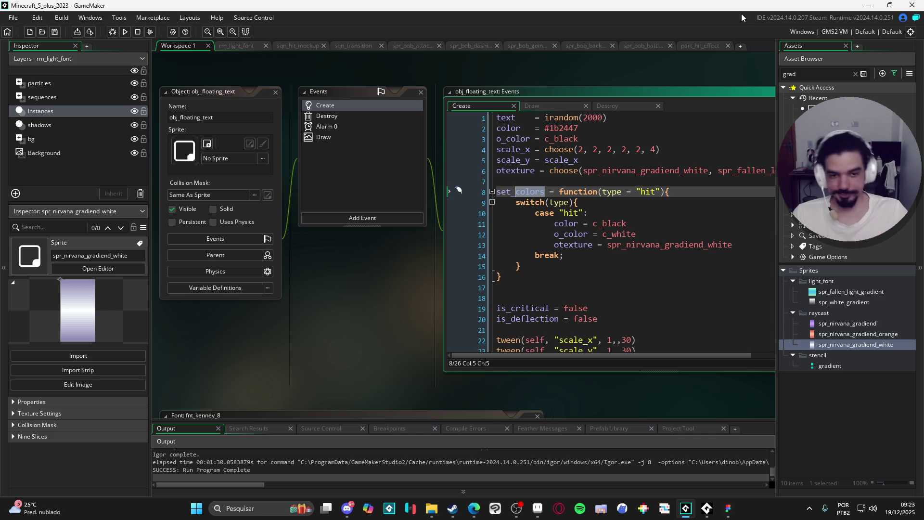
click(592, 255)
key(Return)
text(case "critical")
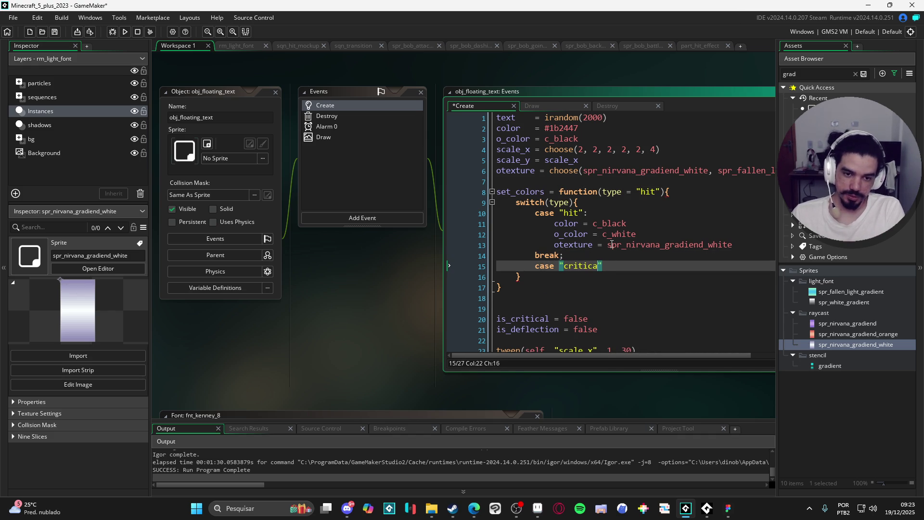
key(Return)
text(break;)
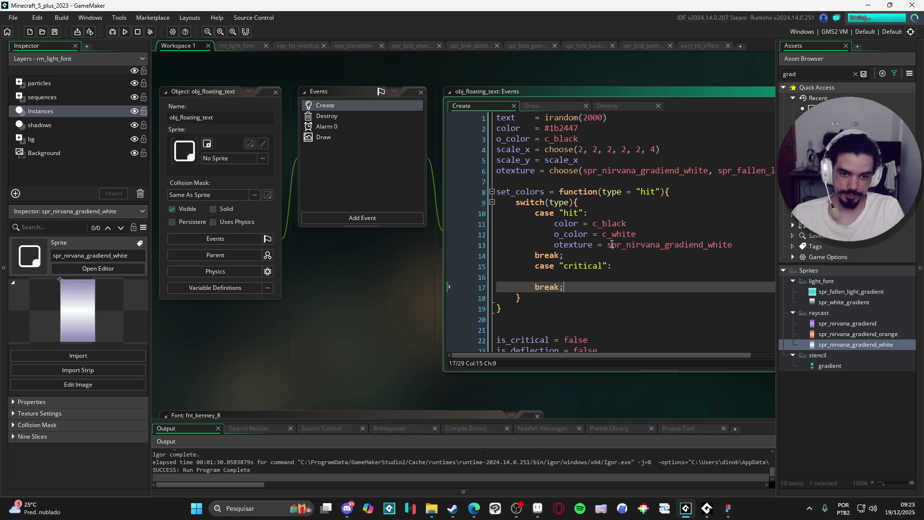
key(Up)
key(End)
key(Return)
key(ctrl+s)
Copy the hit case's color, o_color and otexture lines into the critical case, aligning the = signs.
drag(558, 224, 761, 246)
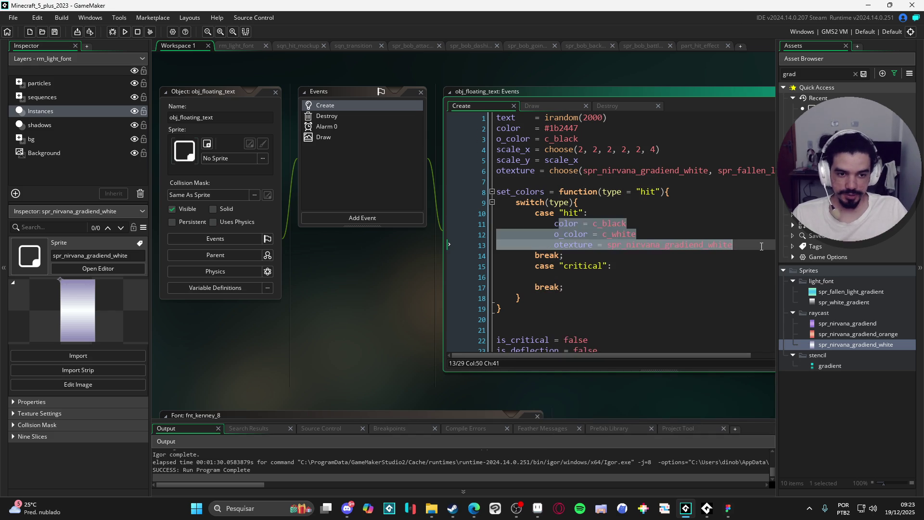
drag(554, 223, 771, 253)
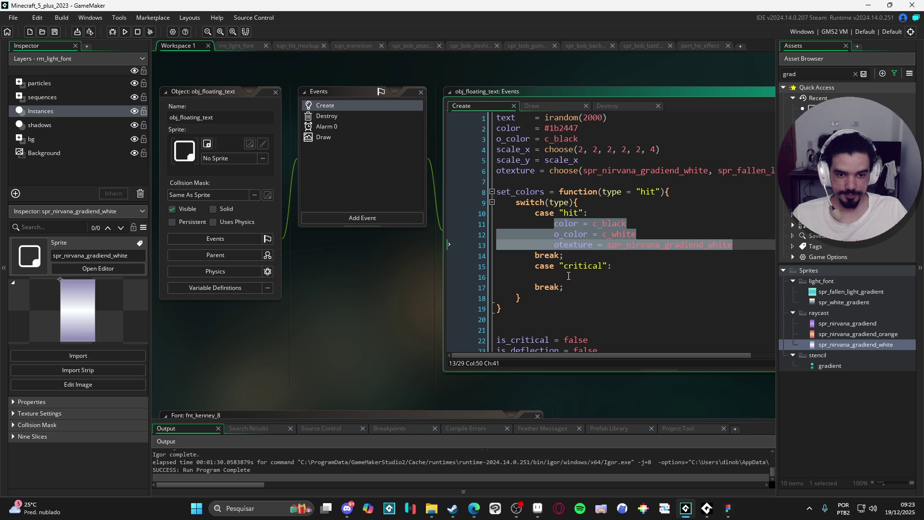
key(ctrl+c)
click(581, 279)
key(ctrl+v)
scroll(661, 262, down, 2)
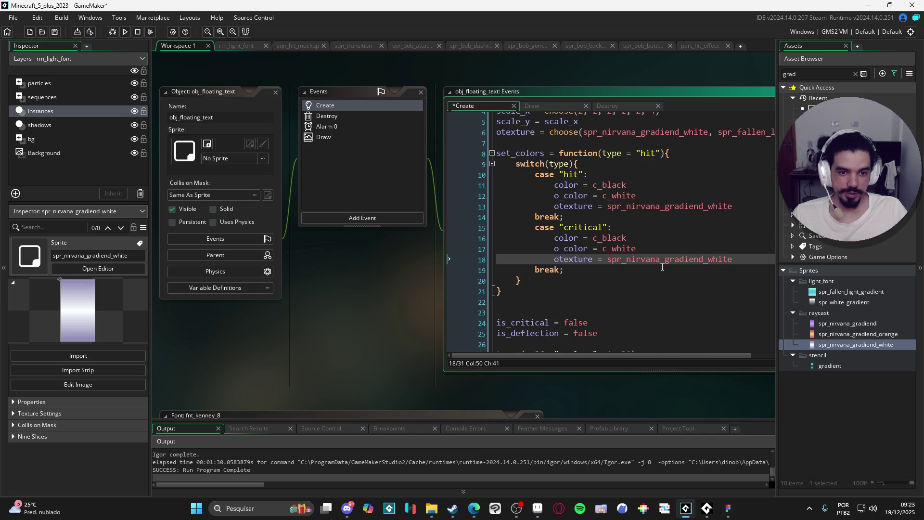
click(590, 249)
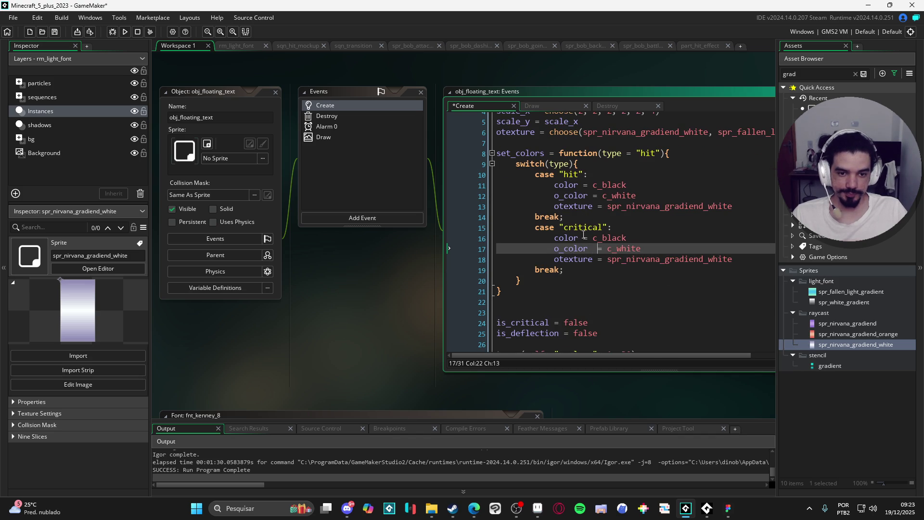
click(591, 238)
click(647, 263)
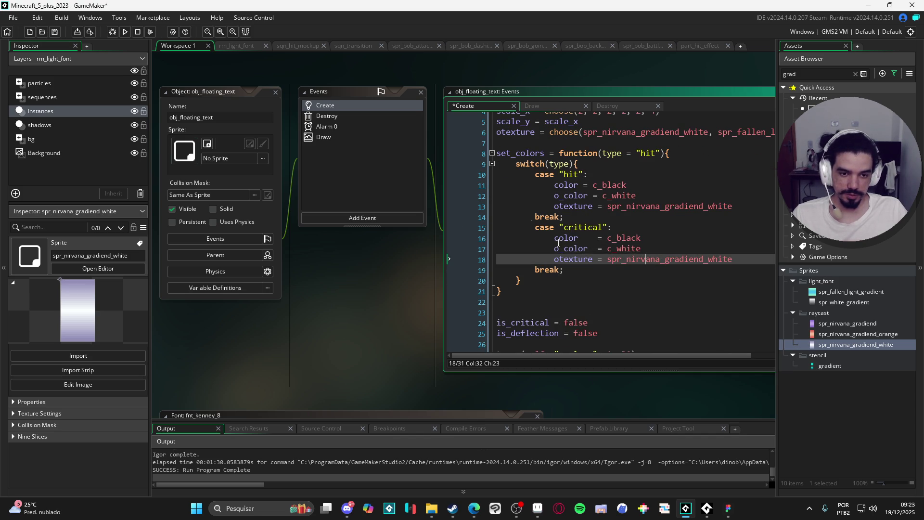
scroll(544, 160, up, 2)
Paste scale_x/scale_y into the critical case with scale_x = 4, and rename set_colors to set_properties.
drag(496, 154, 734, 159)
key(ctrl+c)
click(758, 295)
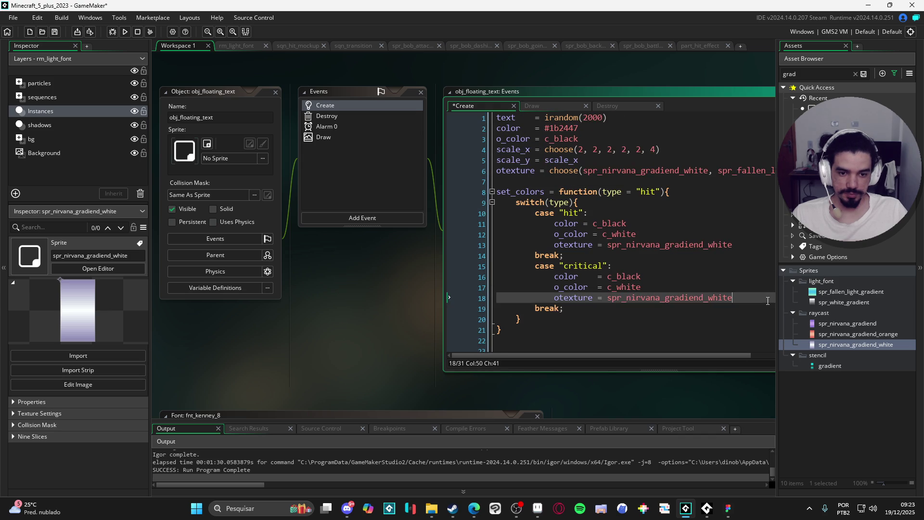
key(Return)
key(ctrl+v)
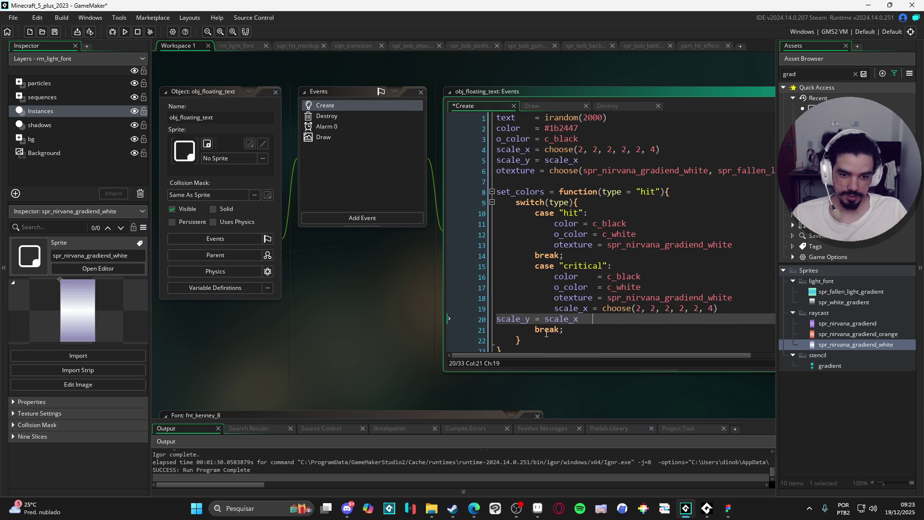
key(Tab)
key(Tab)
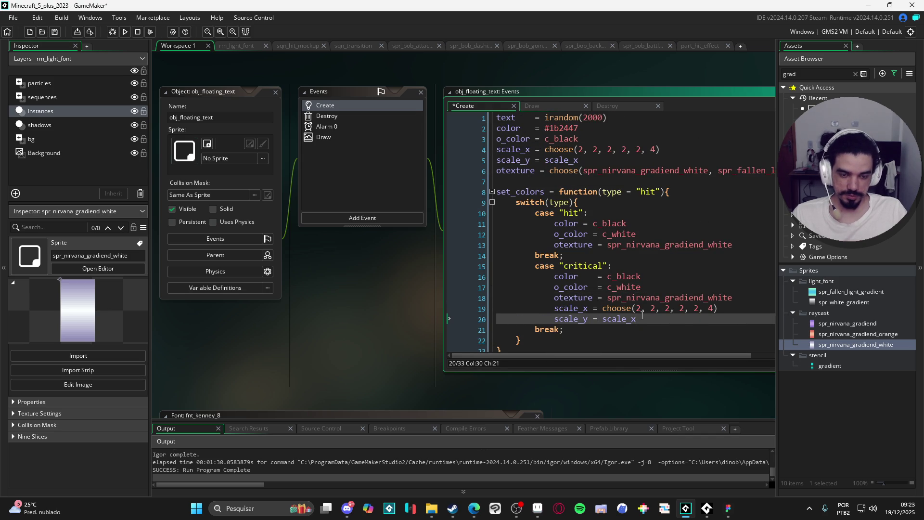
drag(767, 309, 605, 314)
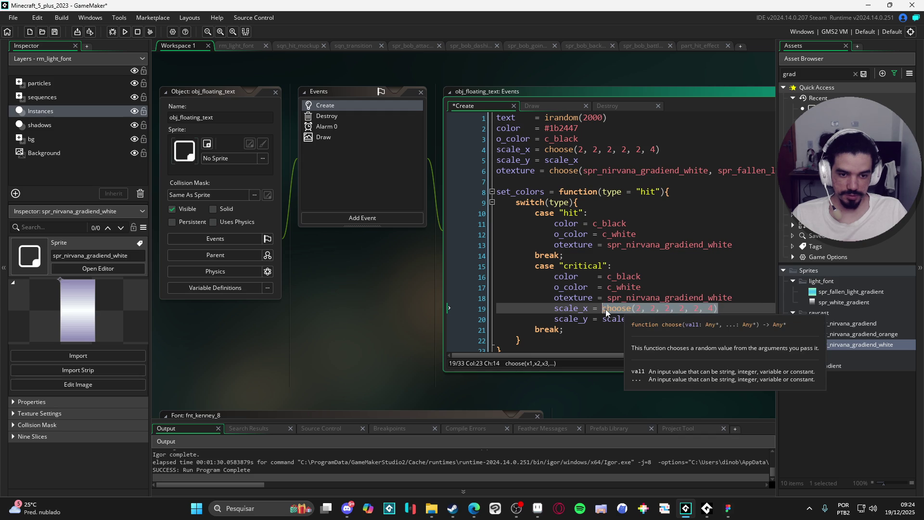
key(BackSpace)
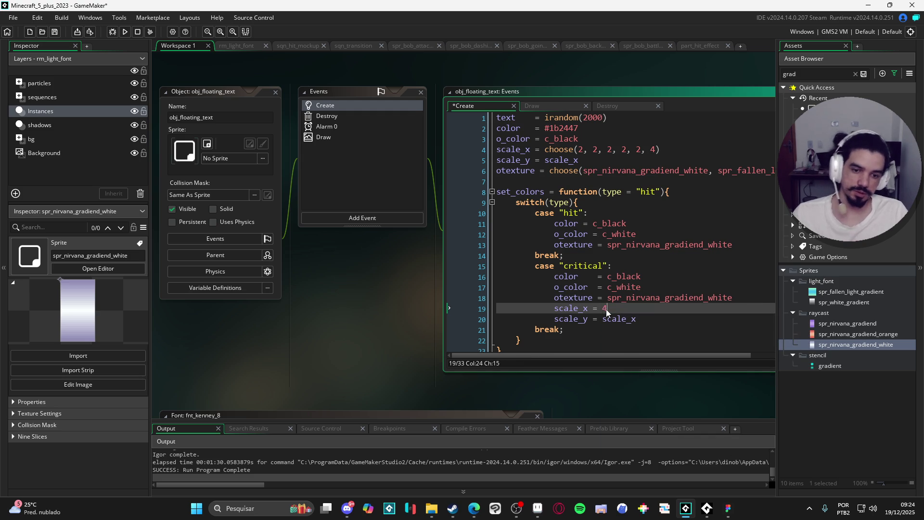
click(594, 318)
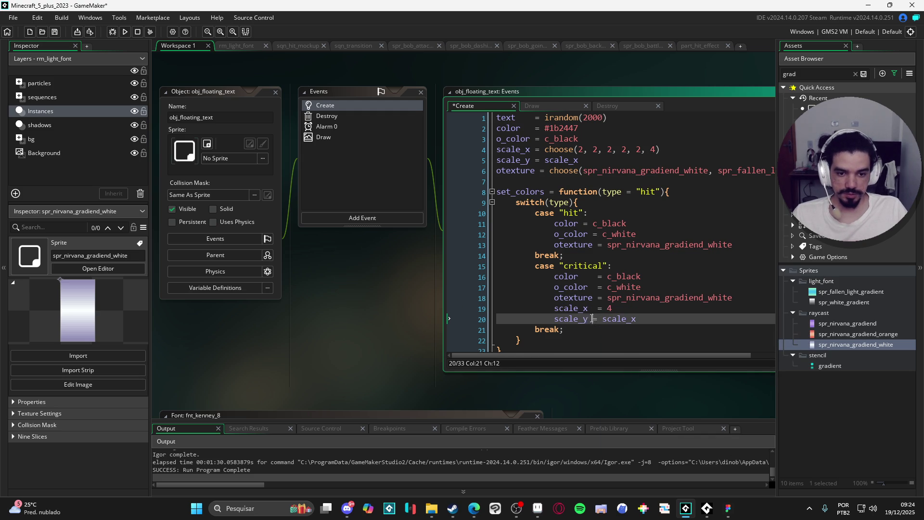
key(ctrl+s)
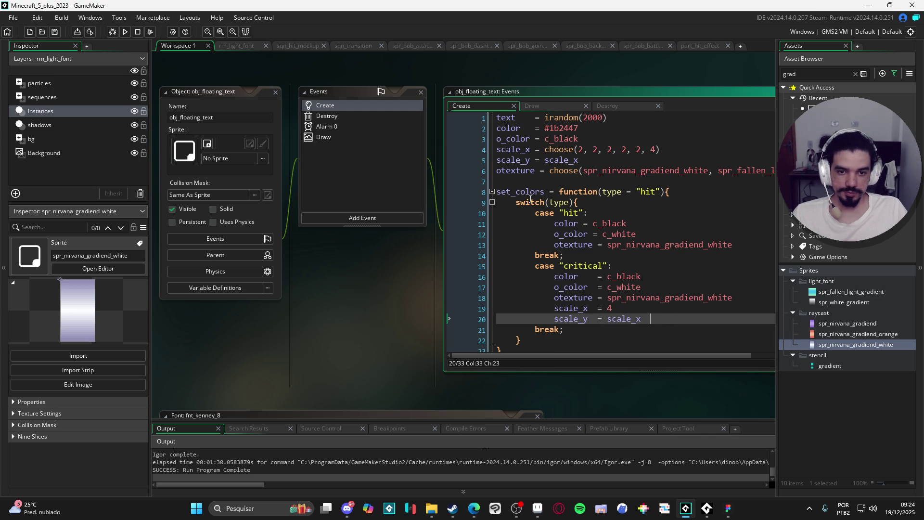
drag(516, 192, 545, 193)
text(properties)
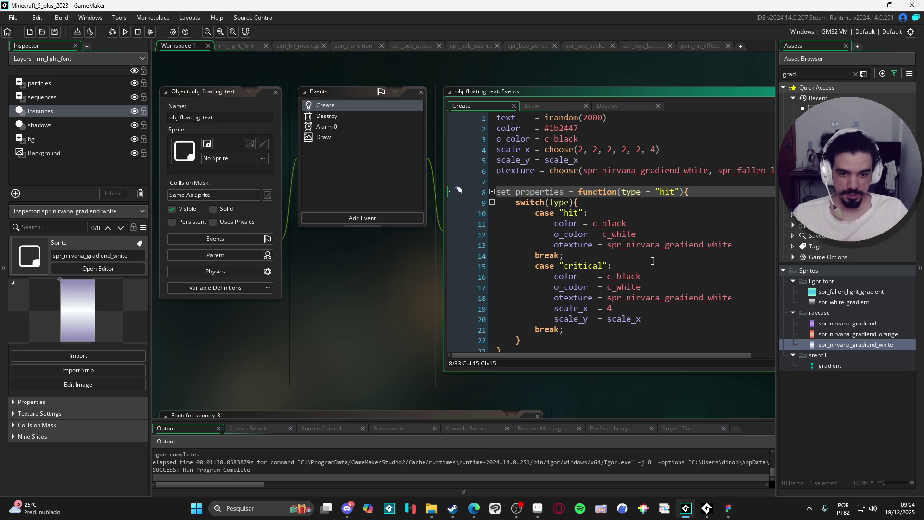
Add an "energy_drain" case after the critical case, with a blank line and break.
scroll(599, 286, down, 3)
click(596, 295)
key(Return)
text(case "life_reg)
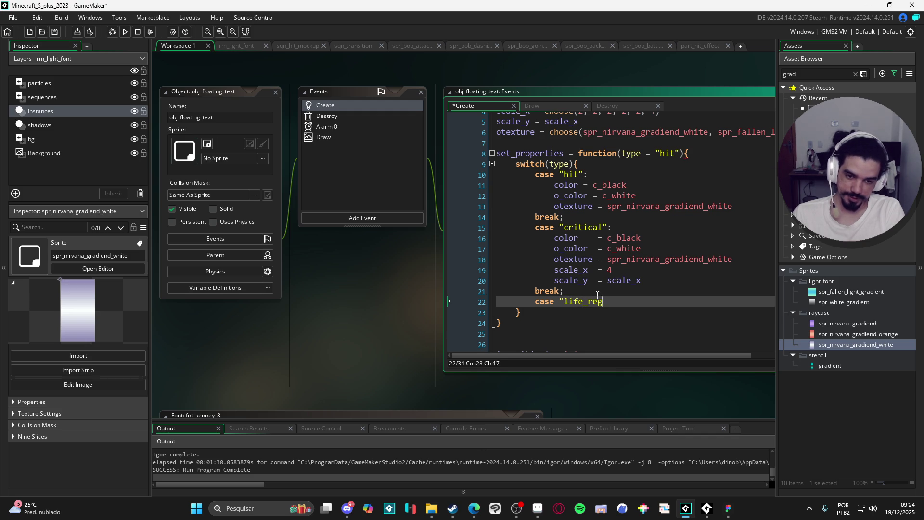
key(BackSpace)
key(BackSpace)
key(BackSpace)
key(BackSpace)
key(BackSpace)
key(BackSpace)
key(BackSpace)
key(BackSpace)
text(energy_drain)
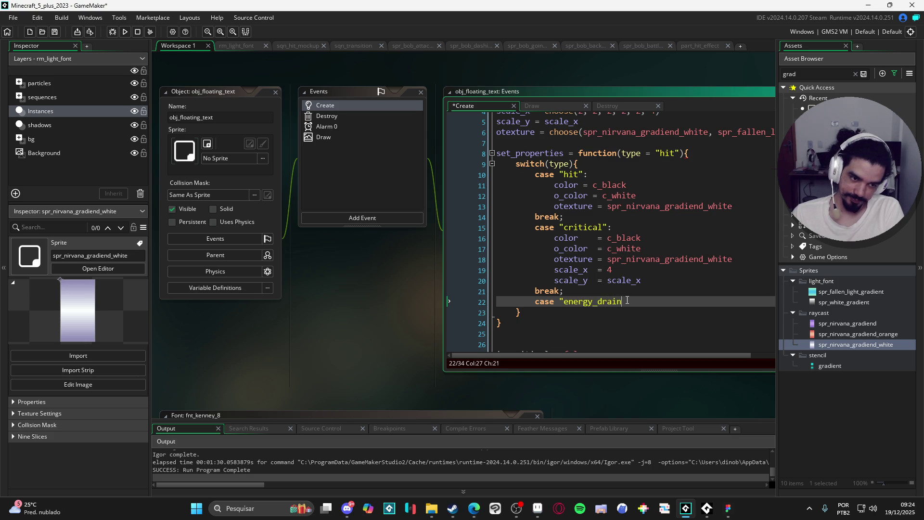
key(Return)
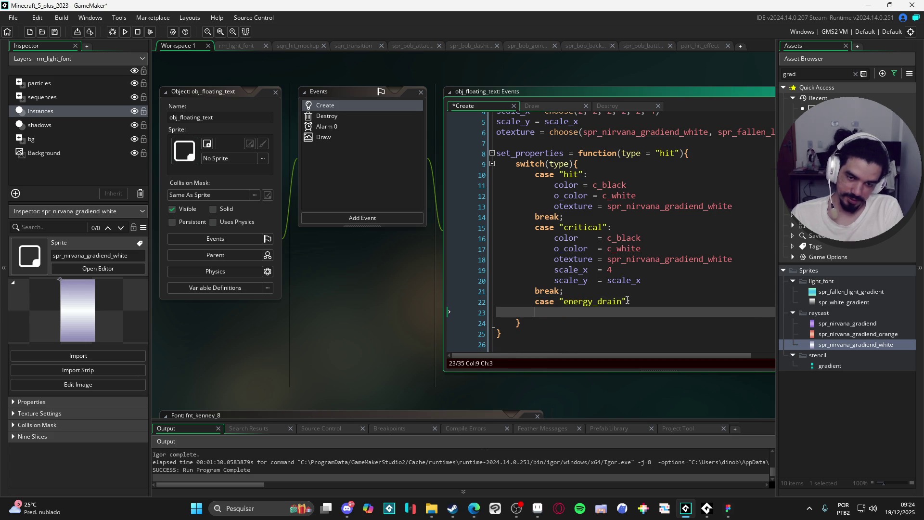
key(Return)
text(break)
key(Return)
Add a "mana_cast" case with an indented empty line and break, and indent energy_drain's empty line.
text(case ")
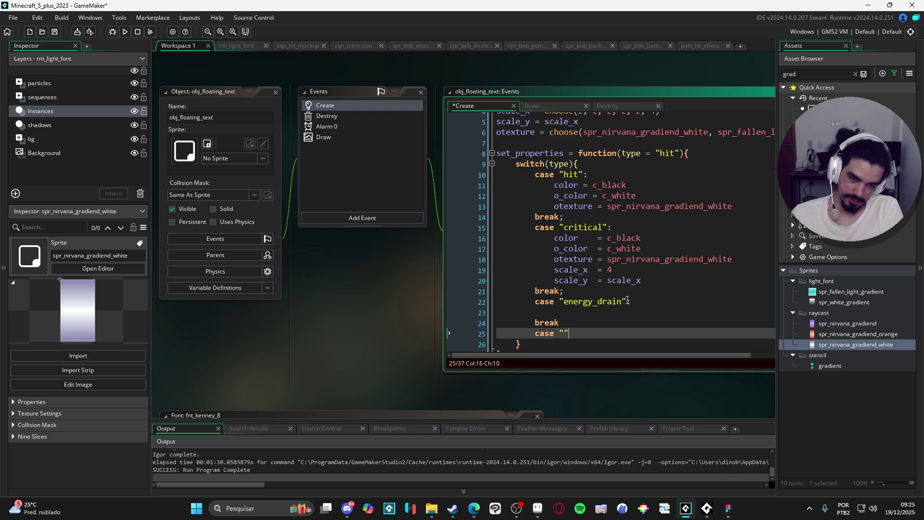
key(Left)
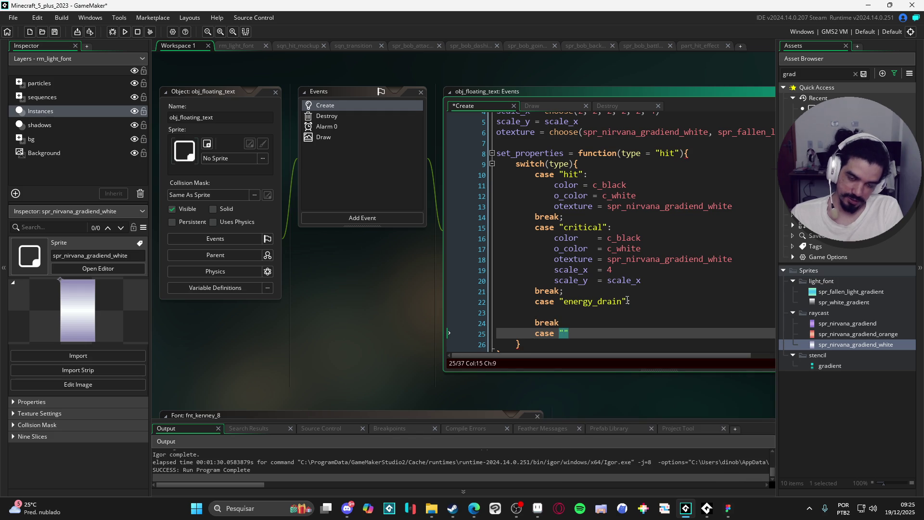
text(mana_cast")
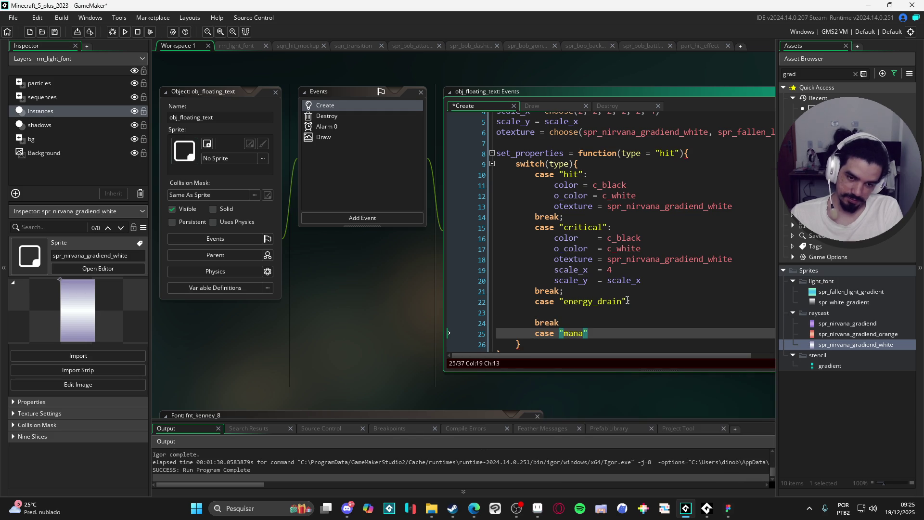
text(:)
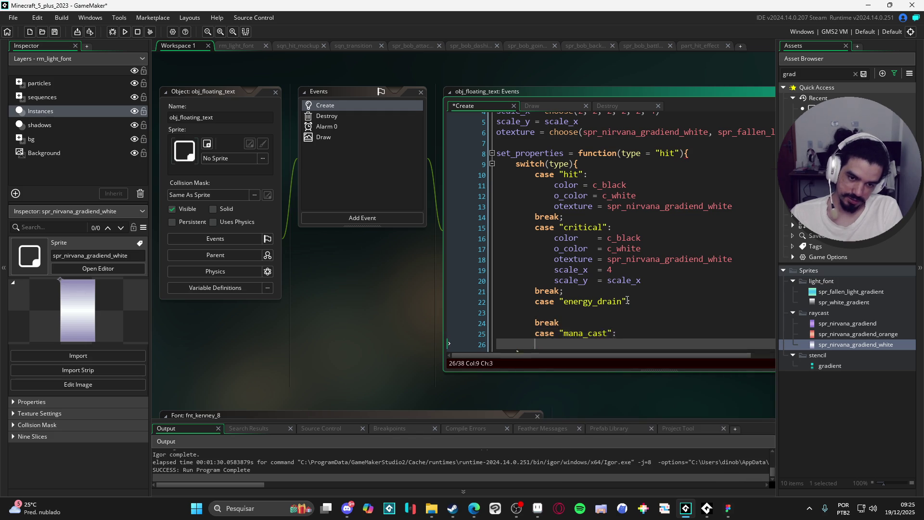
key(Return)
text(break)
key(Up)
key(End)
key(Return)
key(Tab)
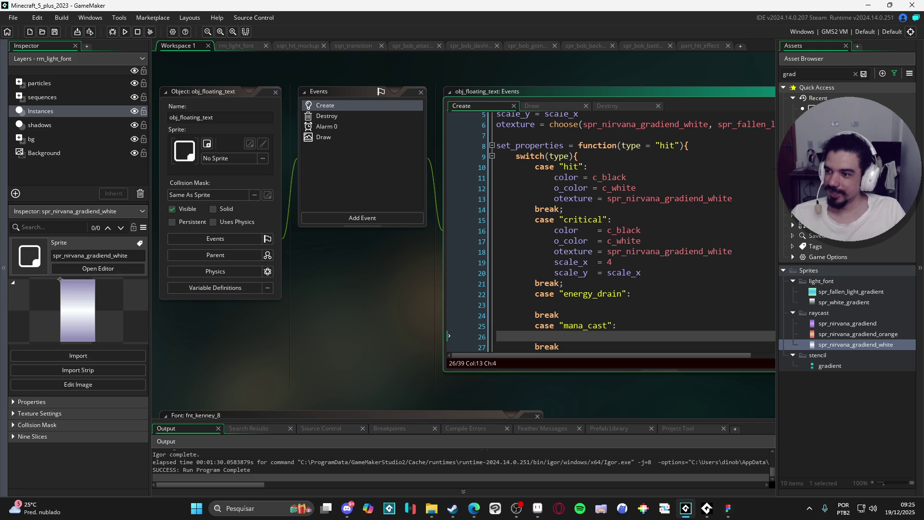
click(635, 343)
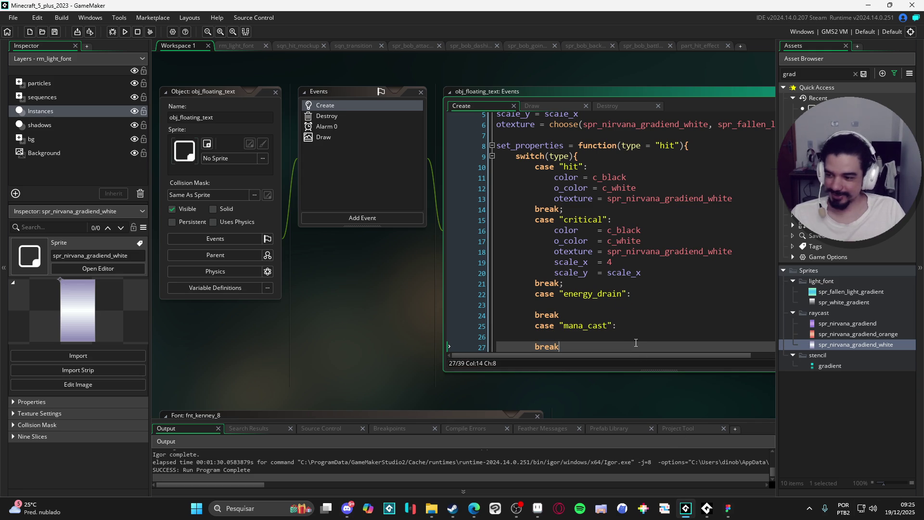
click(621, 309)
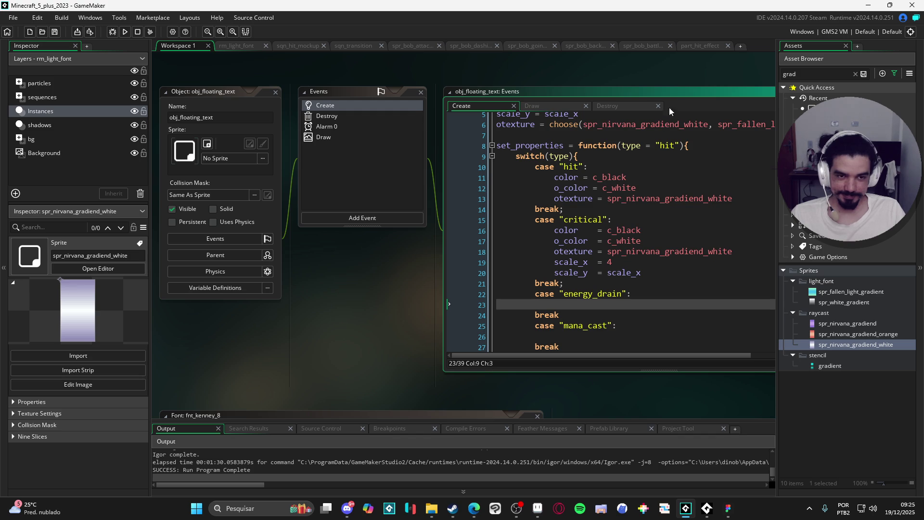
key(Tab)
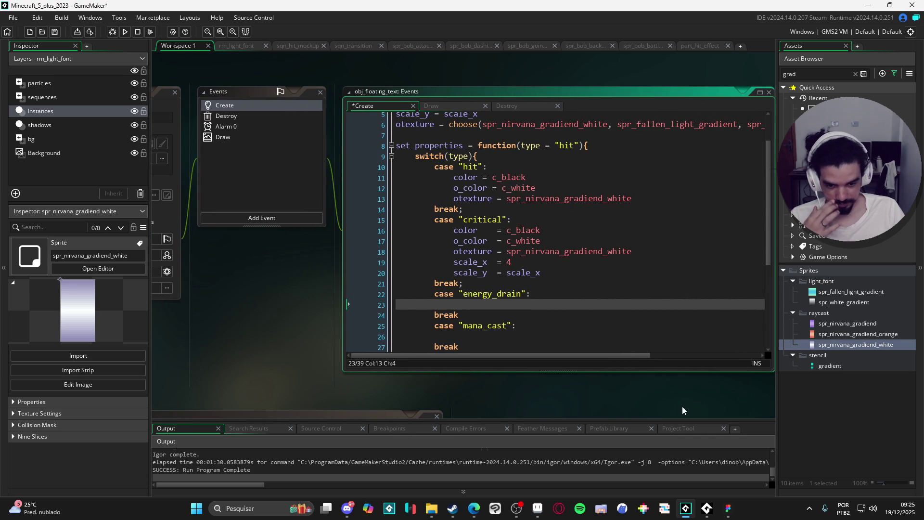
Copy the gold boot-shaped icon into an empty cell below the white swirl icon.
click(537, 508)
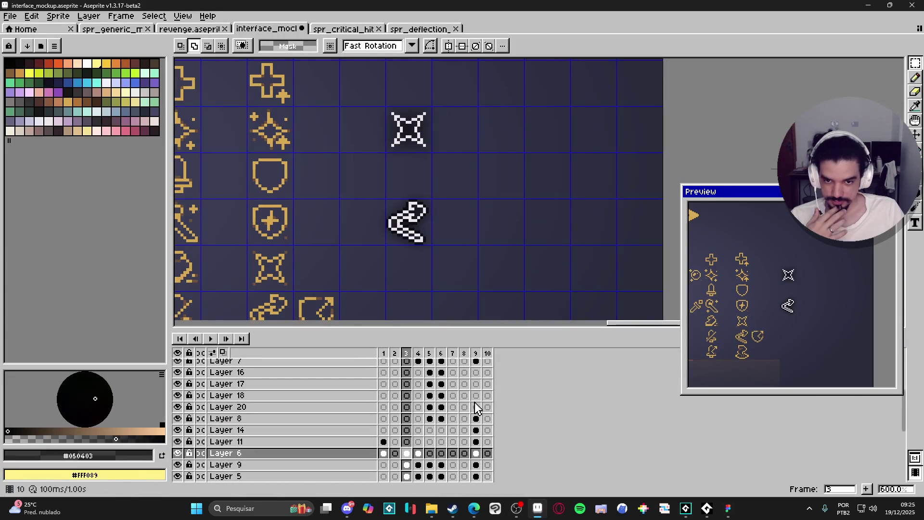
scroll(394, 230, down, 2)
scroll(366, 256, up, 3)
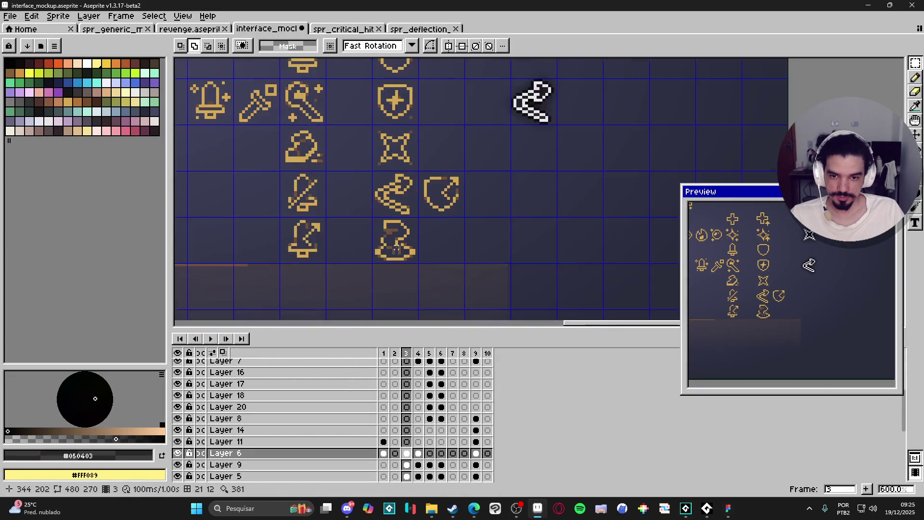
key(m)
drag(393, 242, 361, 207)
scroll(381, 206, down, 3)
scroll(441, 202, up, 2)
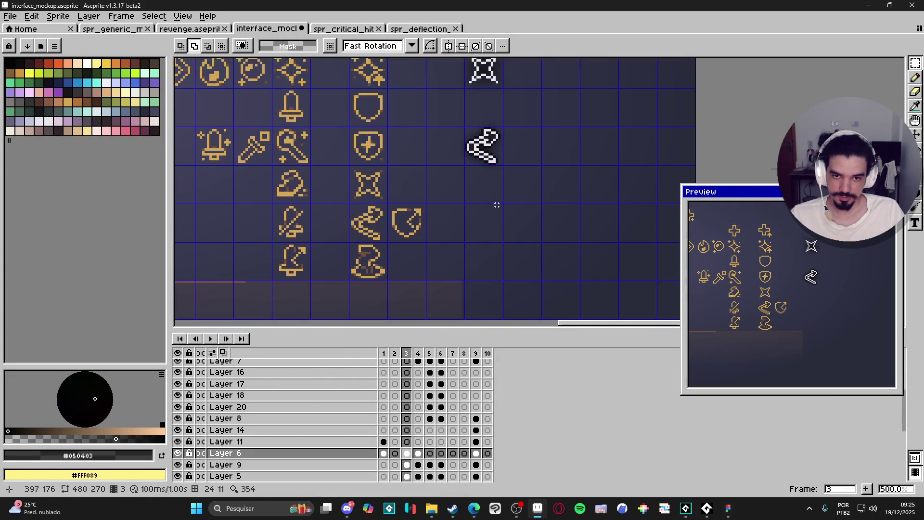
mouse_move(263, 301)
mouse_down()
mouse_move(574, 247)
mouse_move(567, 236)
mouse_up()
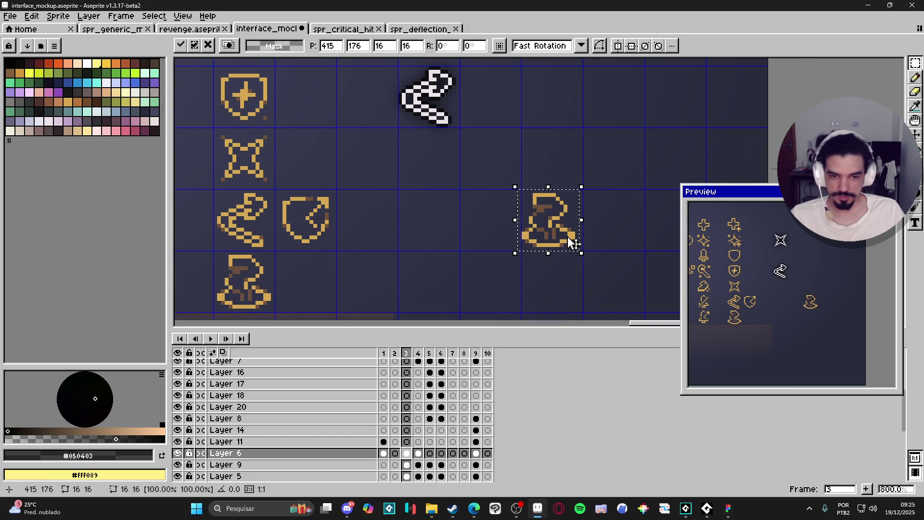
Desaturate the copy with Hue/Saturation at -100 saturation and raised lightness, nudging it into place.
key(ctrl+u)
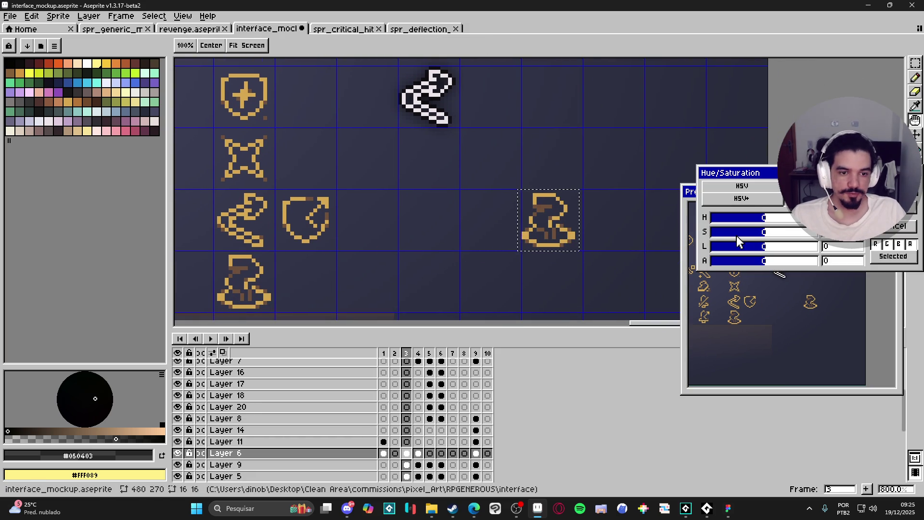
drag(736, 233, 632, 233)
mouse_move(780, 247)
mouse_down()
mouse_move(818, 256)
mouse_move(780, 257)
mouse_move(792, 250)
mouse_up()
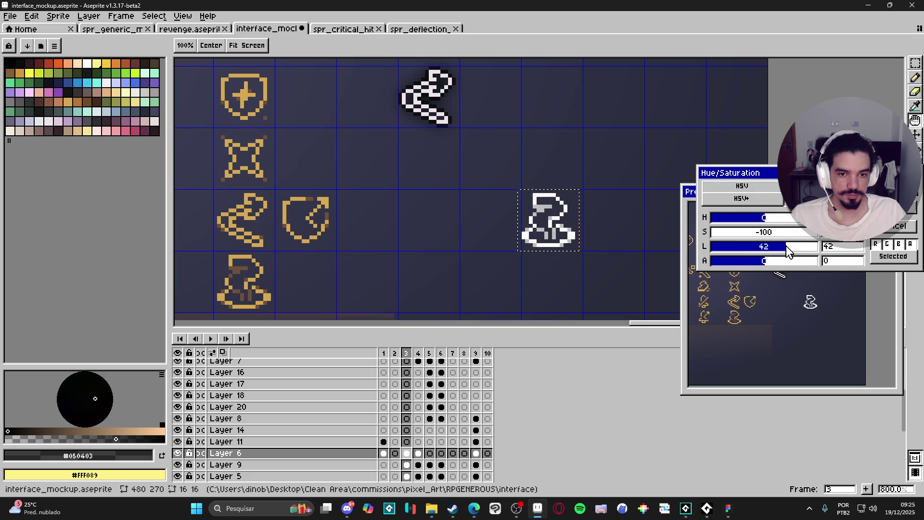
key(Return)
mouse_move(512, 248)
mouse_down()
mouse_move(479, 251)
mouse_move(495, 249)
mouse_up()
click(504, 243)
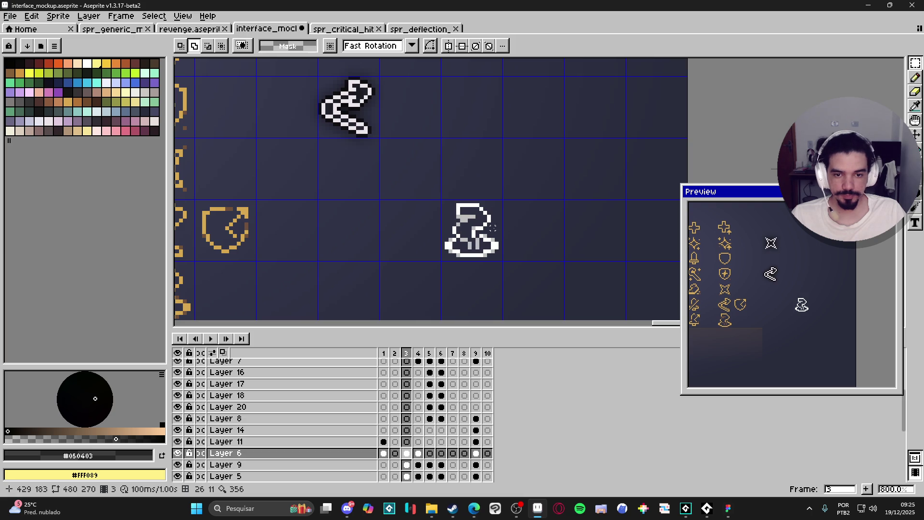
key(w)
click(533, 226)
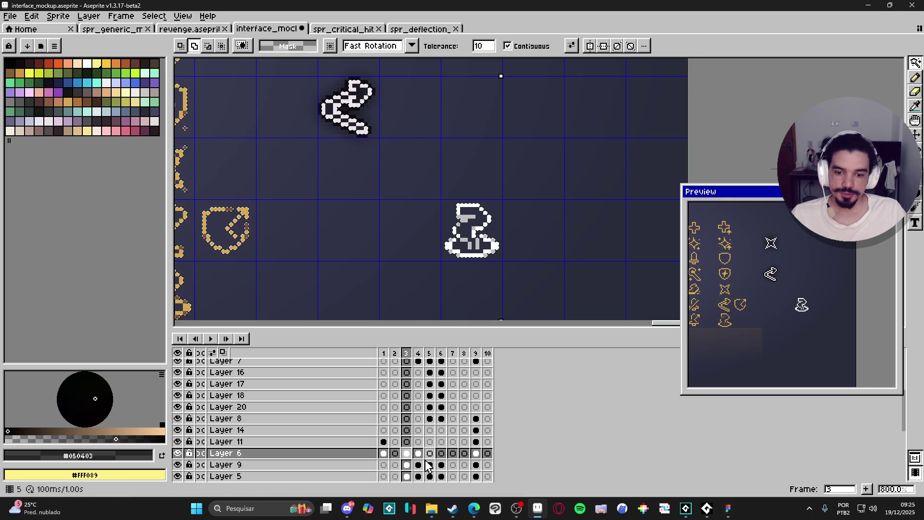
Paint a dark shadow behind the hat on Layer 9 and soften it with the blur-9x9 filter.
click(406, 465)
key(b)
scroll(344, 113, up, 4)
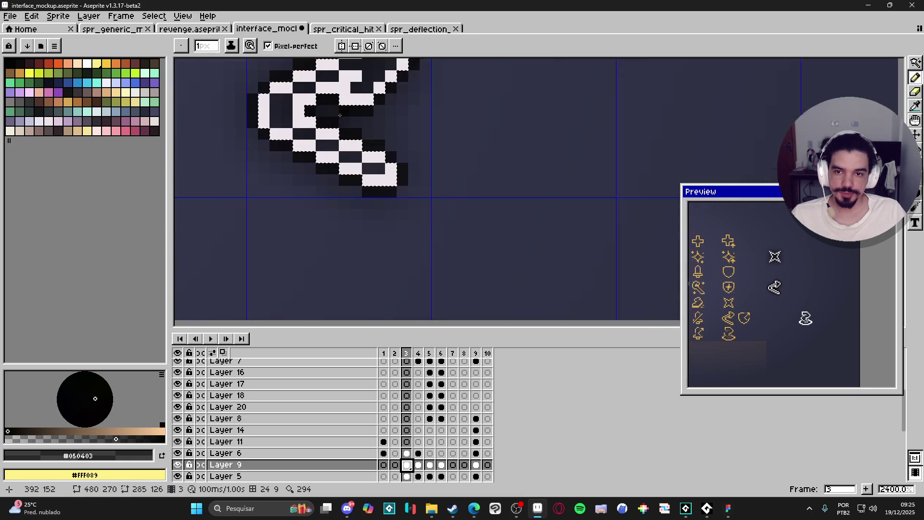
alt+click(327, 115)
scroll(346, 151, down, 3)
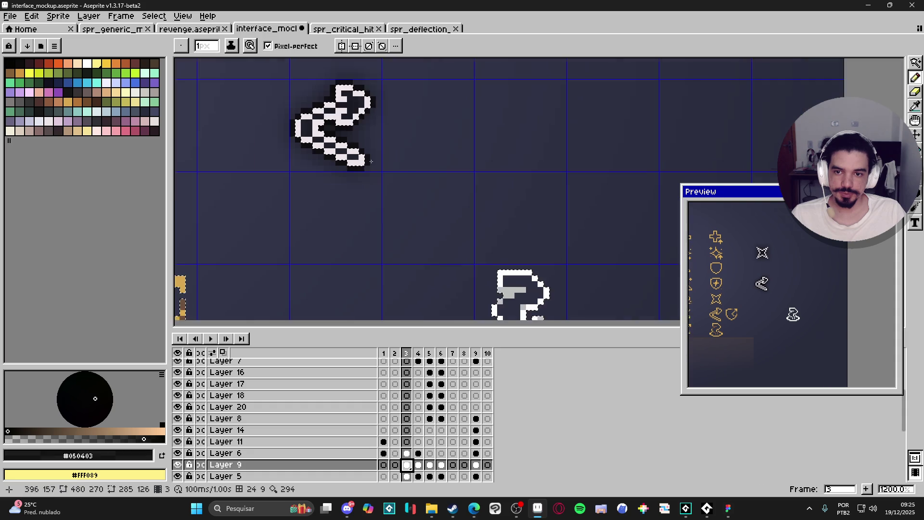
scroll(346, 151, down, 3)
scroll(346, 151, right, 2)
scroll(462, 250, up, 17)
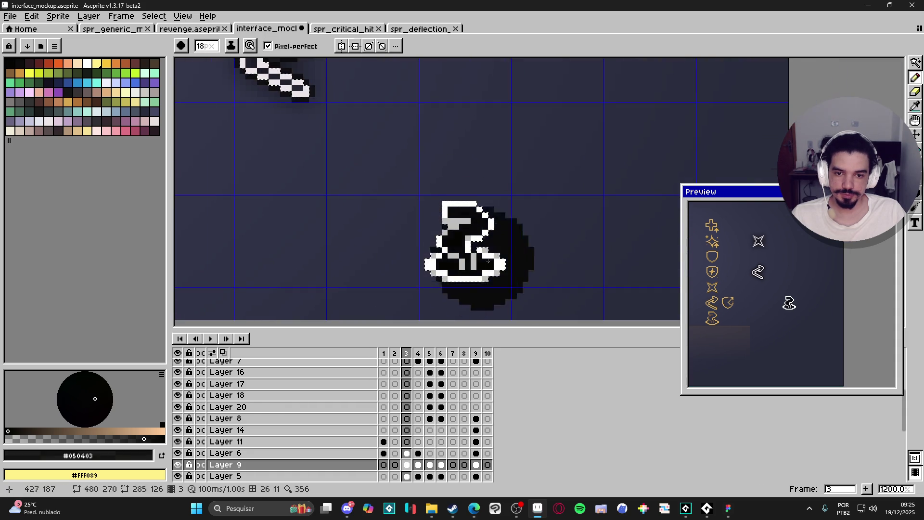
key(F9)
scroll(439, 240, down, 2)
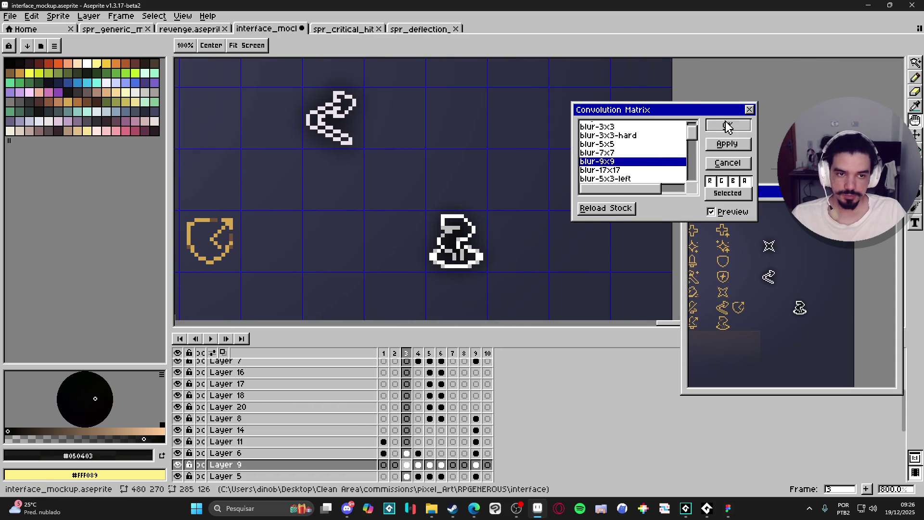
click(728, 126)
scroll(522, 200, up, 5)
scroll(433, 216, down, 17)
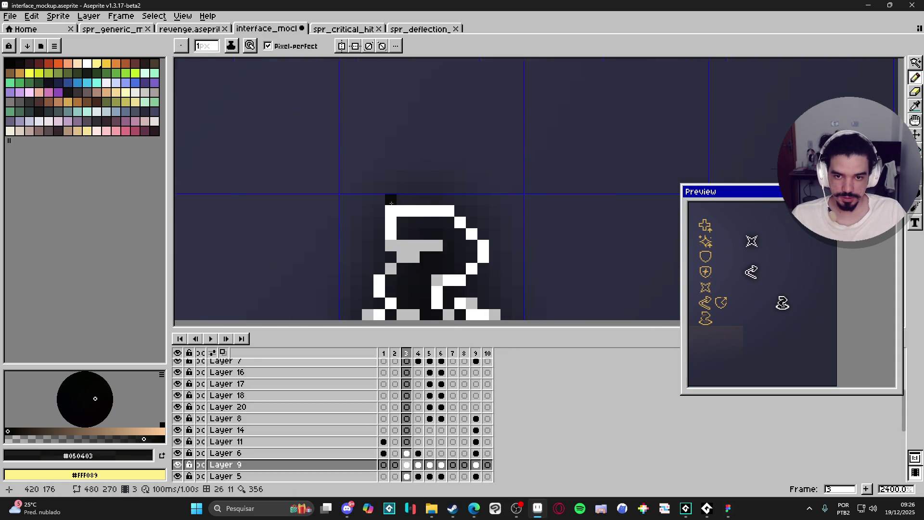
scroll(391, 196, down, 5)
Pencil black outline pixels along the hat's left edge and top on Layer 6.
ctrl+click(391, 219)
key(w)
click(445, 228)
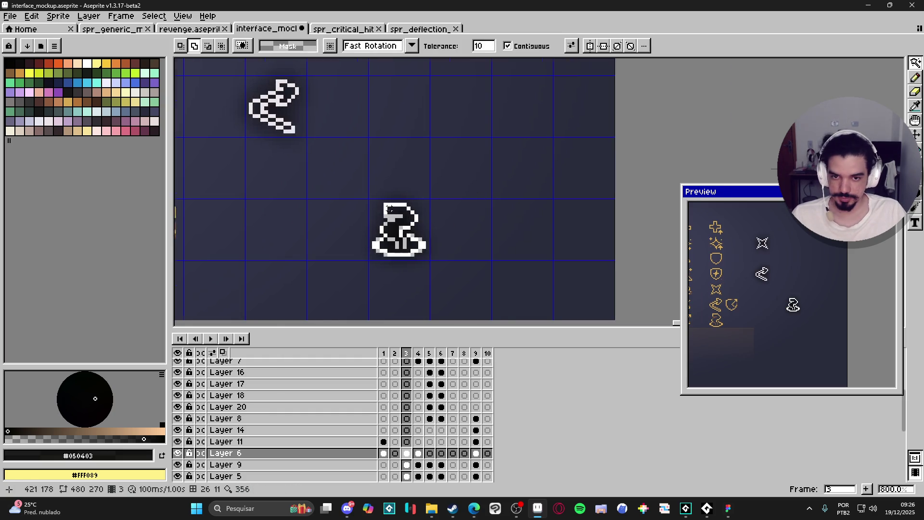
scroll(395, 212, up, 3)
key(b)
mouse_move(378, 202)
mouse_down()
mouse_move(356, 293)
mouse_move(380, 306)
mouse_move(443, 307)
mouse_move(468, 283)
mouse_move(468, 268)
mouse_move(453, 261)
mouse_up()
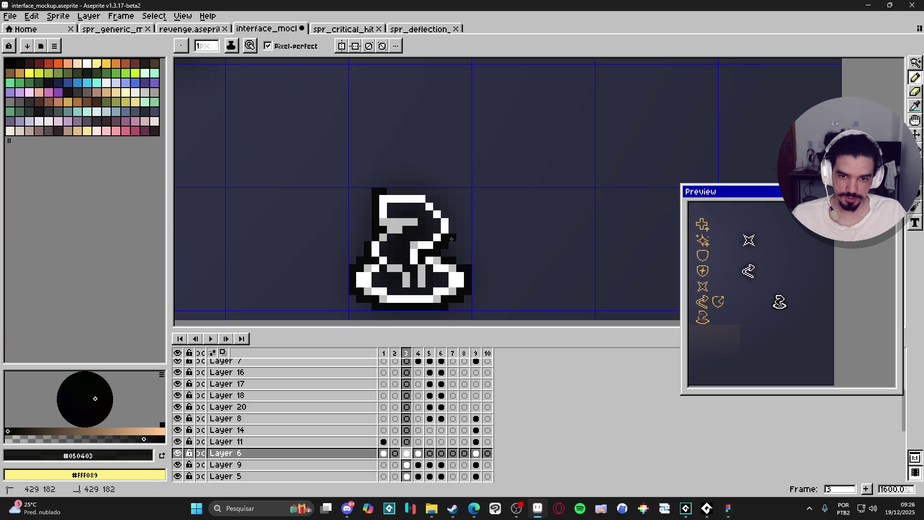
click(440, 206)
drag(440, 206, 386, 192)
scroll(433, 219, down, 2)
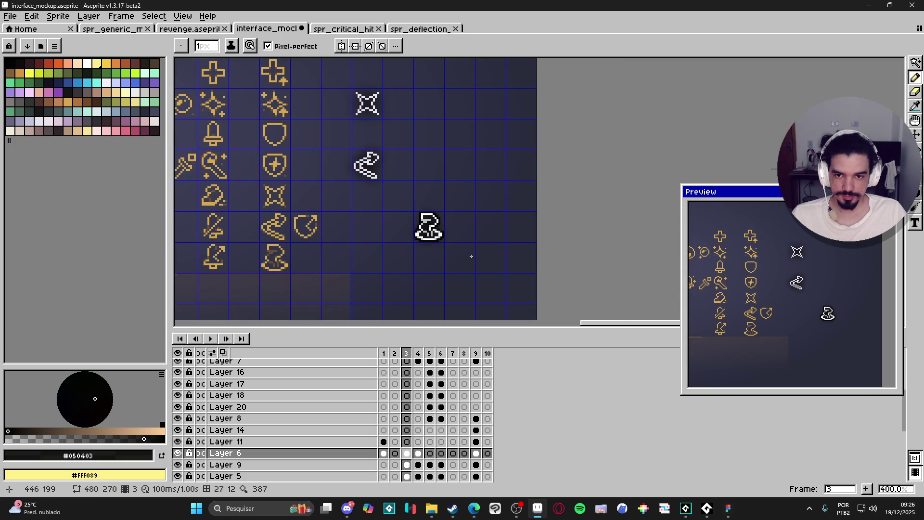
scroll(472, 256, up, 2)
Copy a 44x42 area around the hat and paste it into a new 44x42 sprite.
key(m)
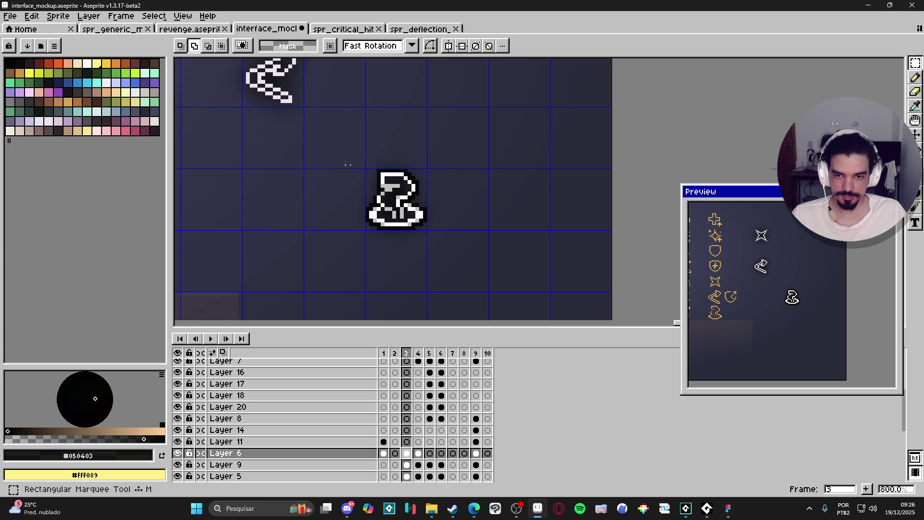
drag(316, 122, 485, 285)
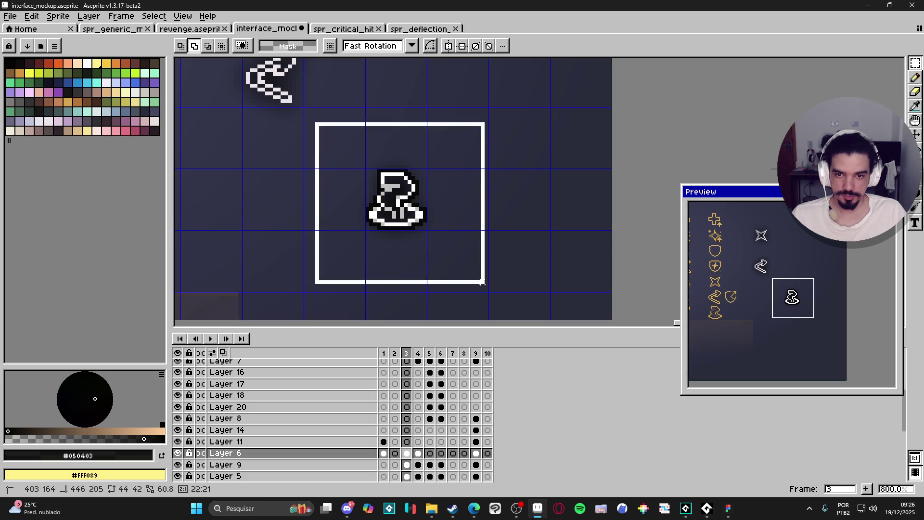
key(ctrl+c)
key(alt+f)
key(n)
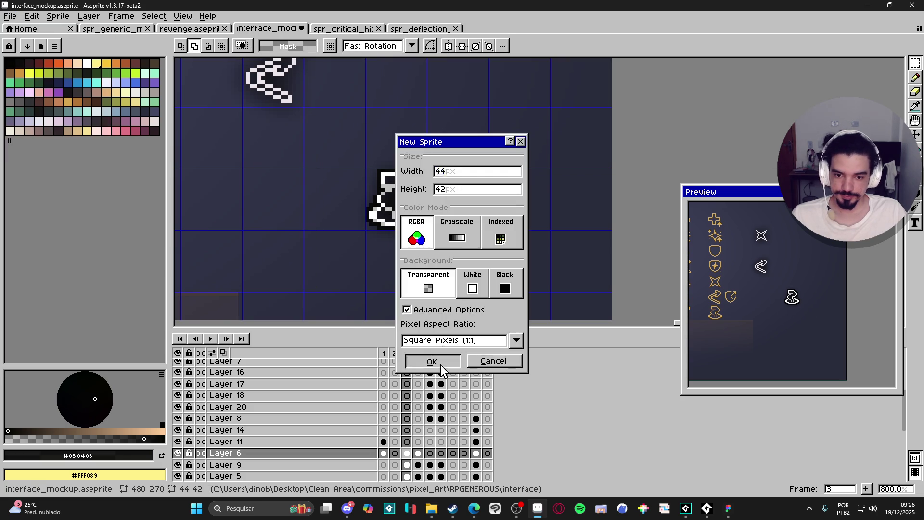
click(431, 359)
key(ctrl+v)
scroll(543, 196, up, 2)
click(435, 307)
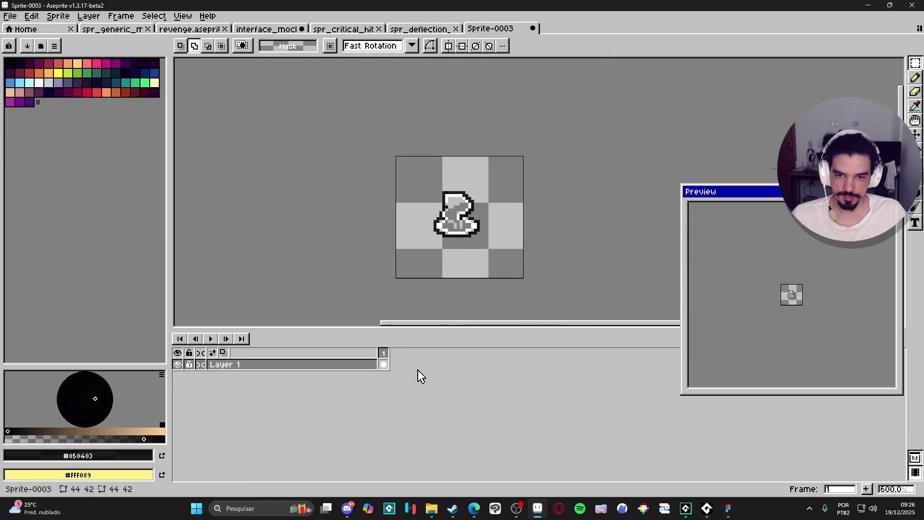
Compare the deflection, critical and revenge sprites, then select the white hat on the mockup.
click(418, 29)
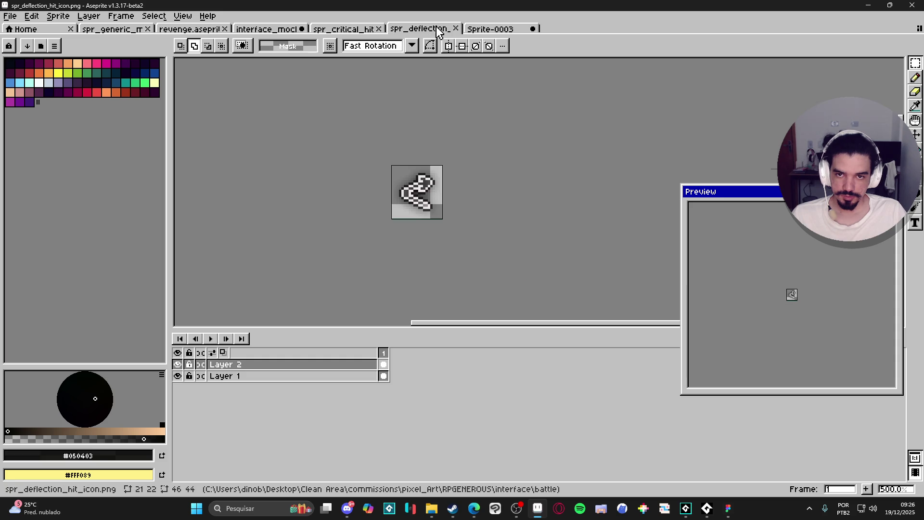
click(343, 29)
click(192, 29)
click(249, 30)
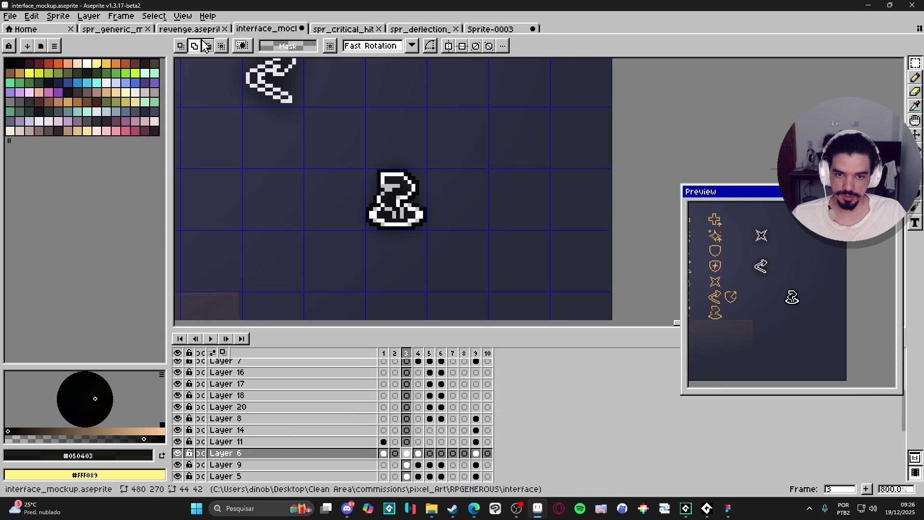
scroll(419, 233, up, 3)
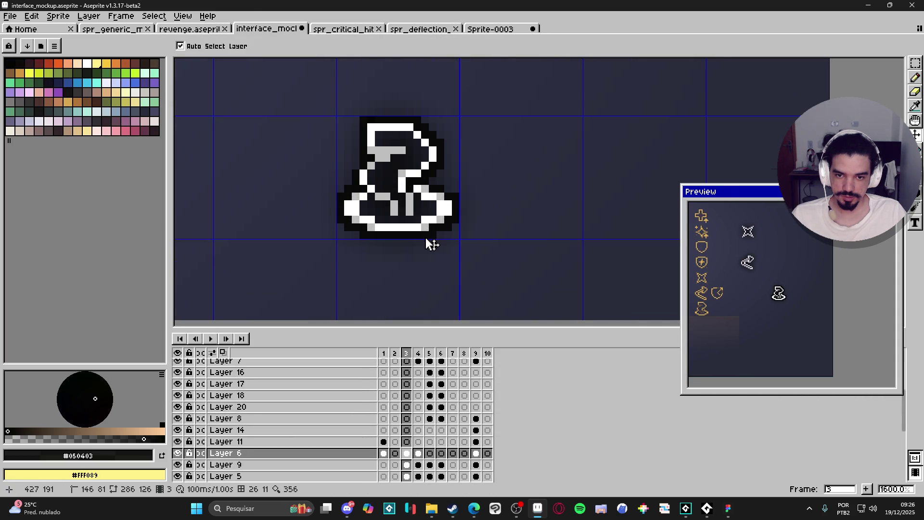
scroll(456, 198, down, 4)
key(m)
drag(388, 154, 515, 259)
Paste the white hat onto a new Layer 2 placed below Layer 1 in Sprite-0003.
click(501, 29)
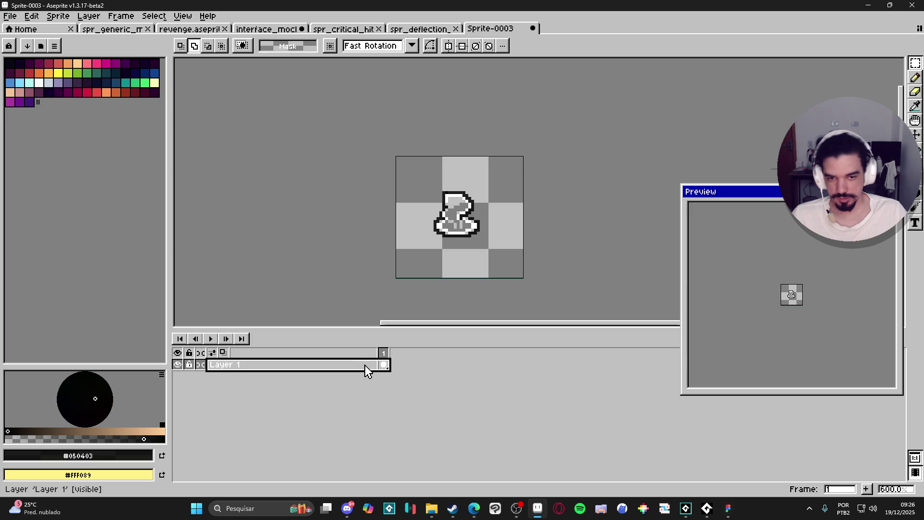
key(shift+n)
drag(370, 369, 370, 382)
key(ctrl+v)
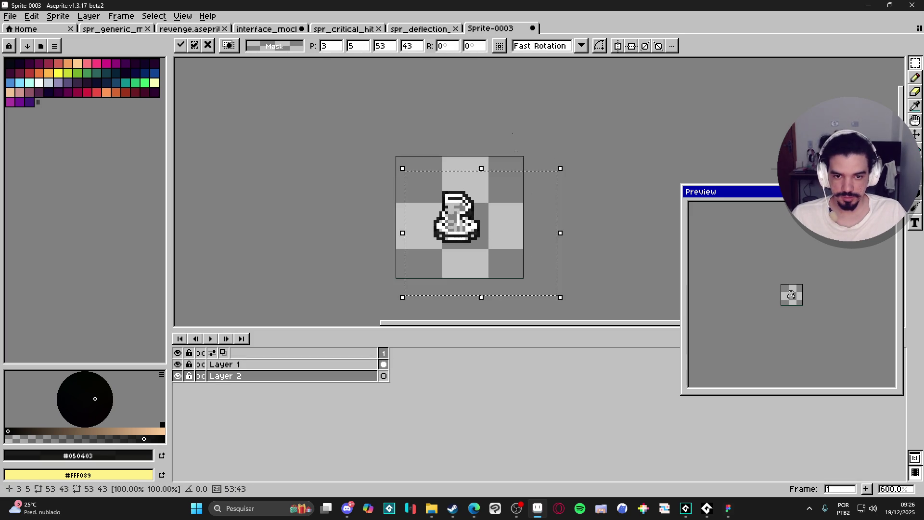
key(Return)
Check the hat's outline layer and select the hat area on Layer 9 of the mockup.
click(419, 29)
click(266, 29)
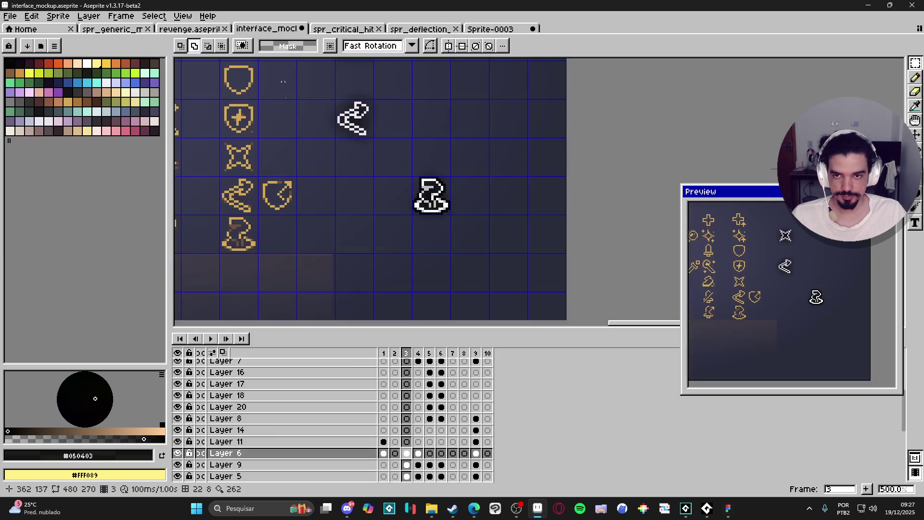
scroll(428, 223, up, 5)
key(v)
click(178, 453)
click(178, 453)
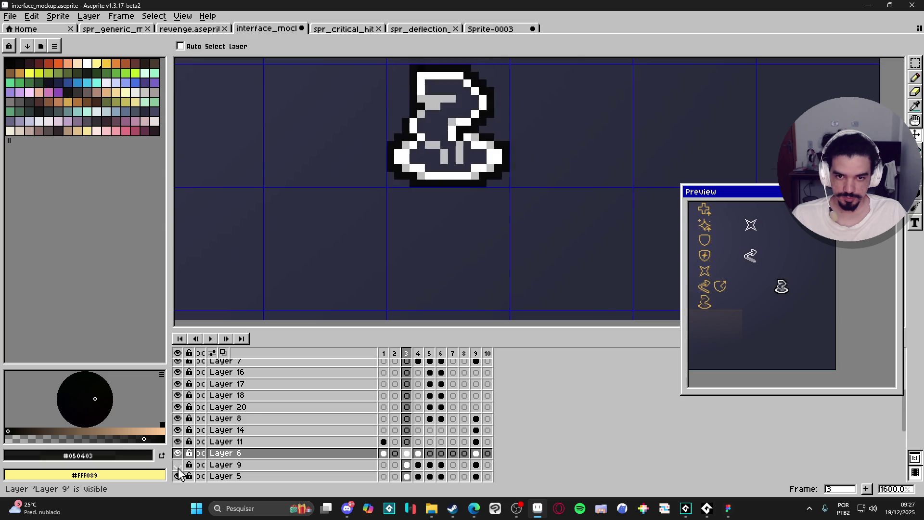
click(406, 465)
scroll(494, 199, down, 3)
key(m)
drag(422, 126, 530, 231)
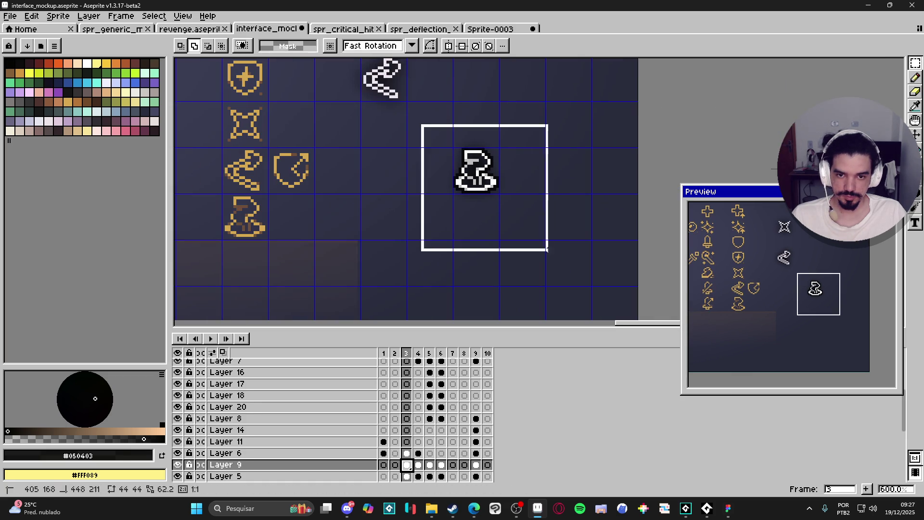
Paste the Layer 9 hat into Sprite-0003 and nudge it to position 4,3.
click(496, 29)
key(v)
scroll(495, 256, up, 2)
scroll(465, 290, down, 3)
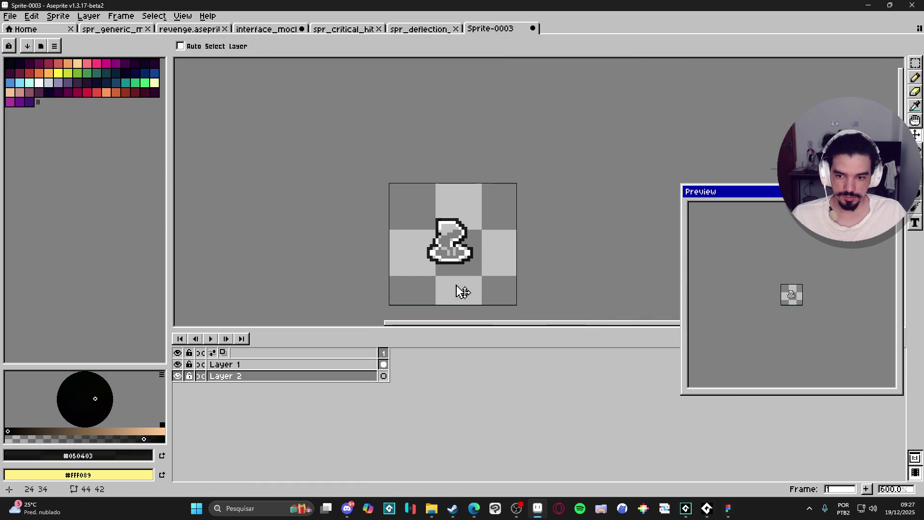
key(ctrl+v)
scroll(469, 263, up, 1)
scroll(463, 260, up, 3)
mouse_move(467, 243)
mouse_down()
mouse_move(510, 228)
mouse_move(473, 243)
mouse_up()
Draw a darker outline along the mockup hat's left side, top and brim.
key(ctrl+Tab)
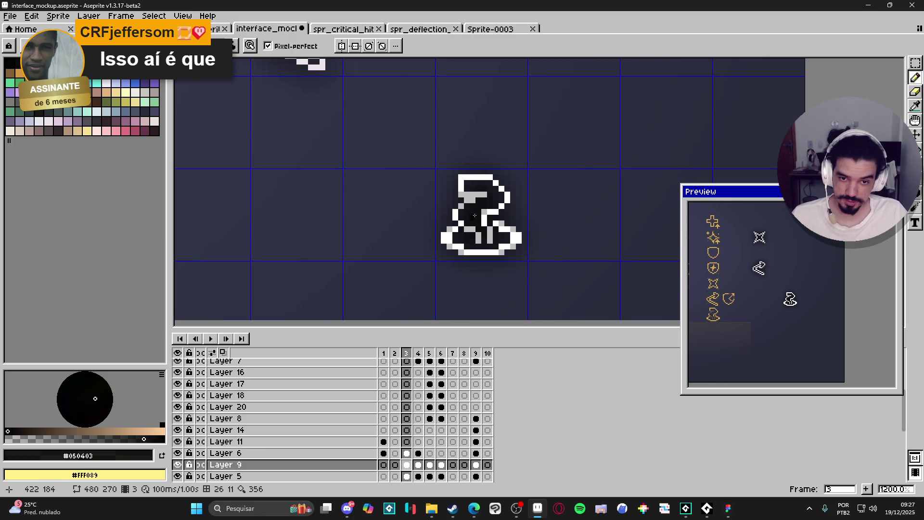
alt+click(474, 216)
scroll(455, 207, up, 2)
mouse_move(457, 195)
mouse_down()
mouse_move(455, 137)
mouse_move(531, 142)
mouse_move(549, 154)
mouse_move(571, 190)
mouse_move(527, 241)
mouse_move(548, 230)
mouse_move(571, 239)
mouse_move(594, 263)
mouse_move(592, 280)
mouse_move(572, 300)
mouse_move(533, 305)
mouse_up()
scroll(533, 305, down, 4)
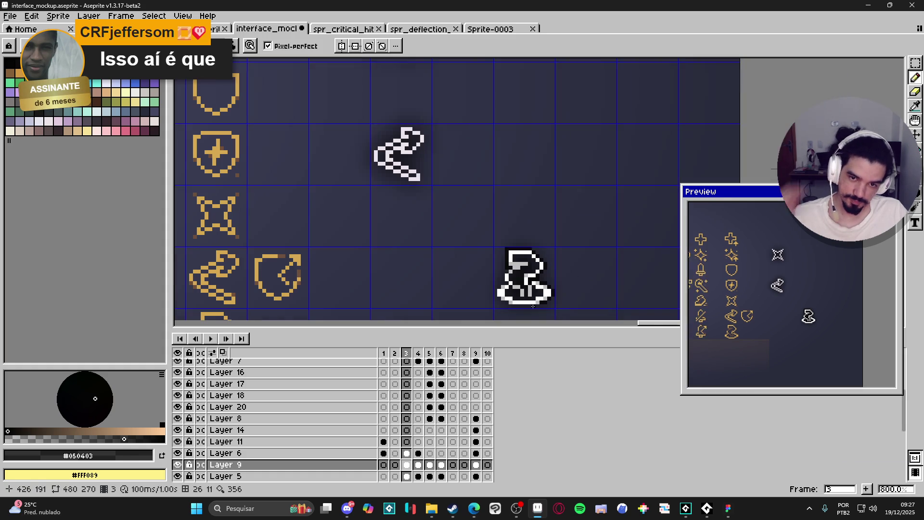
scroll(533, 305, up, 3)
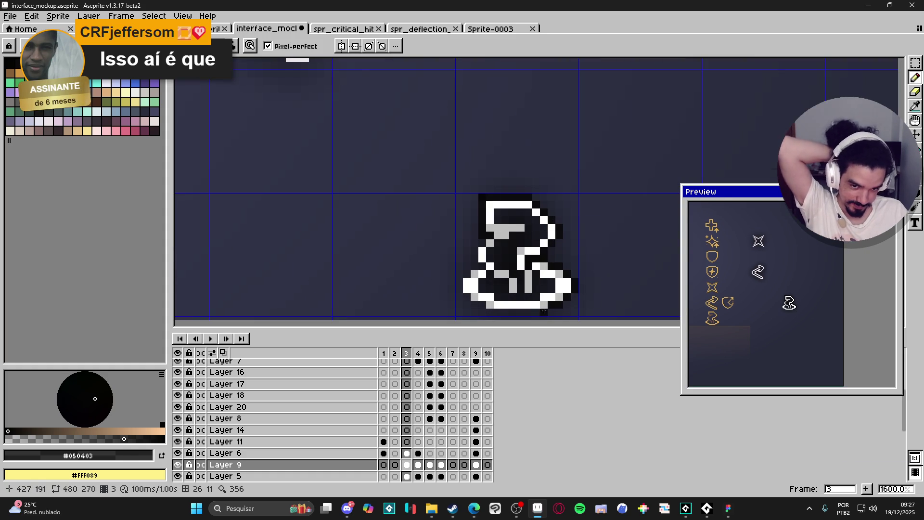
drag(545, 312, 530, 275)
shift+click(473, 269)
click(456, 264)
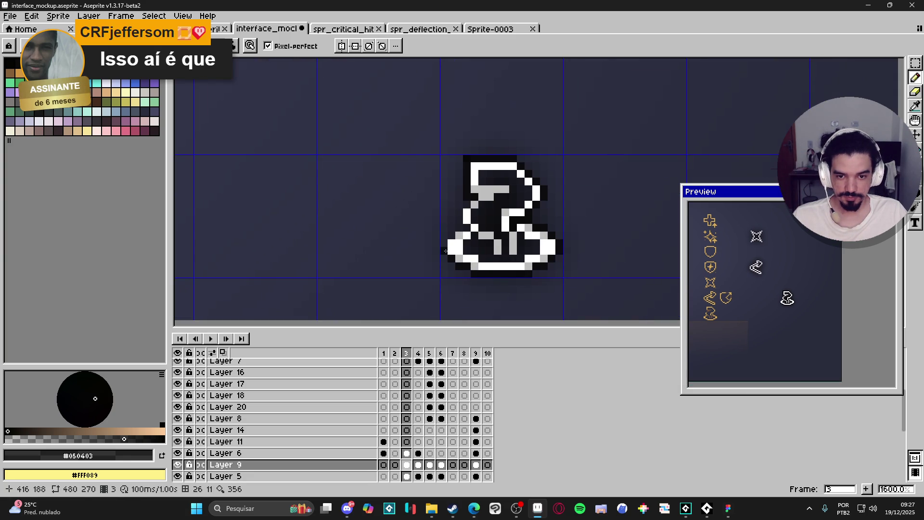
click(458, 229)
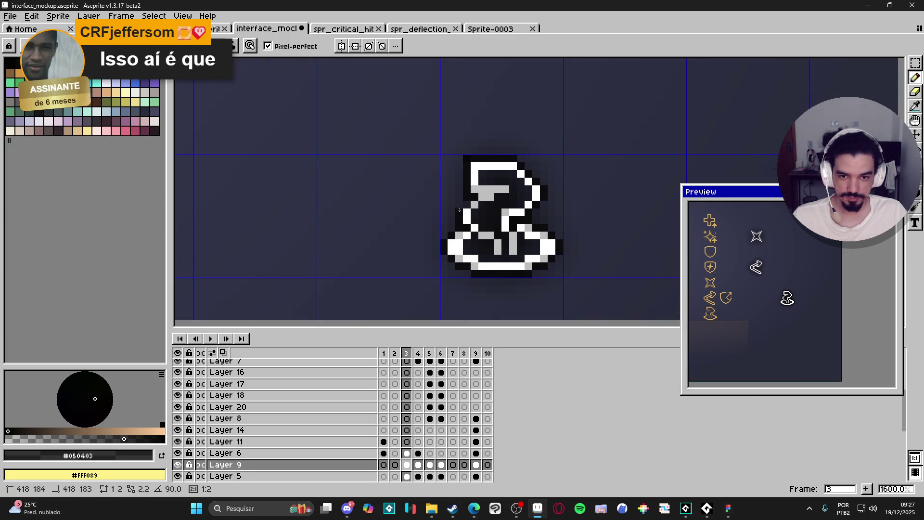
scroll(456, 224, down, 3)
Select the newly outlined hat area and bring up Sprite-0003.
key(v)
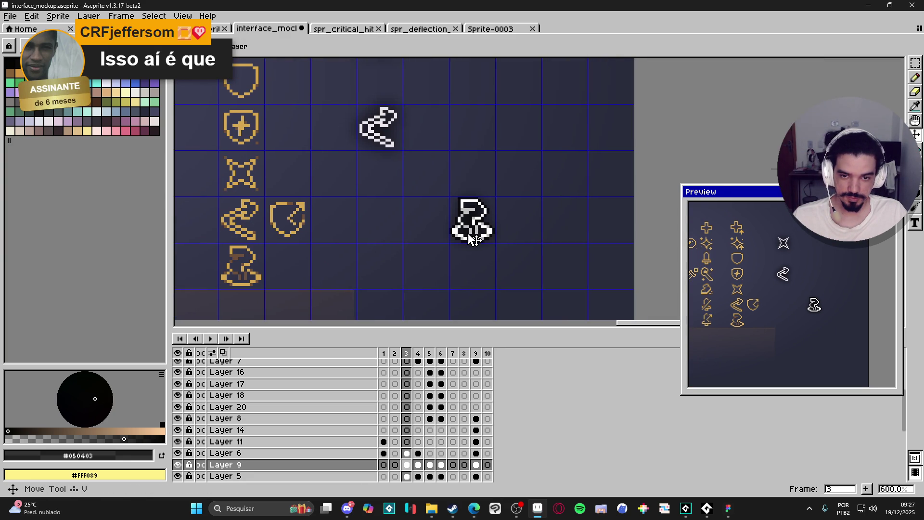
key(m)
drag(537, 174, 424, 293)
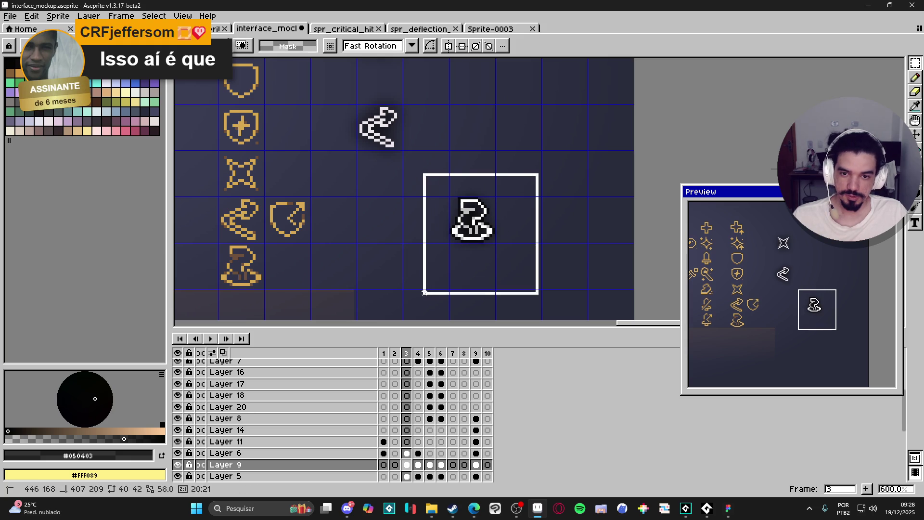
click(491, 29)
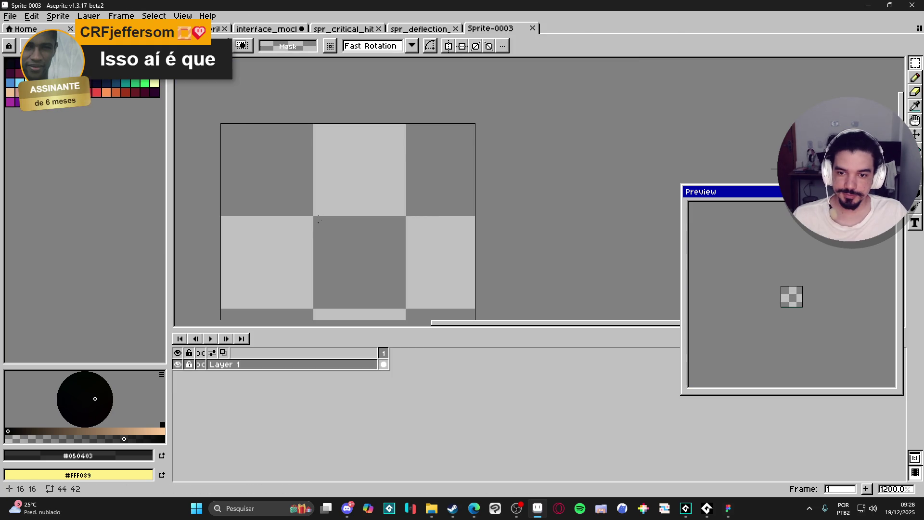
Paste the hat into Sprite-0003 and trim the sprite down to 22×22.
key(ctrl+v)
scroll(337, 227, down, 1)
key(Return)
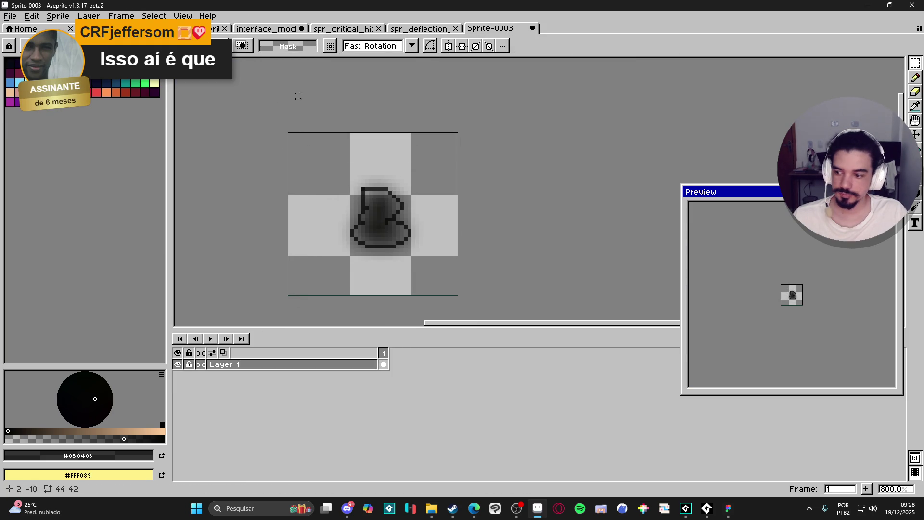
click(58, 16)
click(63, 114)
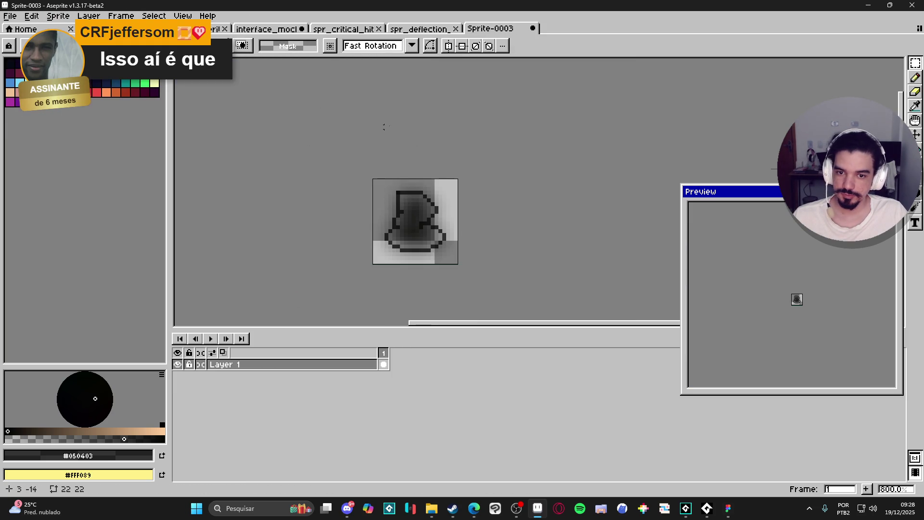
Select the white-outlined hat on its layer in the interface mockup.
key(ctrl+shift+Tab)
key(ctrl+shift+Tab)
key(ctrl+shift+Tab)
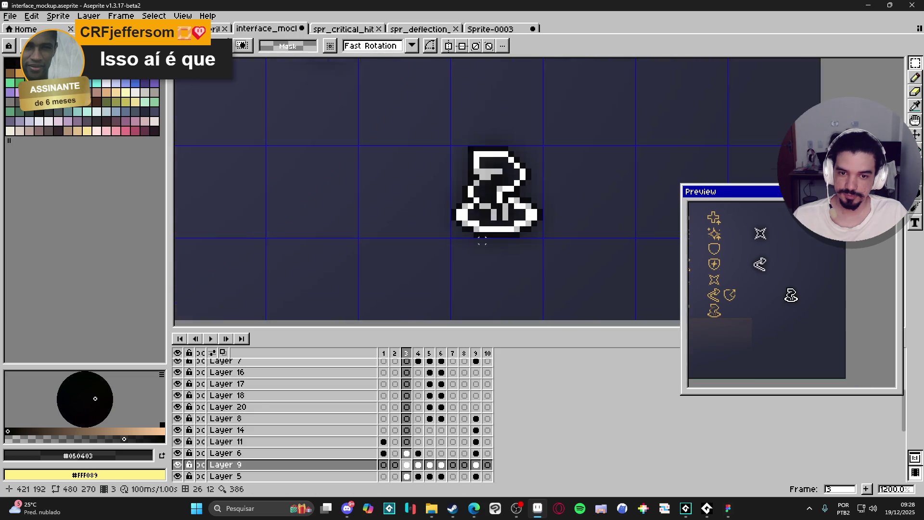
scroll(495, 244, up, 1)
ctrl+click(495, 243)
scroll(410, 257, down, 1)
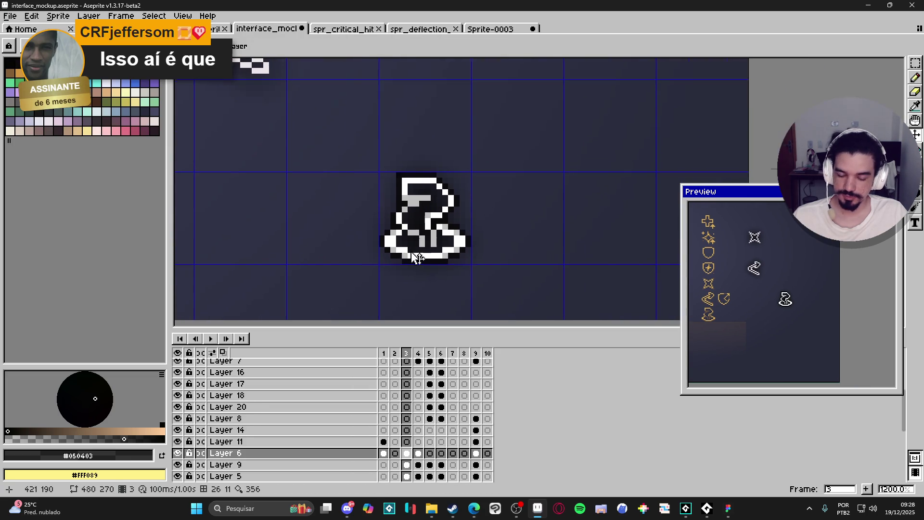
key(m)
drag(325, 125, 540, 298)
Paste the white hat onto a new Layer 2 in Sprite-0003, centred over the blurred hat.
click(490, 29)
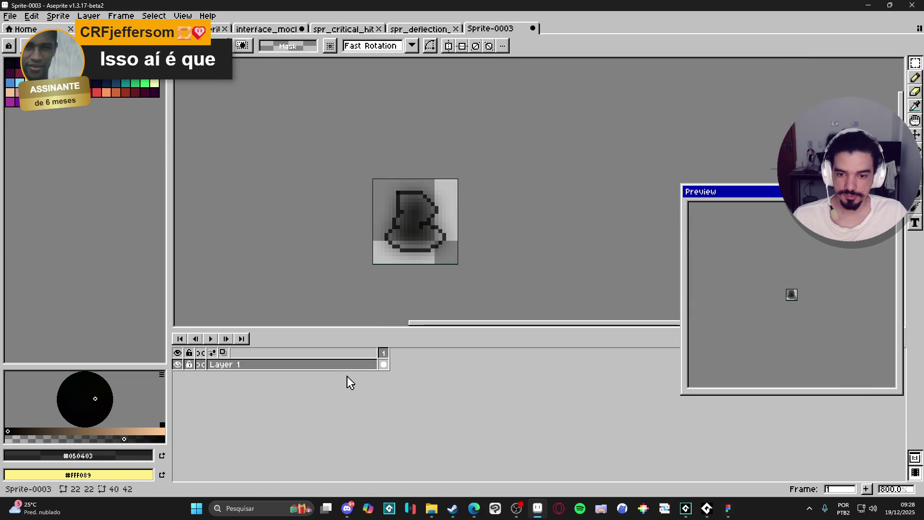
key(shift+n)
key(ctrl+v)
scroll(510, 206, up, 4)
drag(485, 165, 454, 144)
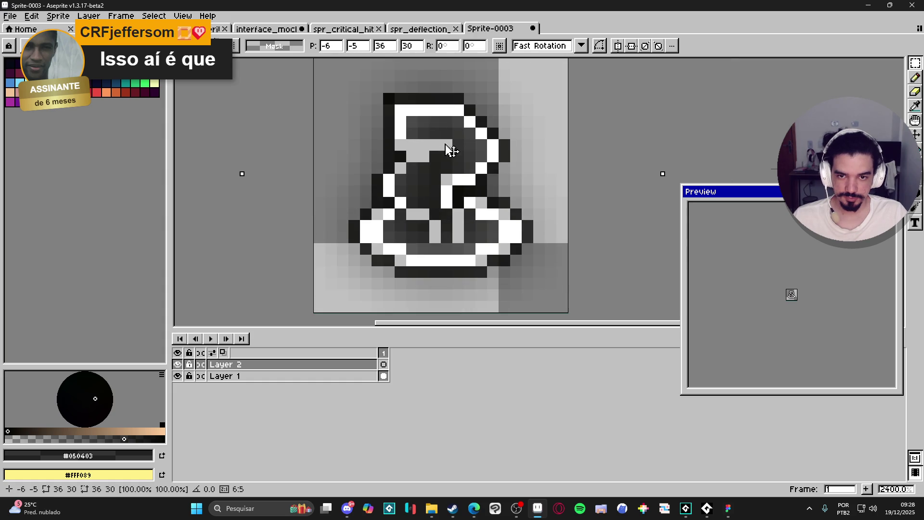
key(Return)
scroll(501, 218, down, 8)
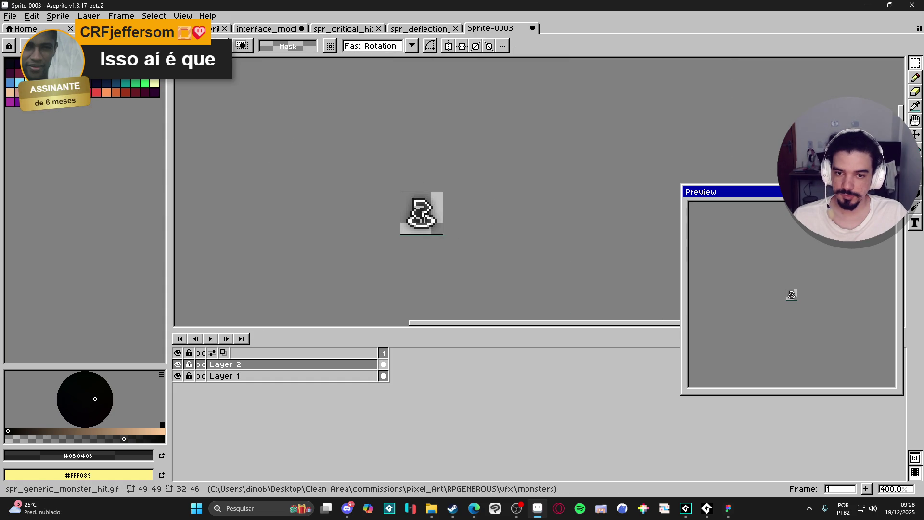
click(10, 16)
Save the hat icon as spr_drain_hit_icon.png, then search GameMaker's asset browser.
click(19, 69)
click(547, 383)
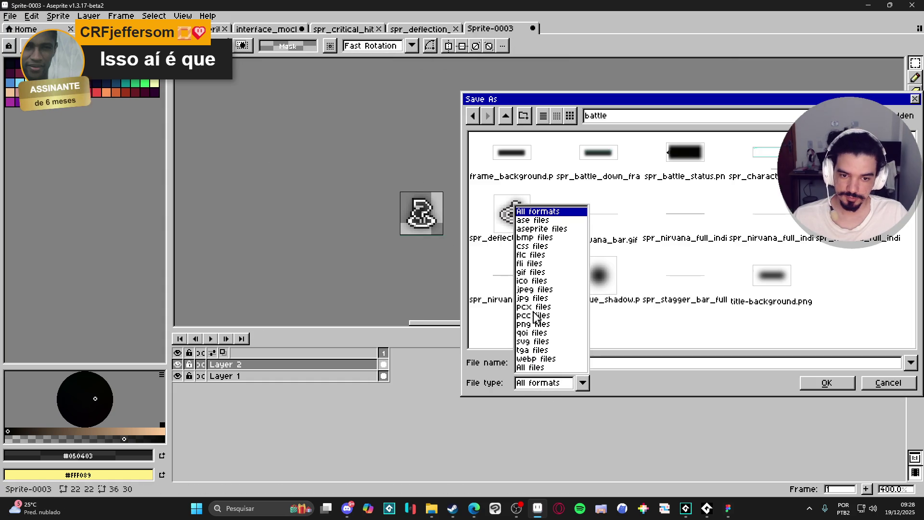
click(536, 324)
click(519, 233)
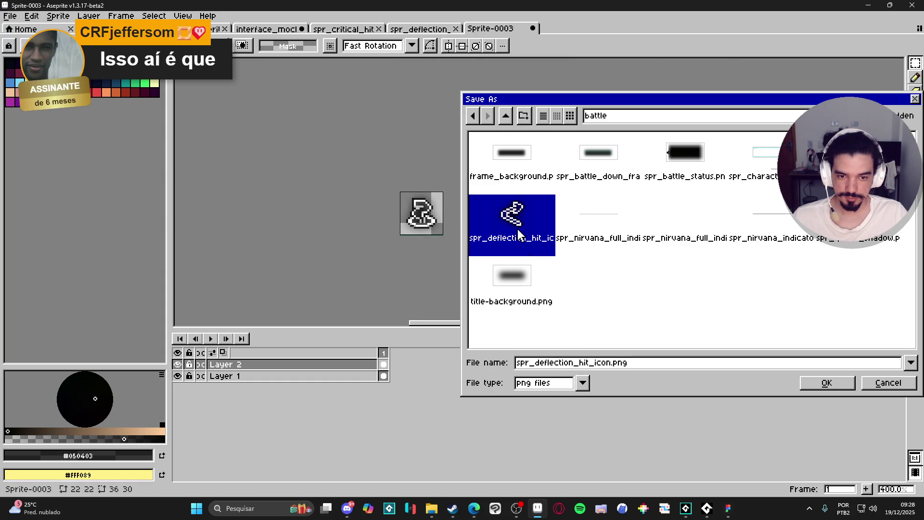
double_click(553, 363)
key(Delete)
key(Delete)
text(drain_)
key(Return)
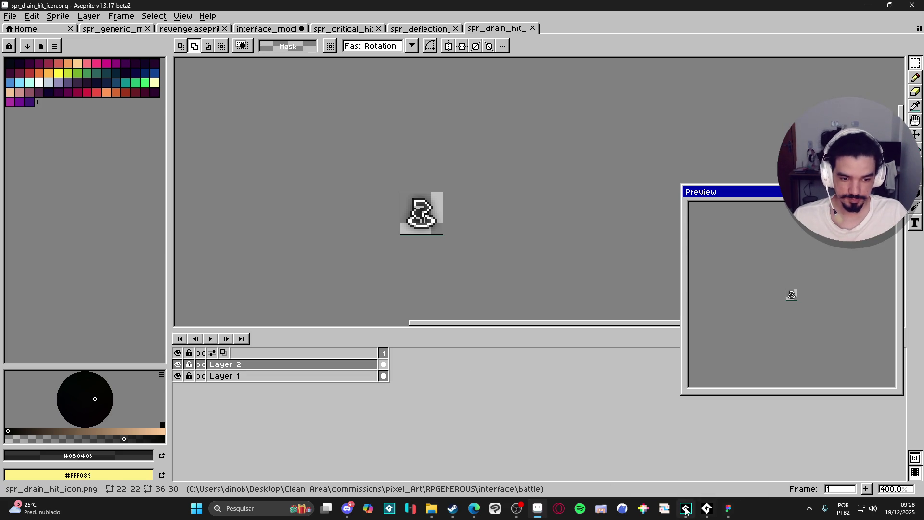
click(686, 509)
click(820, 73)
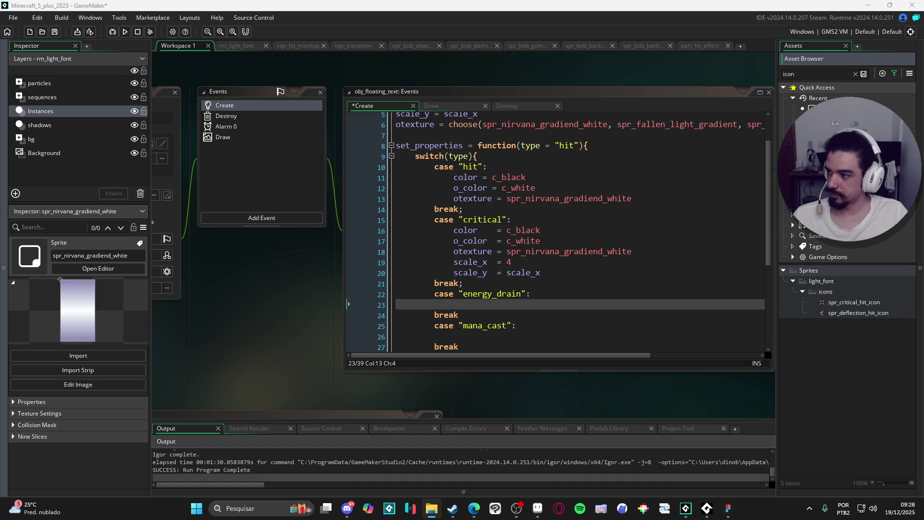
Put spr_drain_hit_icon in the icons folder with origin Middle Right (22, 11), then bring up Figma.
key(ctrl+Tab)
click(828, 291)
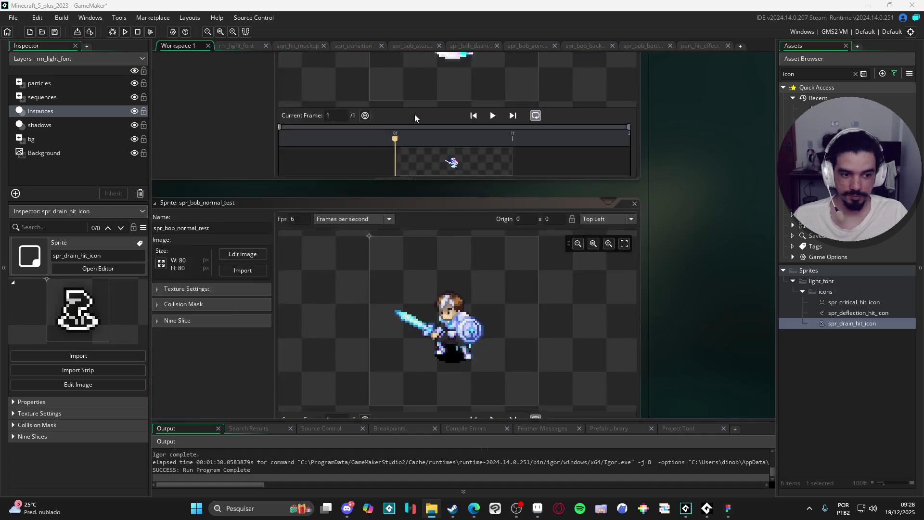
click(604, 107)
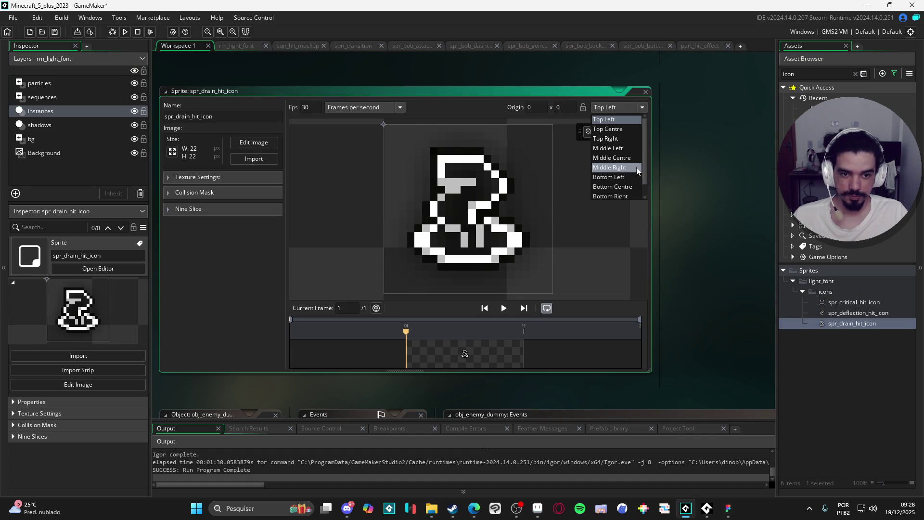
click(619, 169)
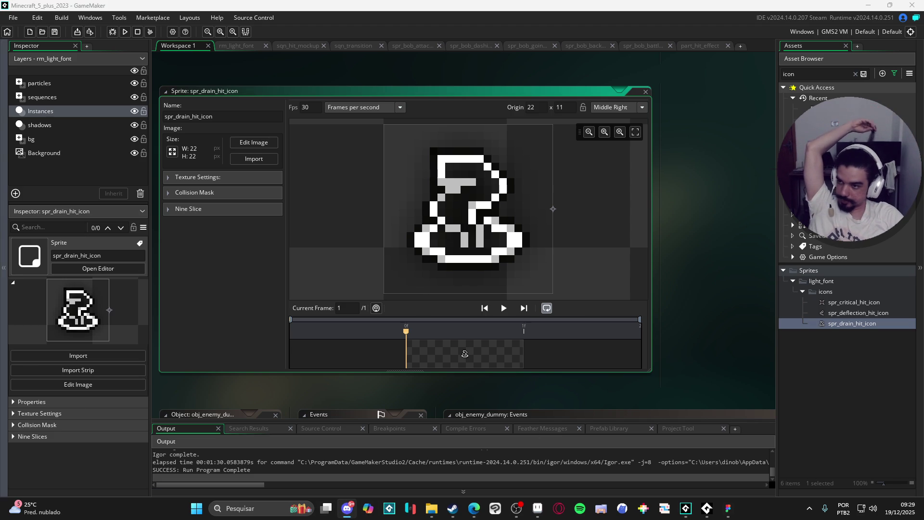
click(731, 515)
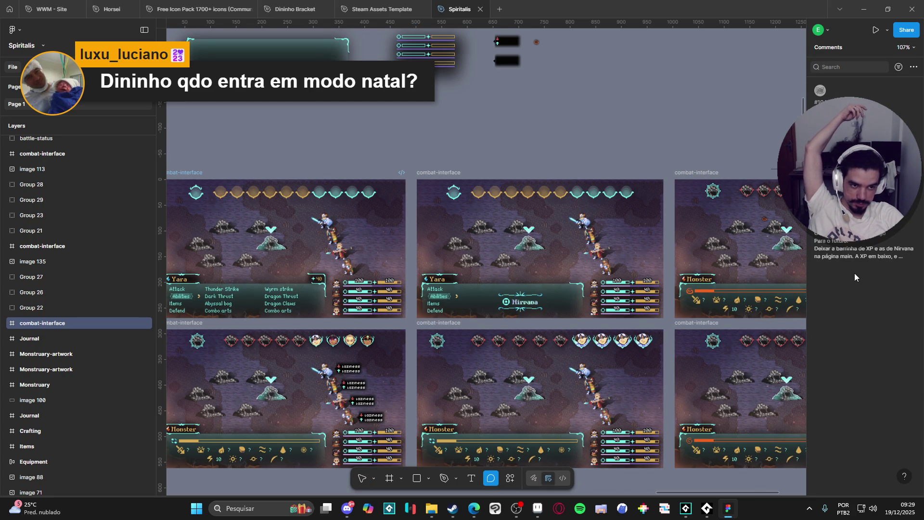
Leave the Figma combat mockups and return to the spr_drain_hit_icon sprite editor.
key(alt+Tab)
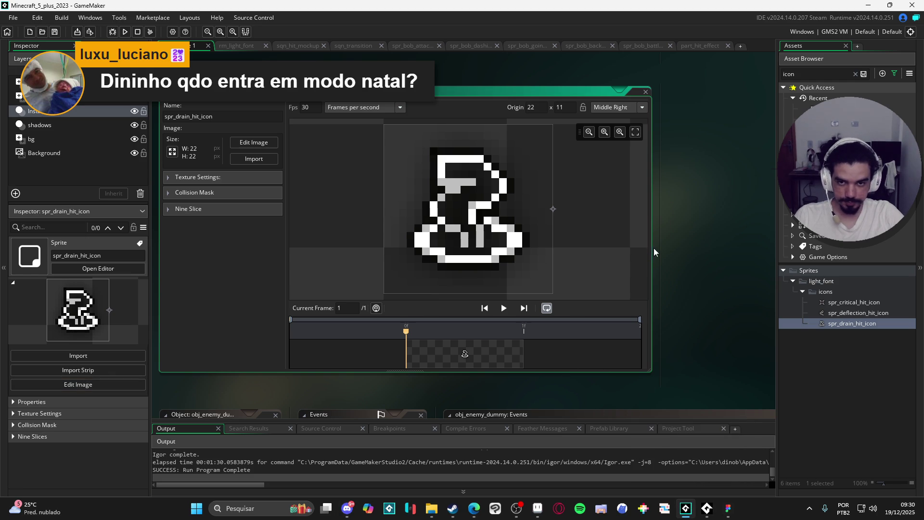
Look at GameMaker's Recent Projects list, then bring the Figma Spiritalis mockups forward.
click(13, 17)
mouse_move(19, 57)
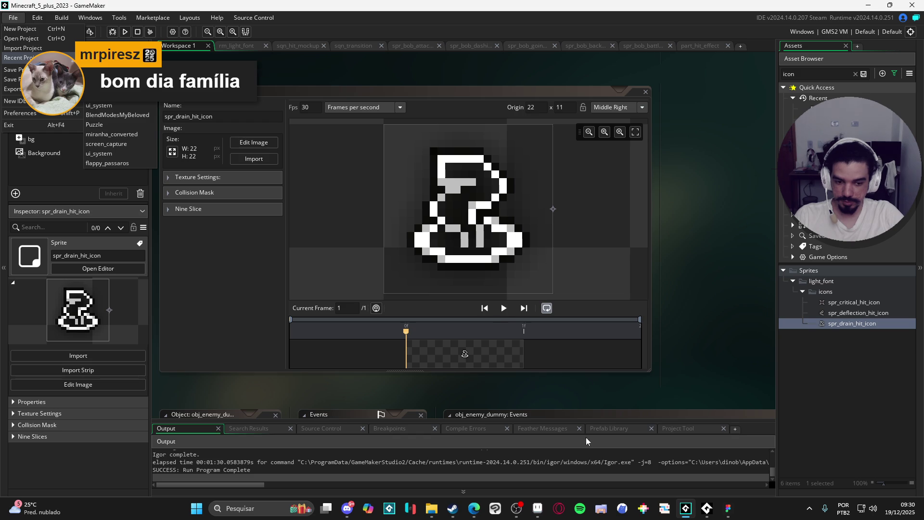
click(732, 510)
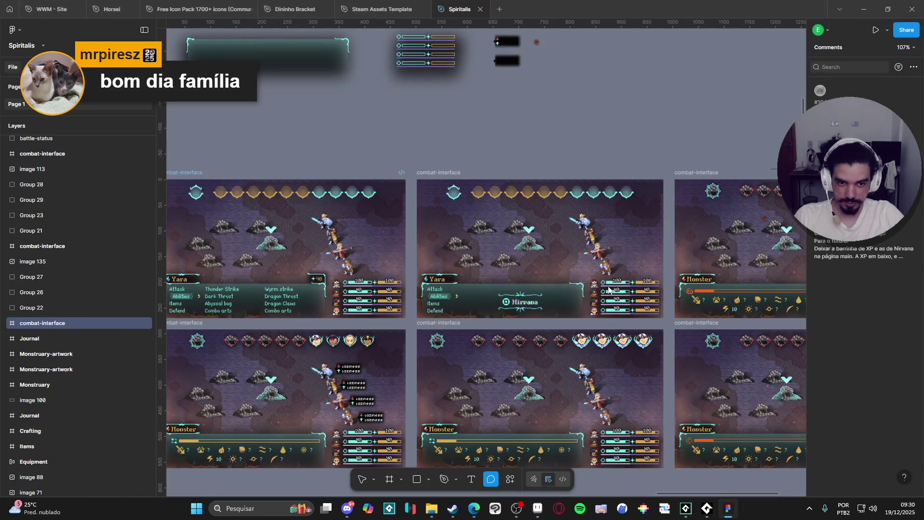
ctrl+scroll(657, 279, up, 5)
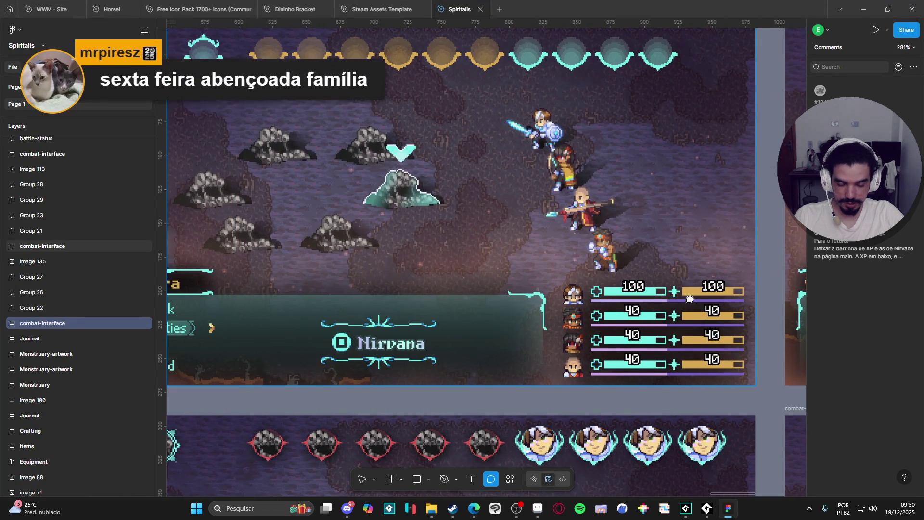
scroll(684, 299, down, 2)
key(v)
click(698, 294)
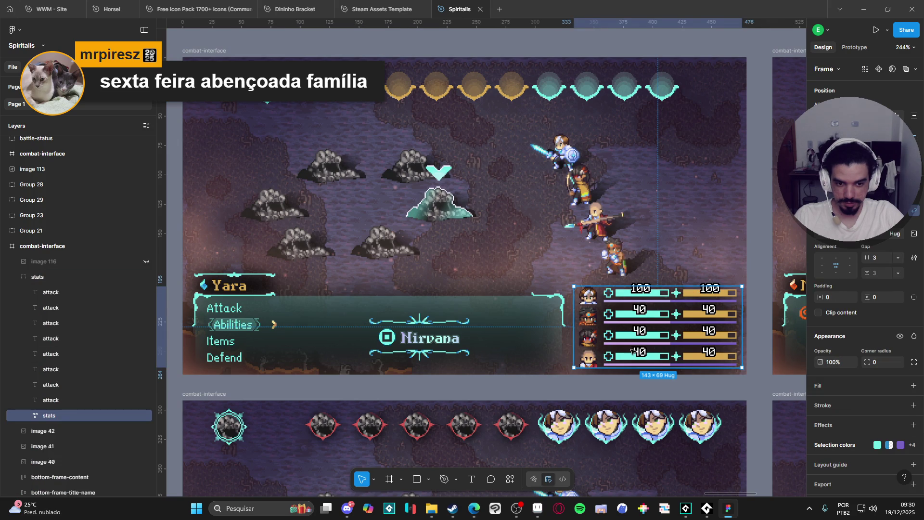
ctrl+scroll(632, 351, down, 3)
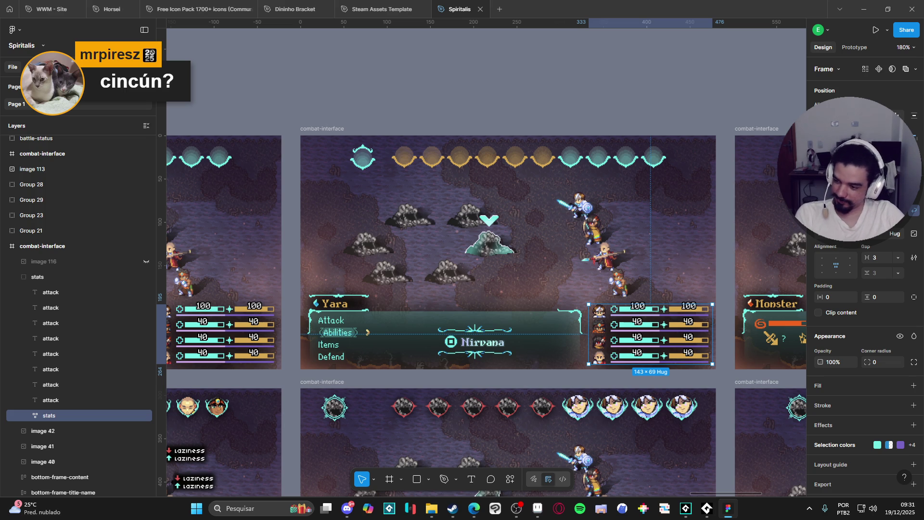
key(alt+Tab)
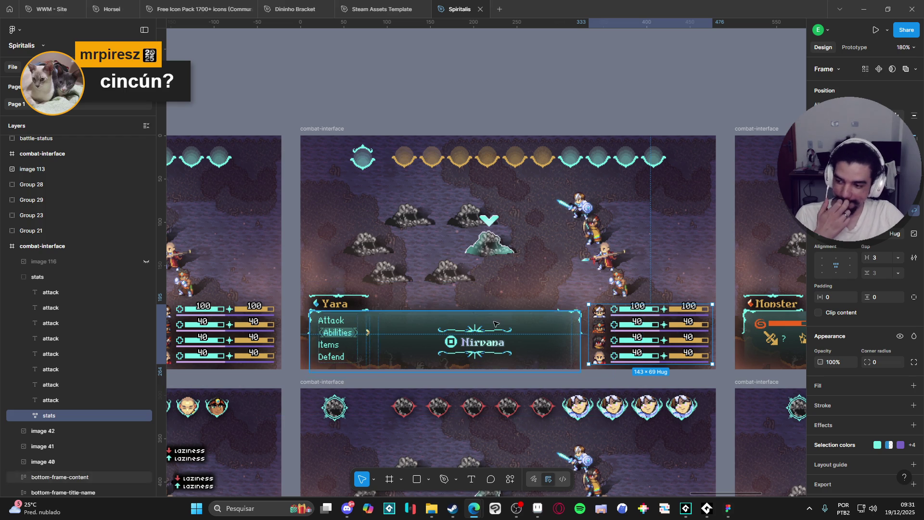
click(686, 508)
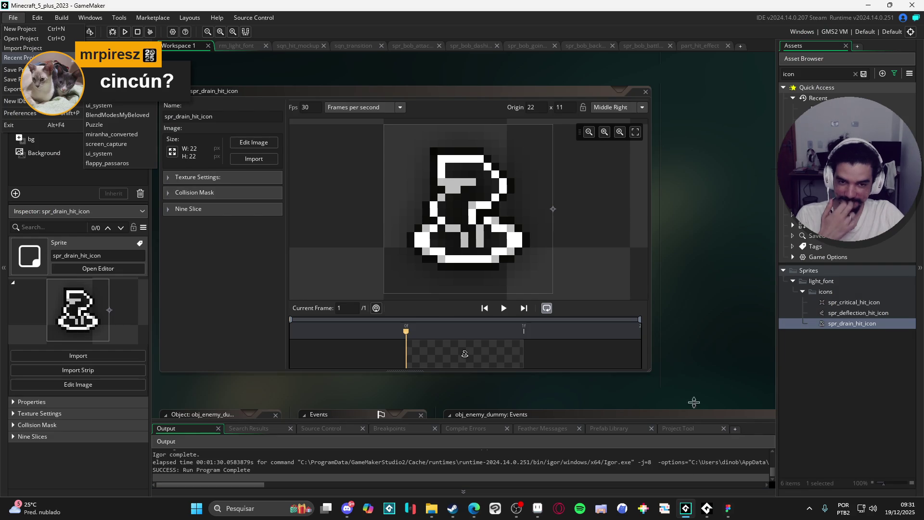
Close the File menu and show obj_floating_text's properties in the Inspector.
click(712, 264)
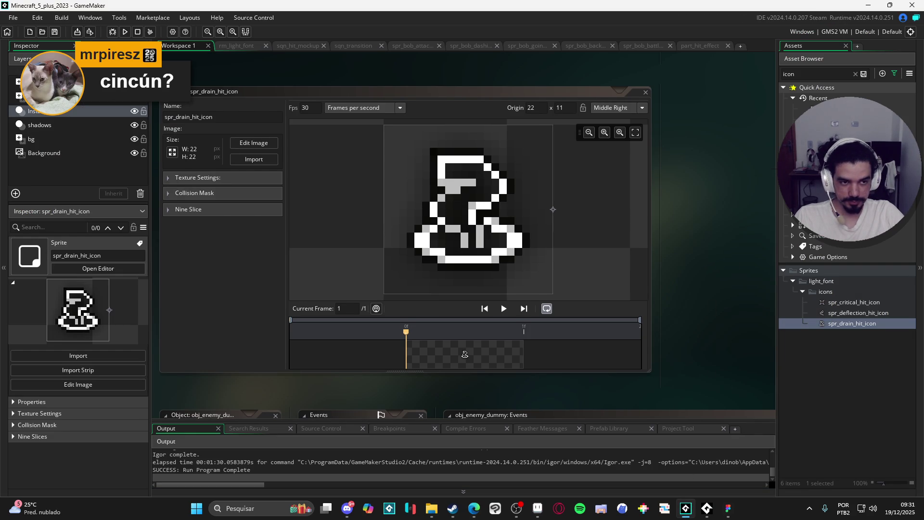
click(818, 119)
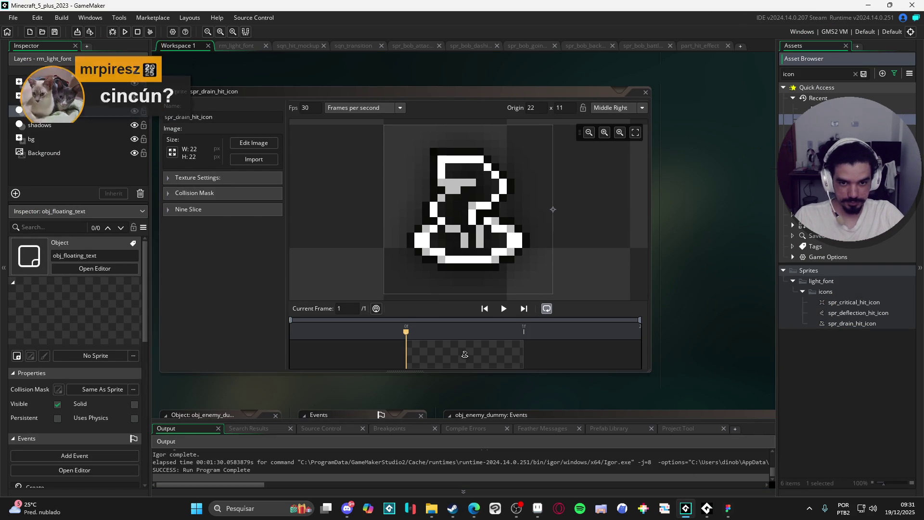
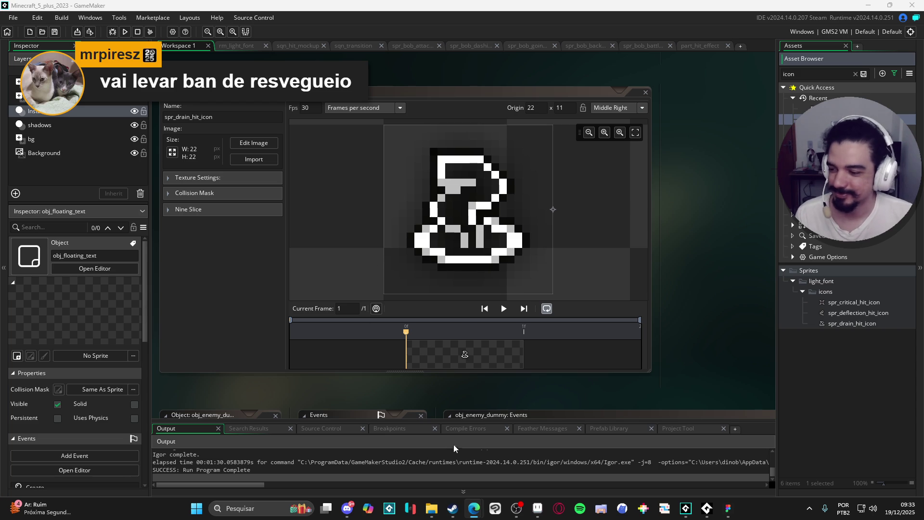
Launch GitHub Desktop from the Windows search.
click(519, 511)
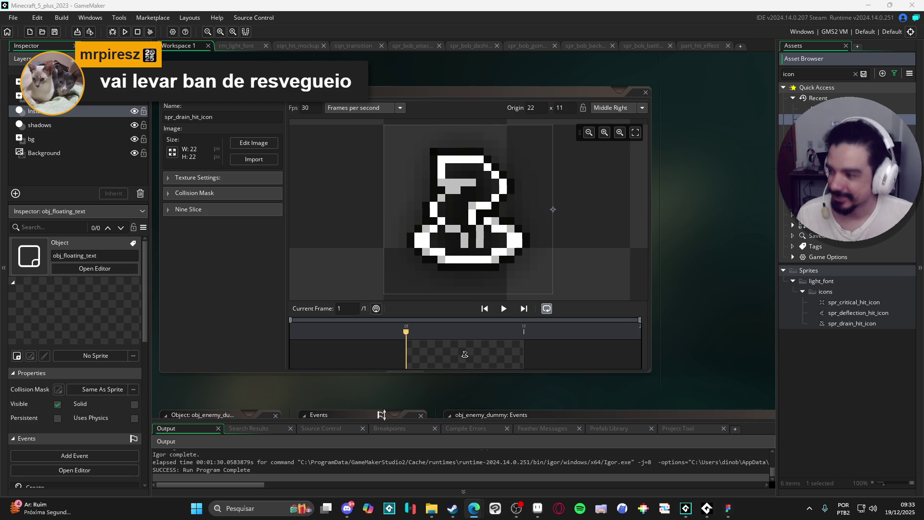
click(517, 509)
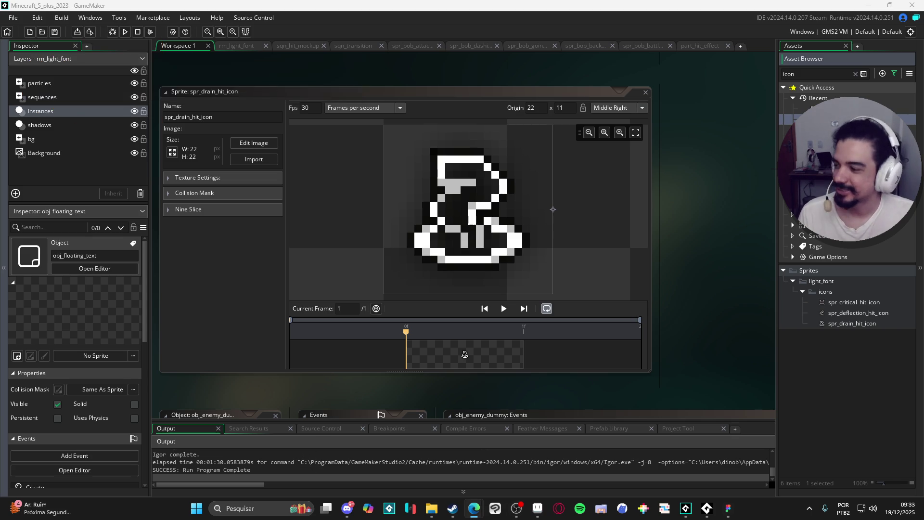
click(516, 508)
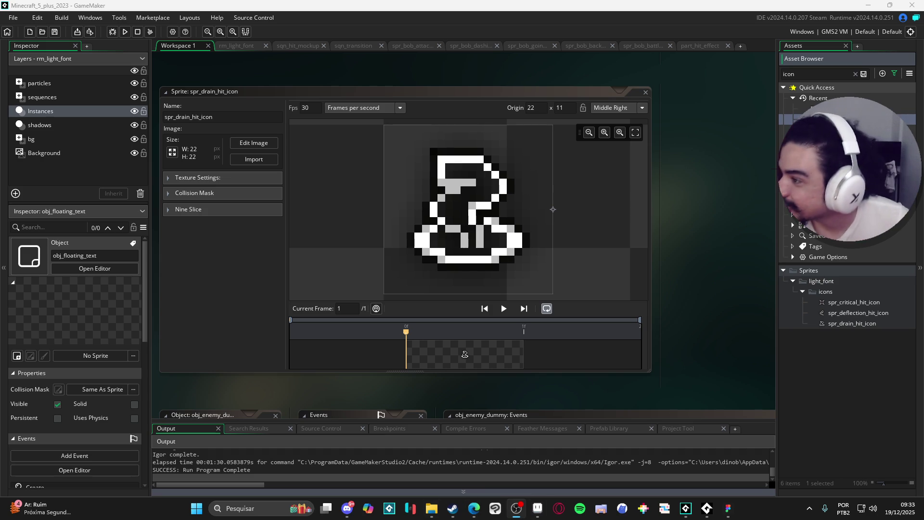
key(alt+Tab)
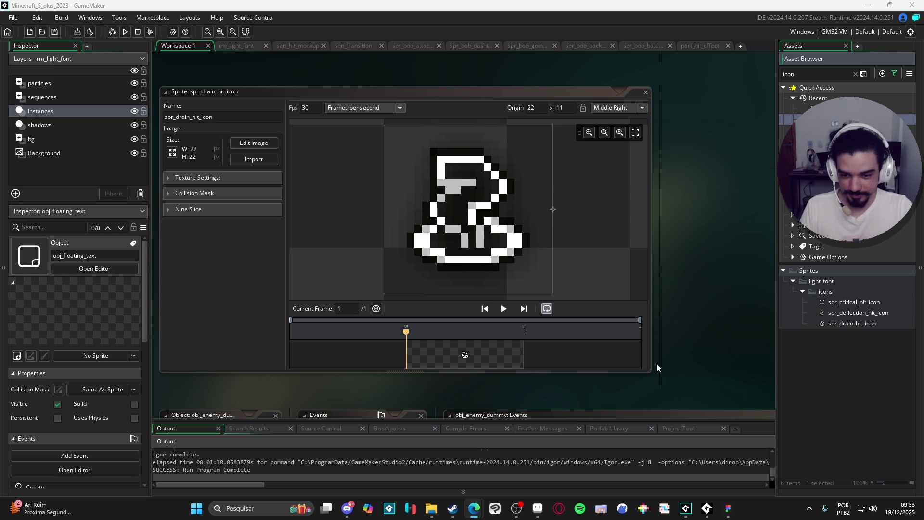
key(alt+Tab)
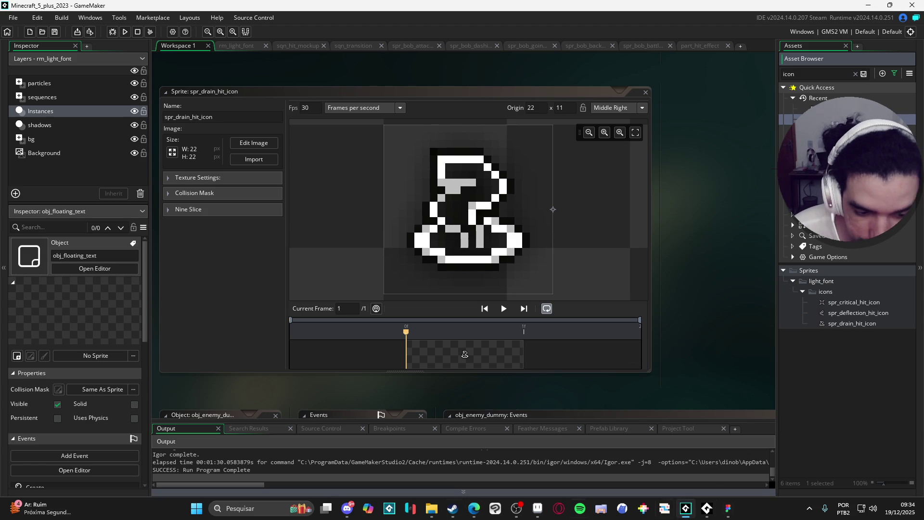
click(261, 501)
text(git)
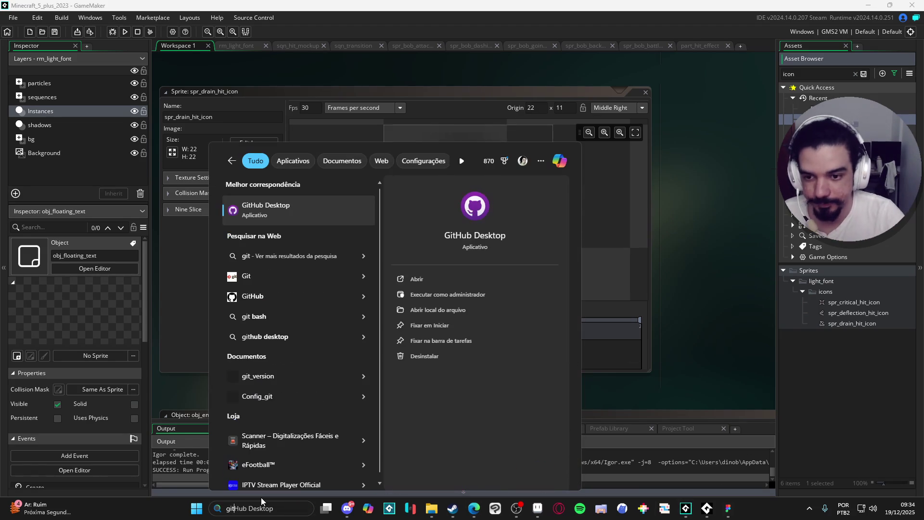
click(369, 450)
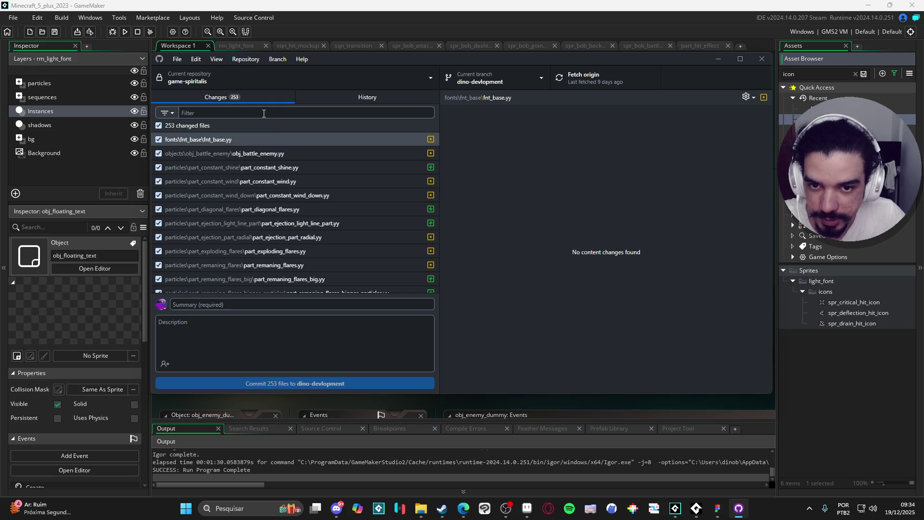
Commit the 253 changed files to dino-devlopment as 'new abilities' and push to origin.
scroll(278, 275, down, 2)
scroll(325, 261, down, 15)
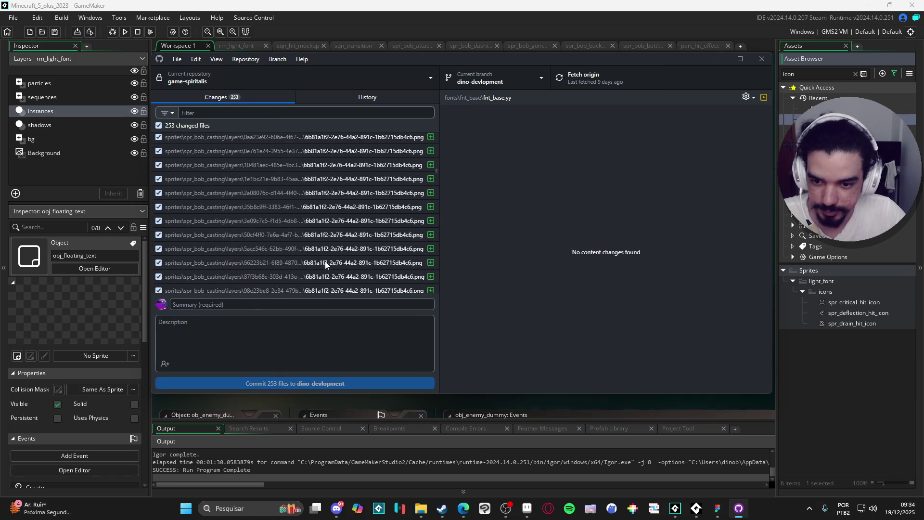
click(310, 303)
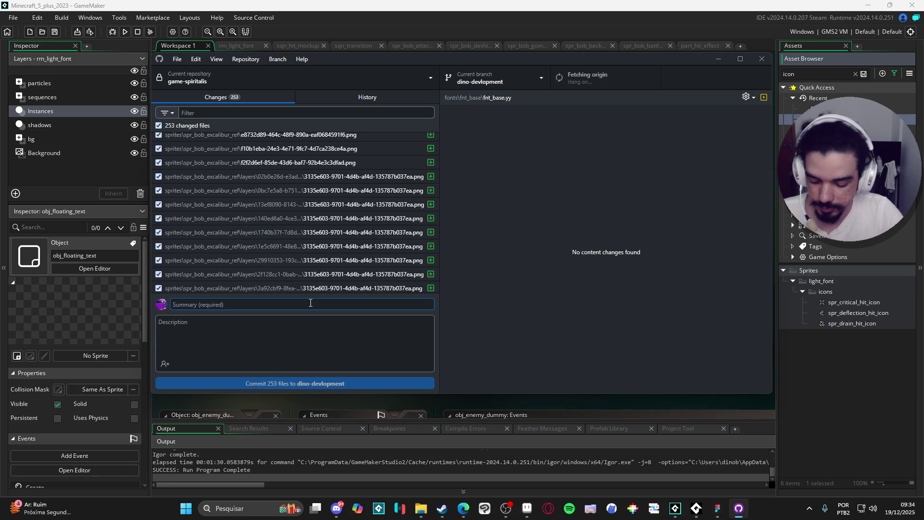
text(new abilities)
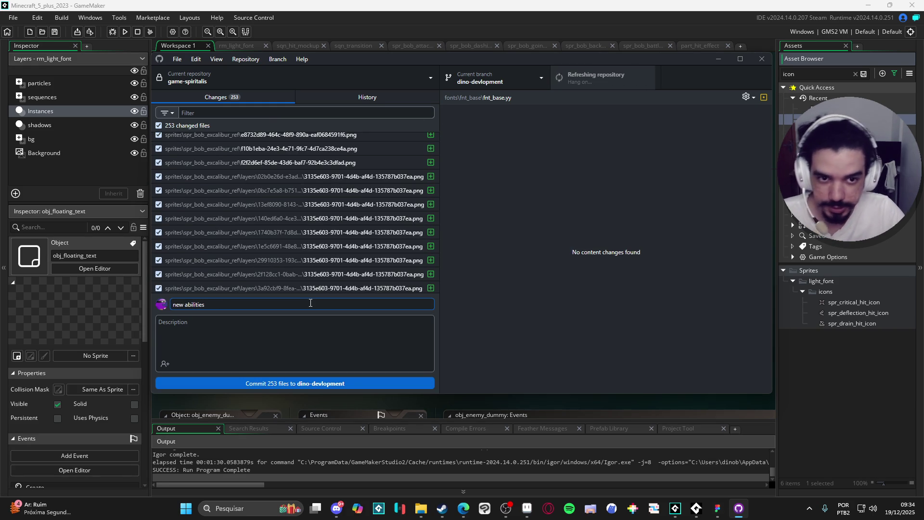
click(381, 382)
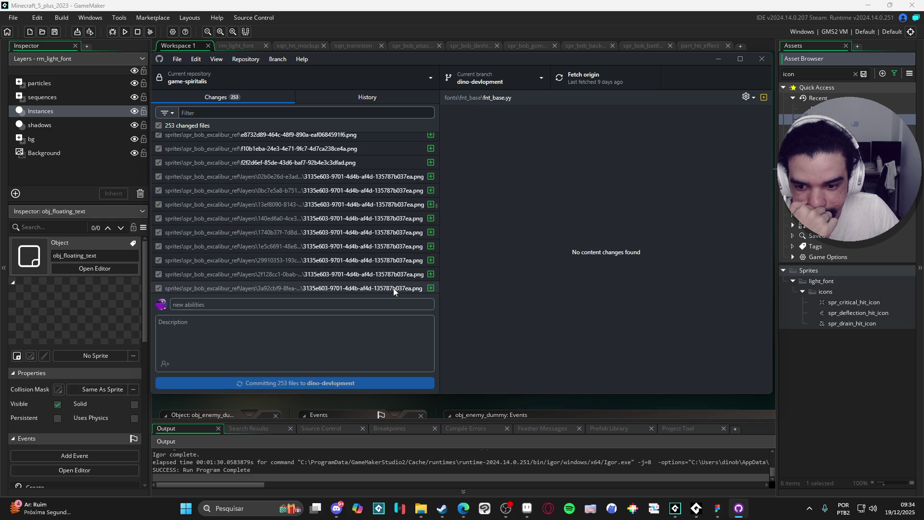
click(608, 86)
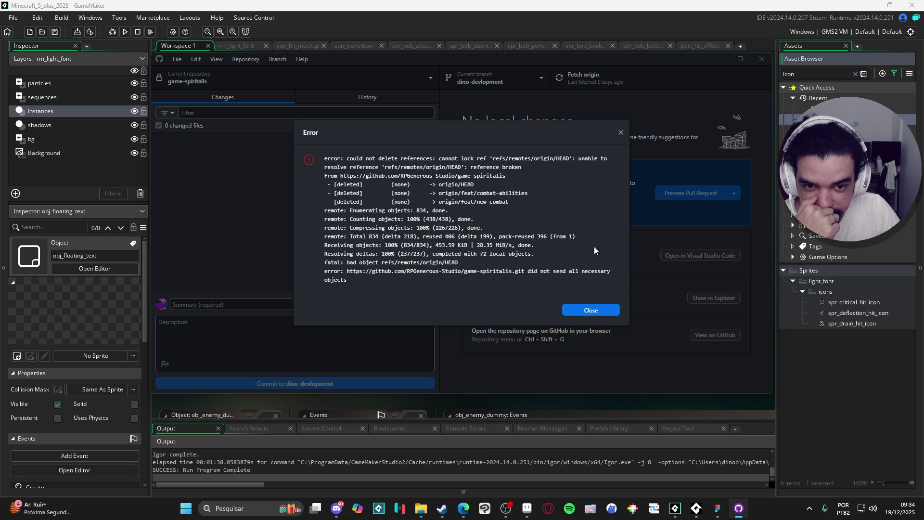
Dismiss the fetch error and switch to the main branch.
click(590, 313)
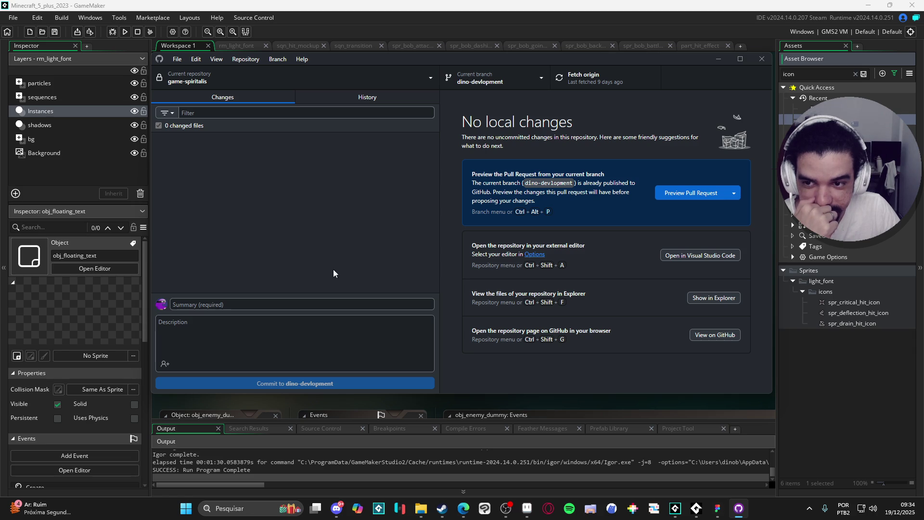
click(495, 85)
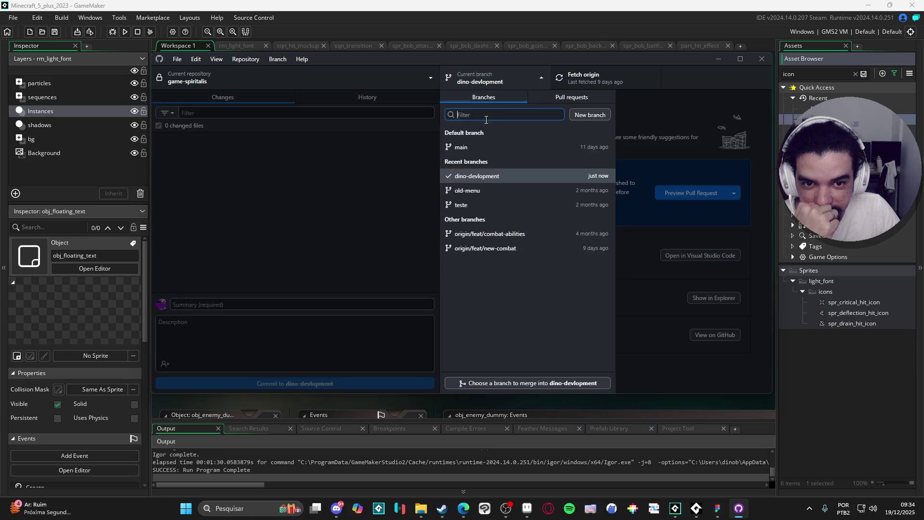
click(467, 150)
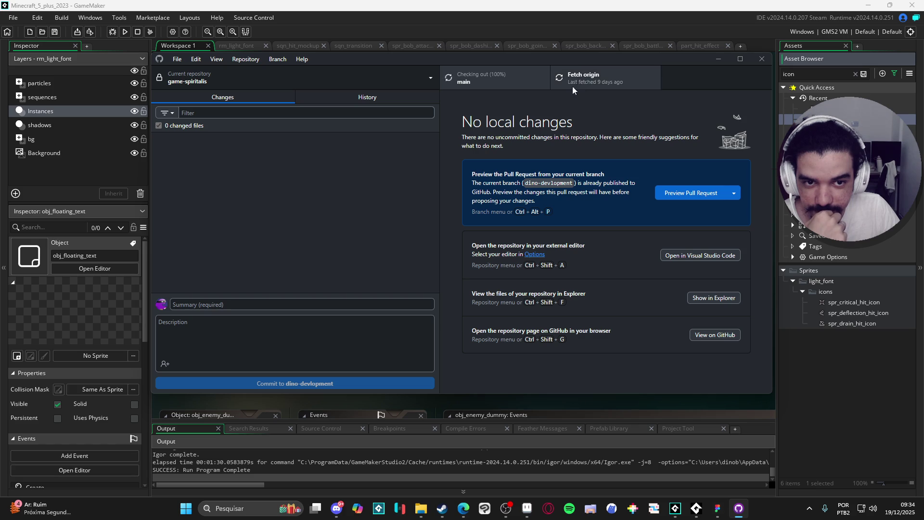
Fetch origin, dismiss the error, and view main's history headed by 'Add Nirvana complete functionality'.
click(595, 82)
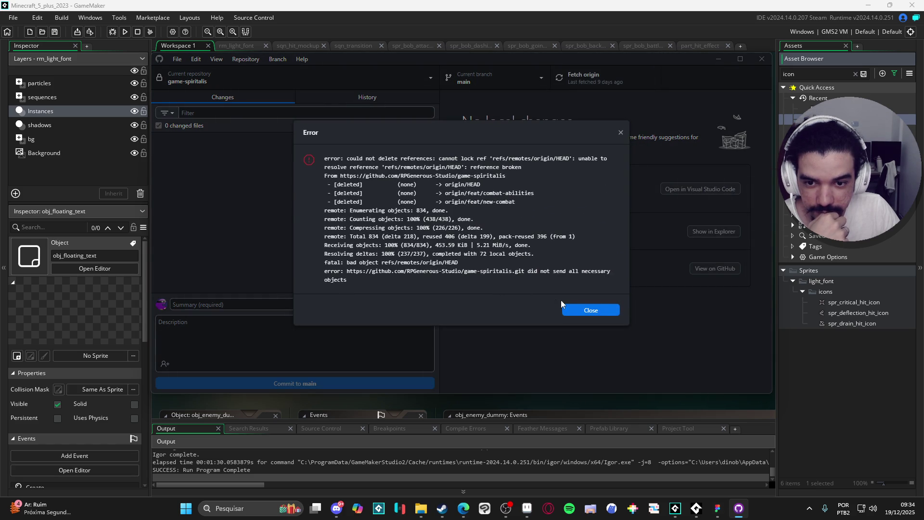
click(597, 312)
click(325, 102)
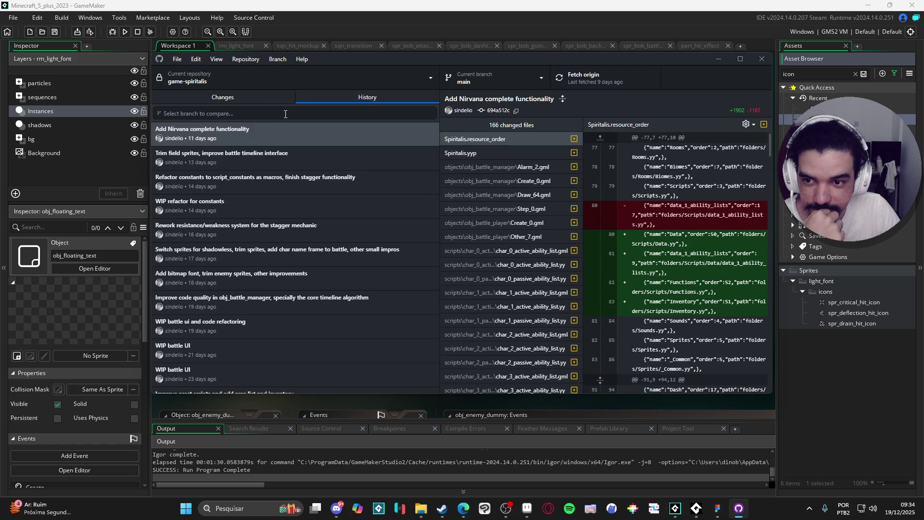
click(247, 100)
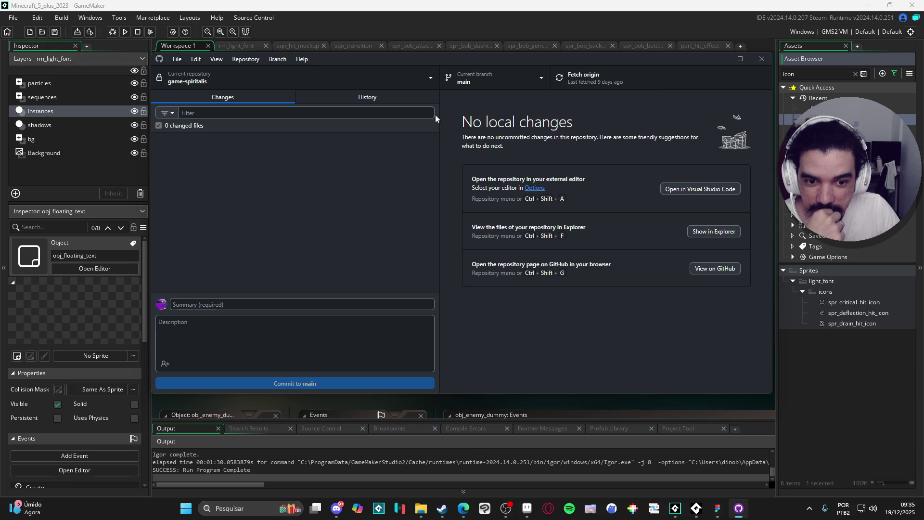
click(311, 99)
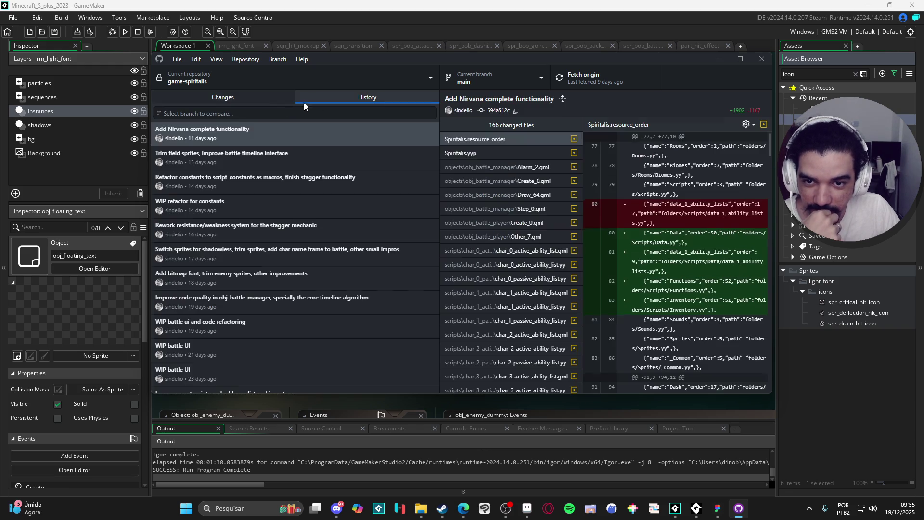
Return to main's Changes list, where the broken origin/HEAD fetch error appears.
click(249, 100)
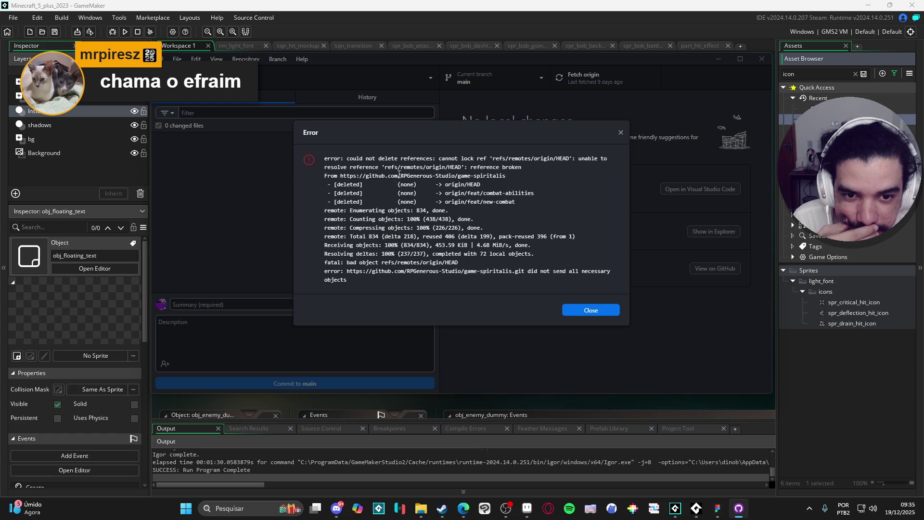
Dismiss the origin/HEAD error and switch back to the dino-devlopment branch.
mouse_move(427, 254)
mouse_down()
mouse_move(478, 277)
mouse_move(495, 271)
mouse_up()
click(499, 272)
click(523, 274)
click(582, 310)
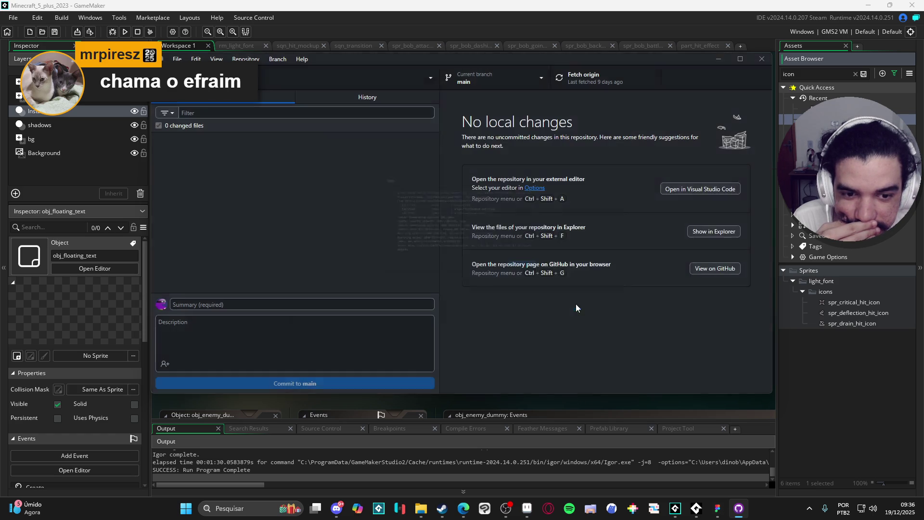
click(485, 82)
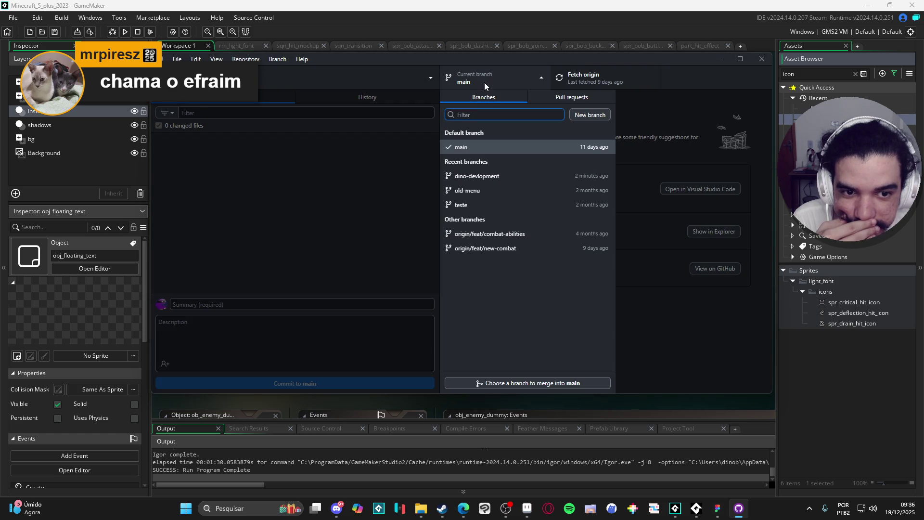
click(499, 174)
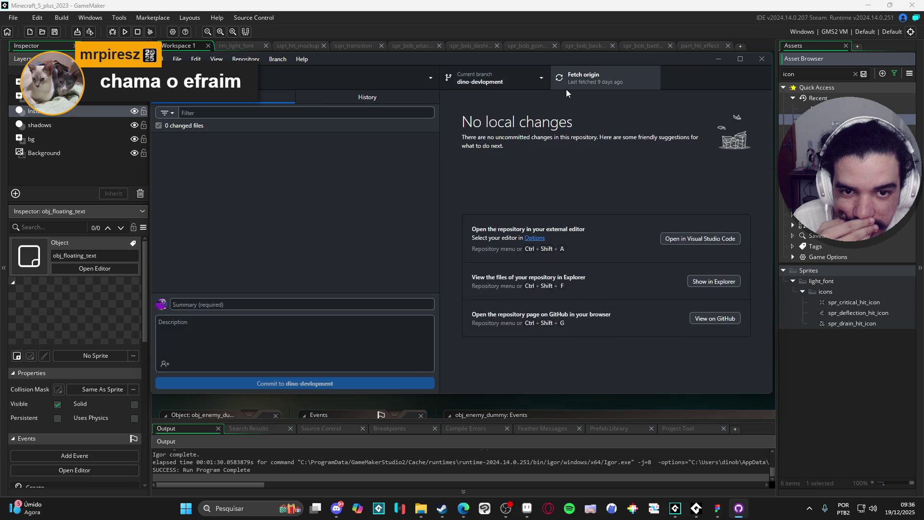
Fetch origin, dismiss the error, and view the history topped by 'new abilities'.
click(582, 83)
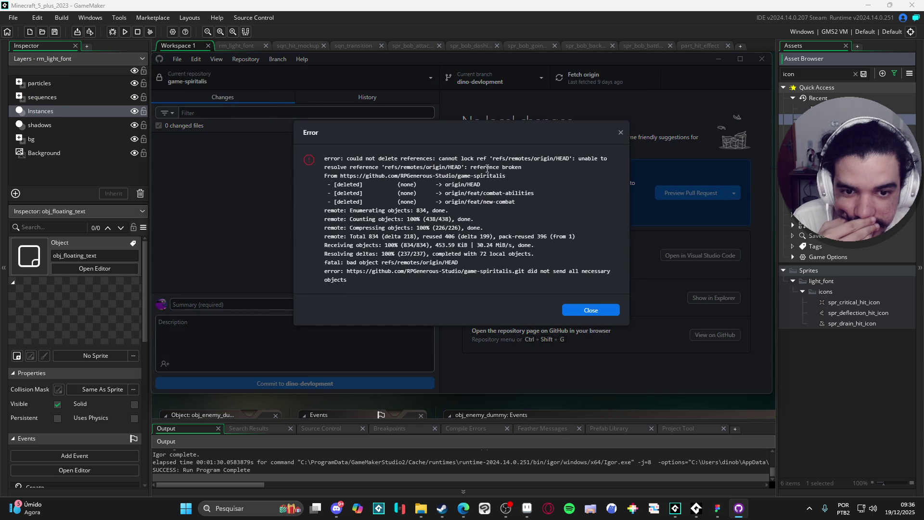
click(620, 132)
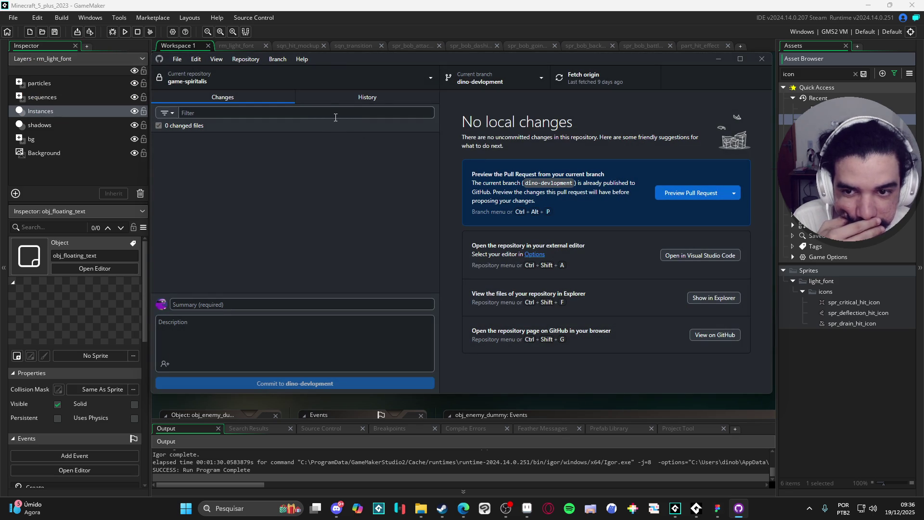
click(330, 98)
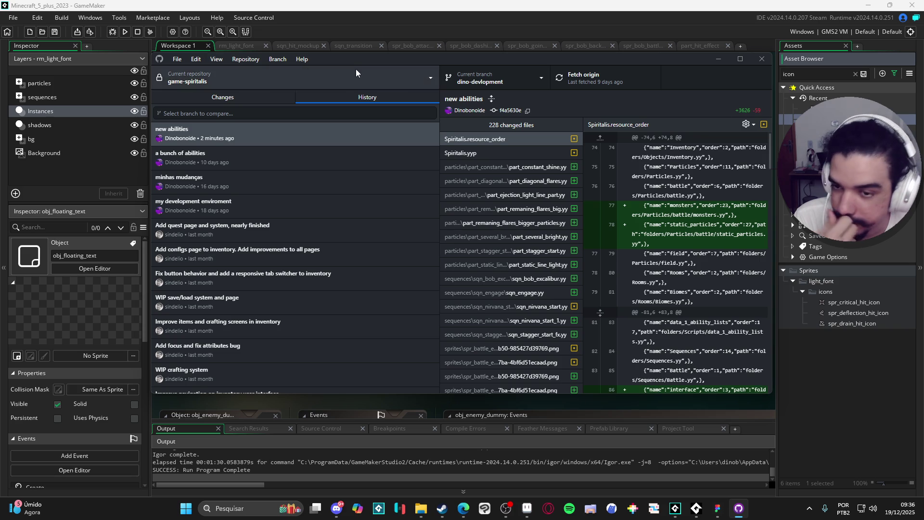
Glance at the repository options, then retry the fetch from origin.
click(176, 61)
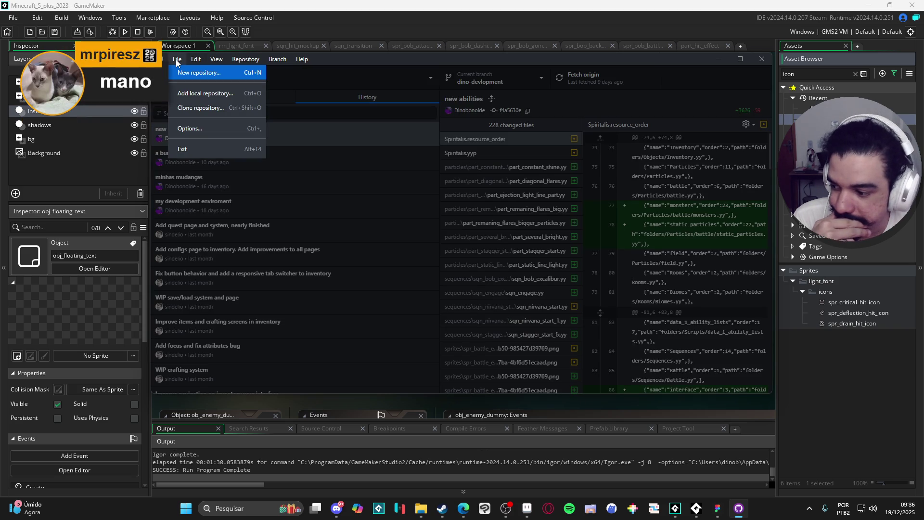
click(176, 59)
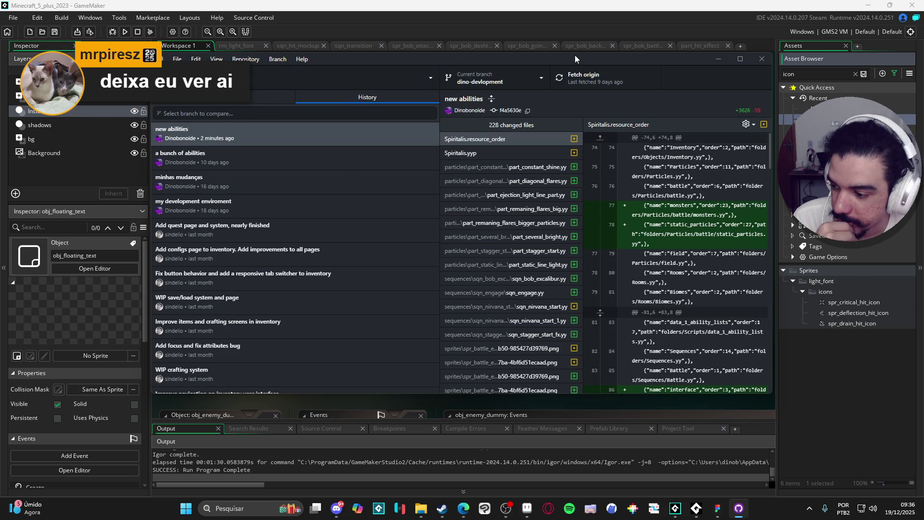
click(602, 80)
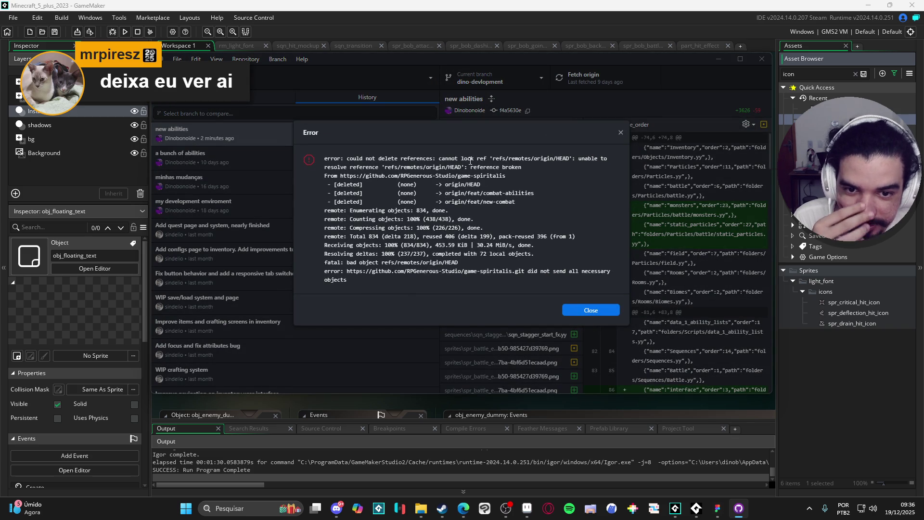
Highlight the broken refs/remotes/origin/HEAD and feat/new-combat lines in the error.
double_click(544, 159)
triple_click(568, 159)
click(572, 158)
mouse_move(572, 158)
mouse_down()
mouse_move(492, 159)
mouse_move(575, 158)
mouse_up()
click(584, 159)
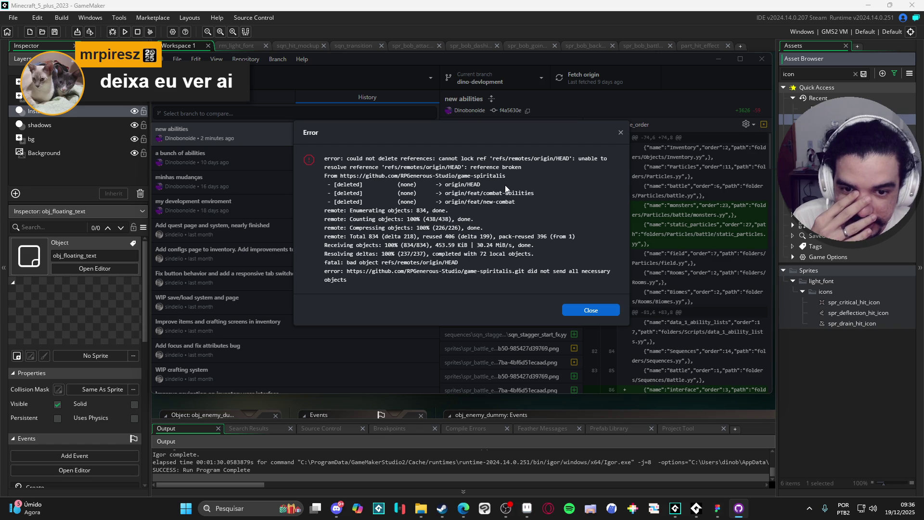
mouse_move(552, 197)
mouse_down()
mouse_move(471, 189)
mouse_move(495, 193)
mouse_move(420, 201)
mouse_up()
click(506, 201)
click(434, 201)
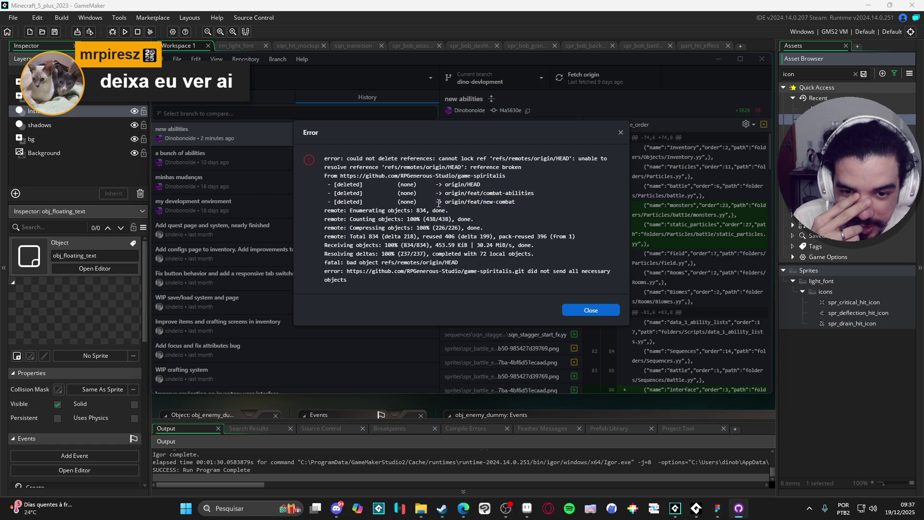
mouse_move(515, 202)
mouse_down()
mouse_move(484, 193)
mouse_move(432, 201)
mouse_move(531, 201)
mouse_move(421, 198)
mouse_up()
click(420, 201)
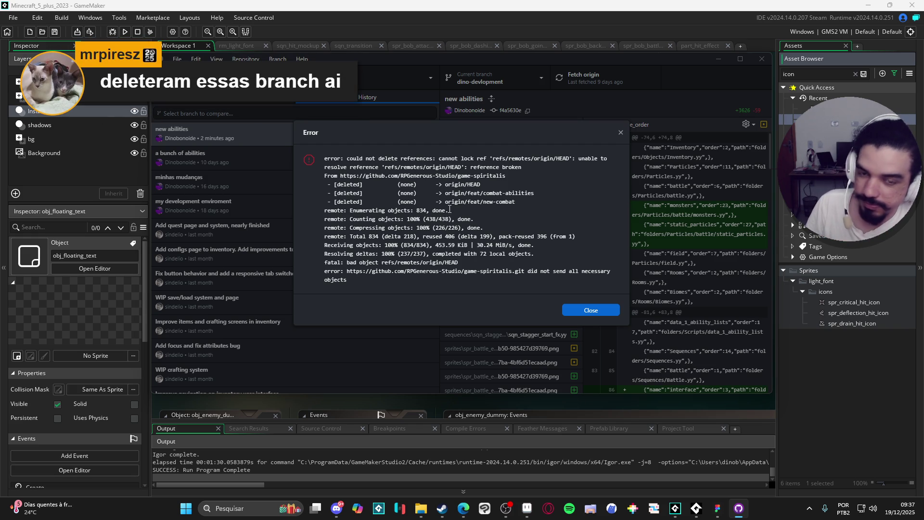
Dismiss the error, fetch origin again, and show the branch list.
click(620, 133)
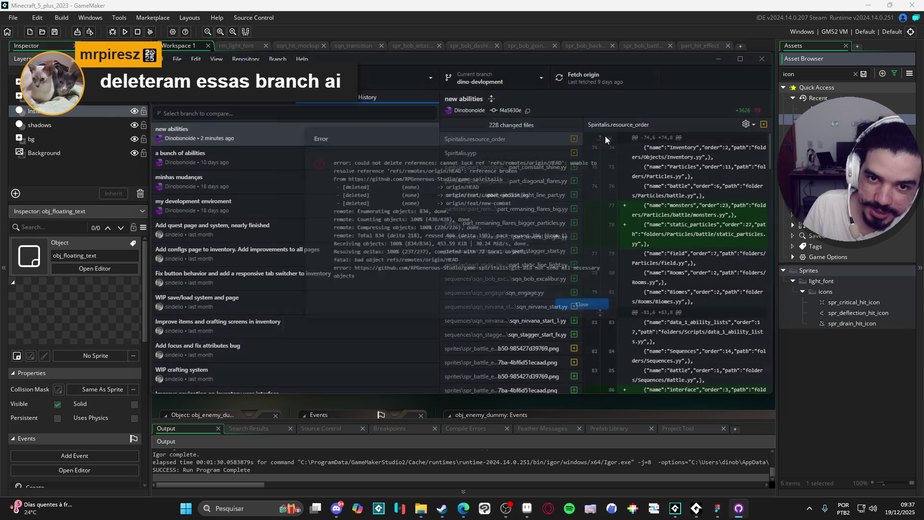
click(571, 83)
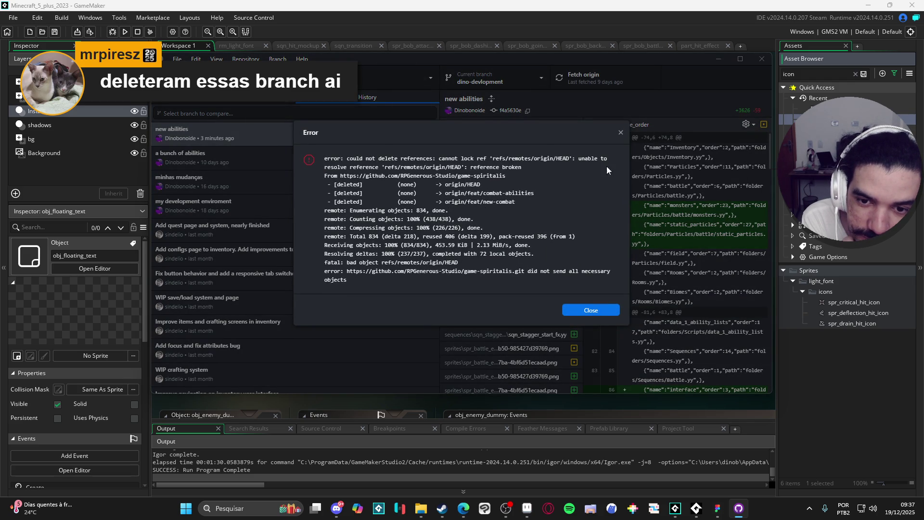
click(621, 133)
click(528, 82)
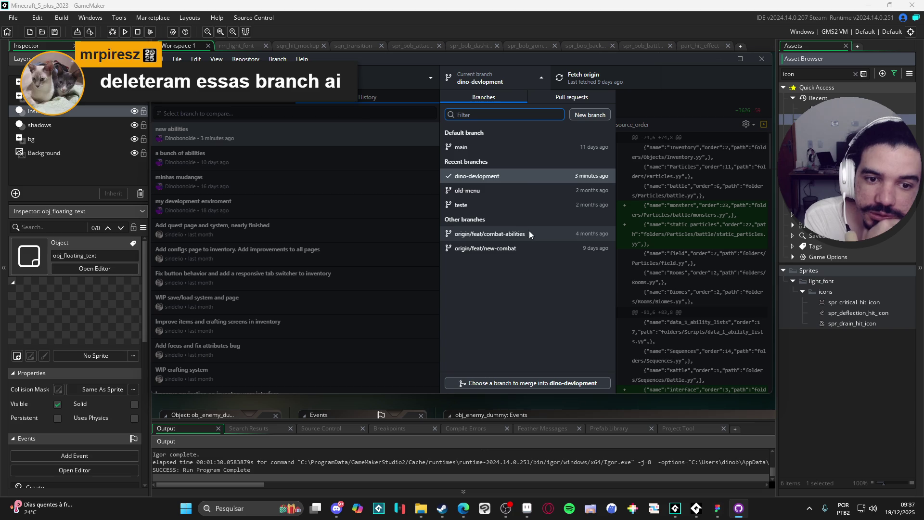
Bring up actions for origin/feat/combat-abilities but leave the branch undeleted.
right_click(530, 233)
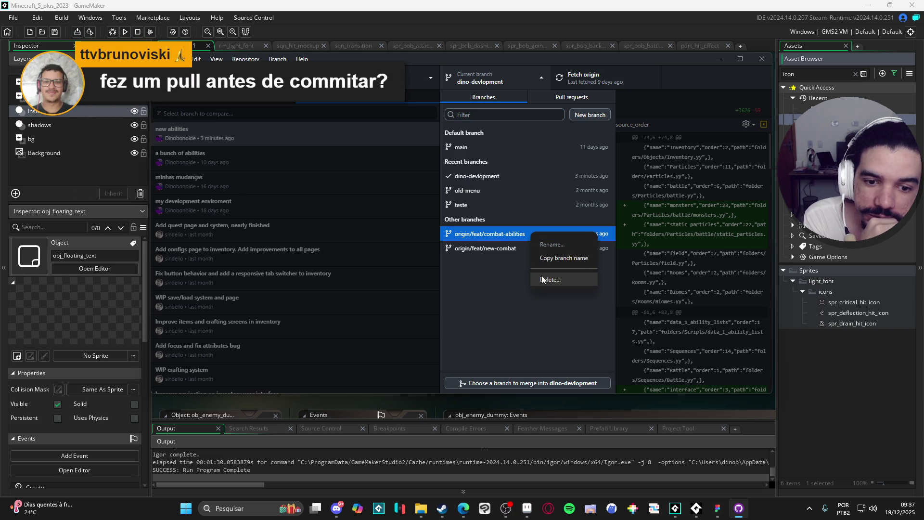
click(501, 260)
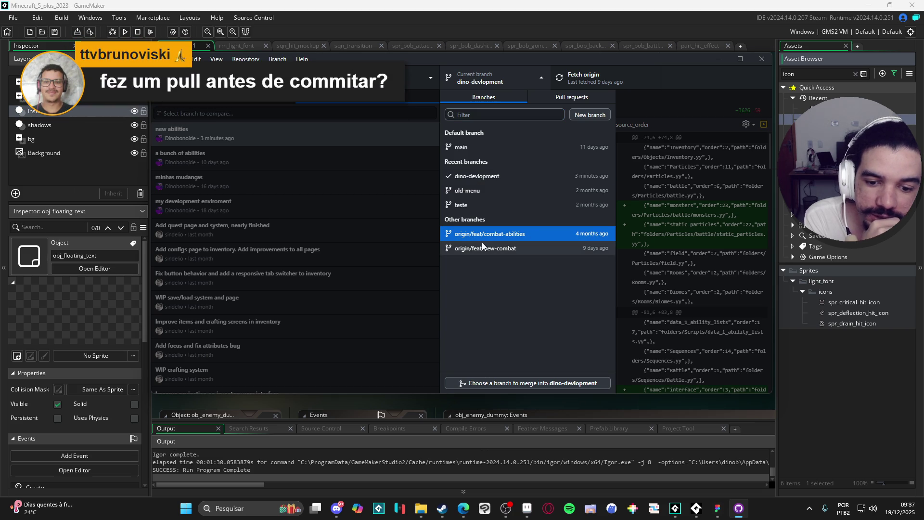
right_click(484, 233)
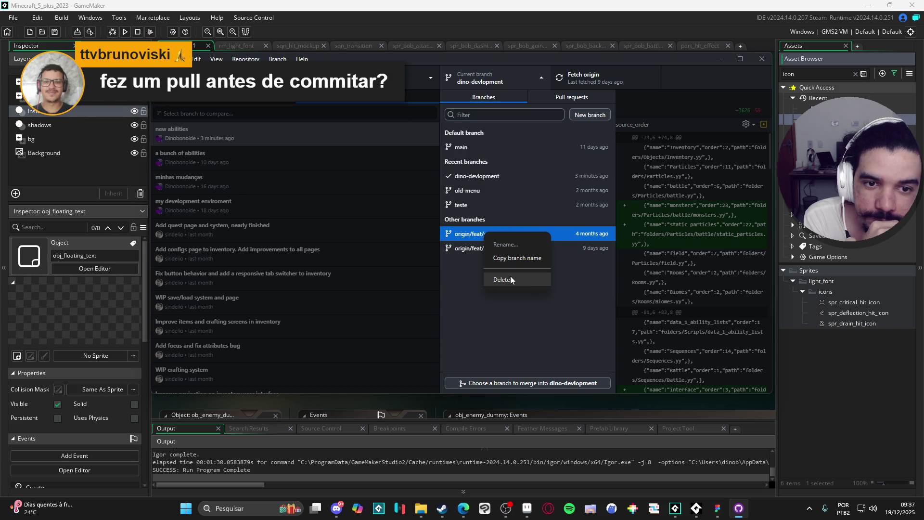
click(466, 261)
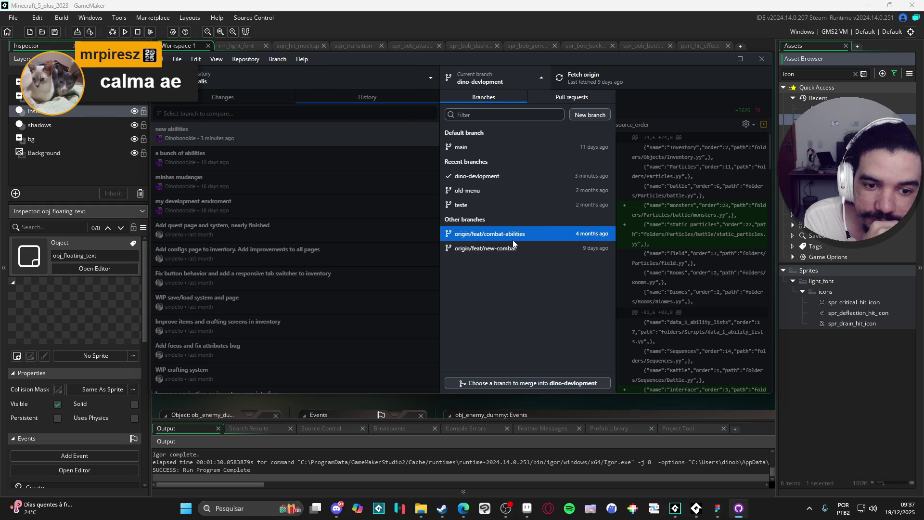
Switch to feat/new-combat, then back to dino-devlopment and show its changes.
click(513, 241)
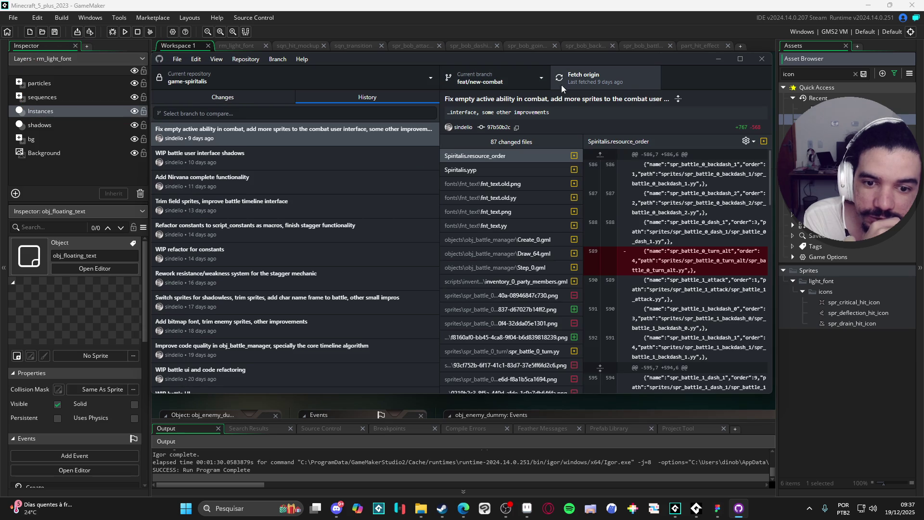
click(539, 82)
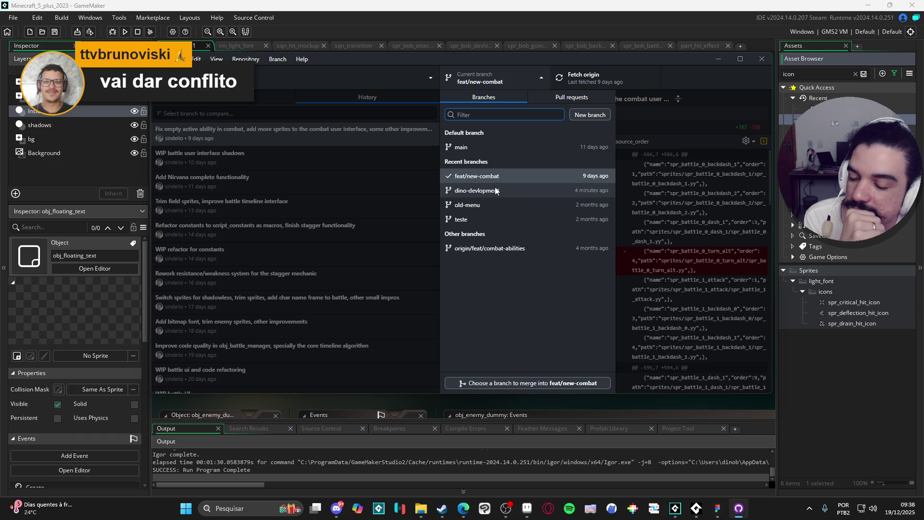
click(499, 193)
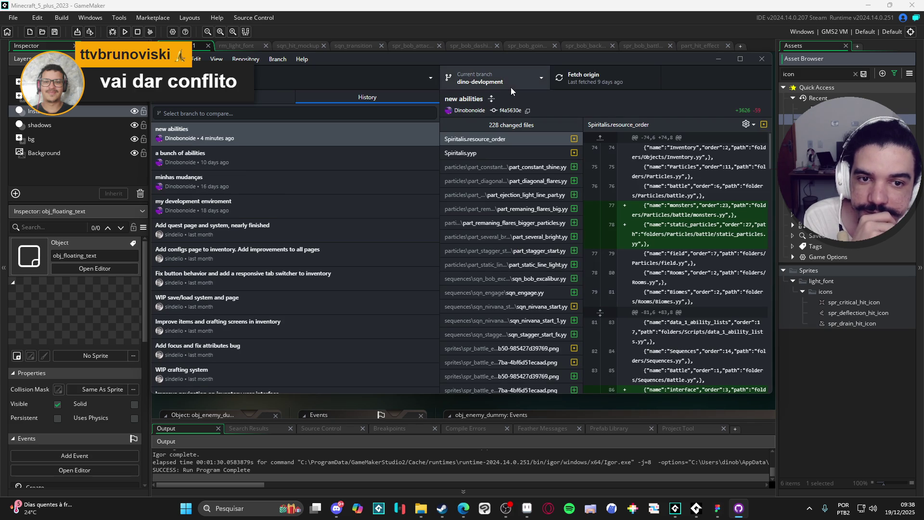
click(257, 84)
click(355, 85)
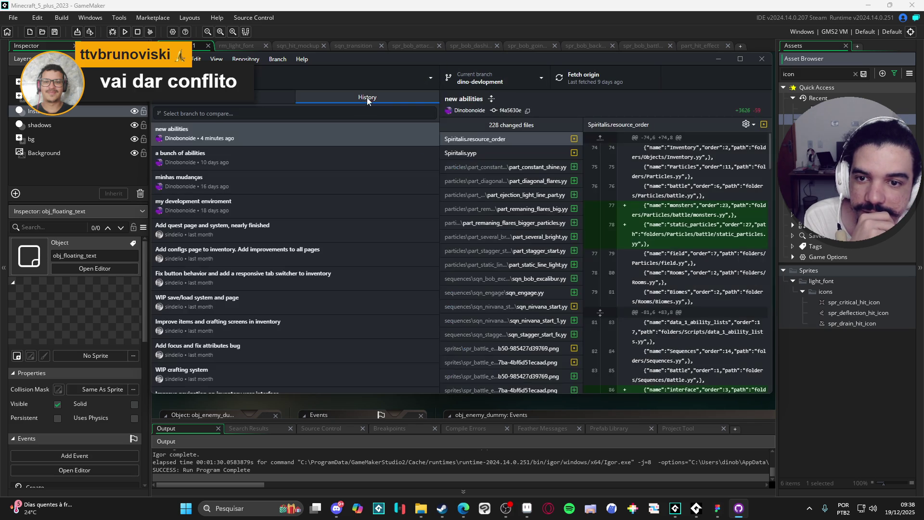
click(276, 95)
click(341, 100)
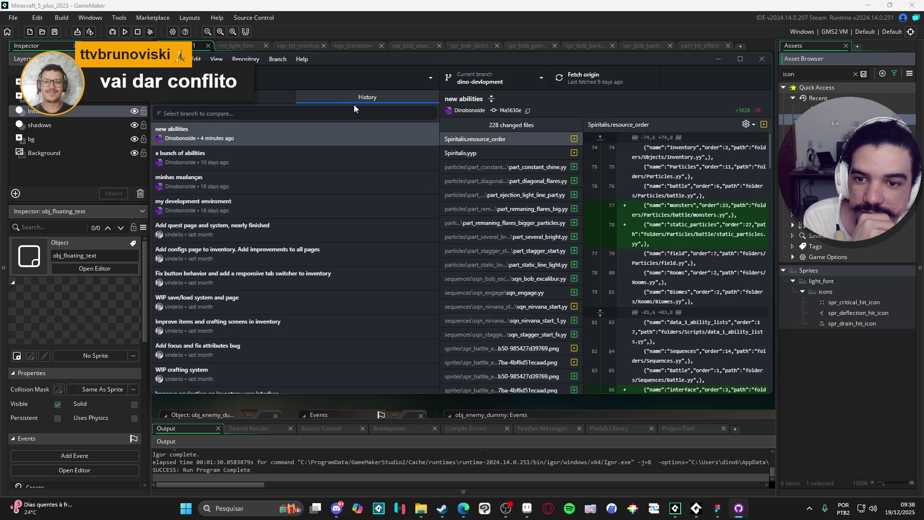
key(ctrl+1)
Check out the main branch and fetch origin again.
click(510, 72)
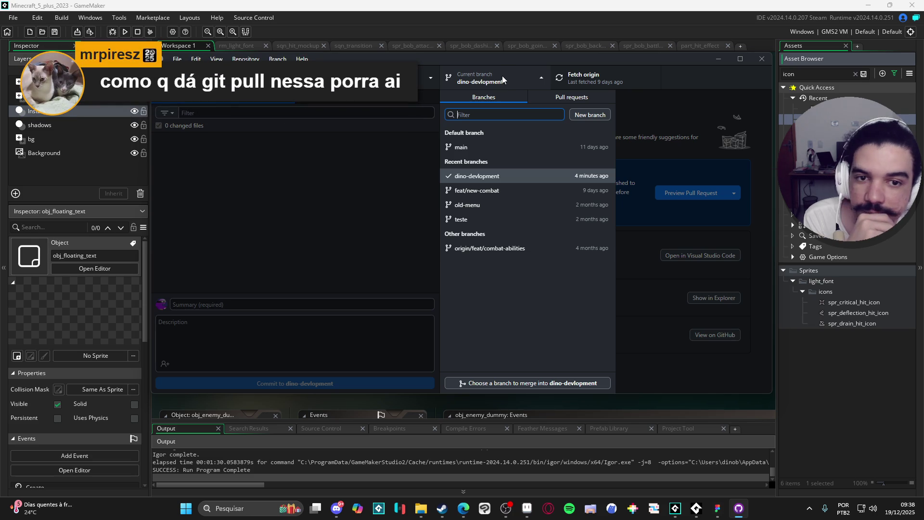
click(396, 152)
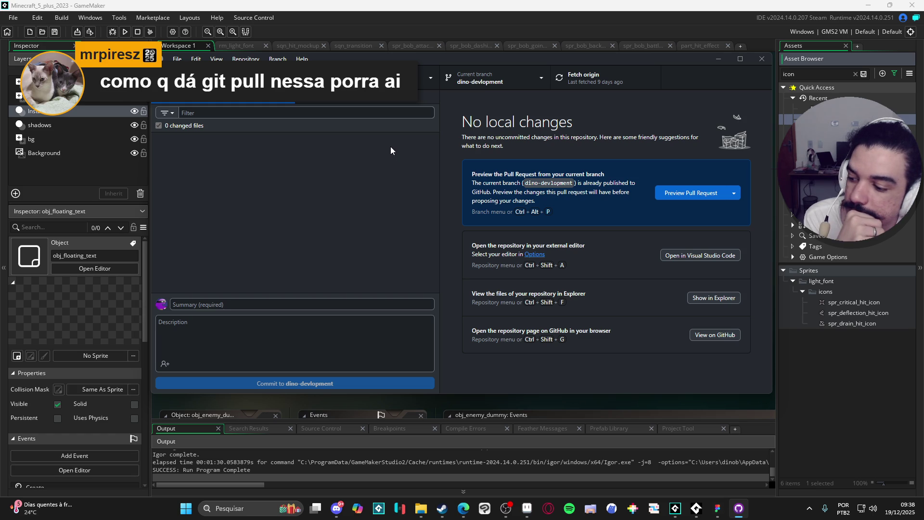
click(540, 86)
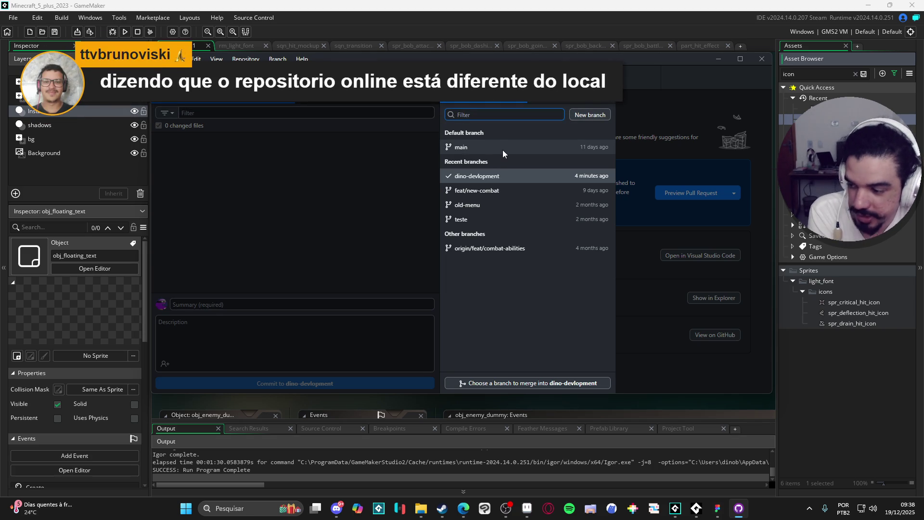
click(503, 150)
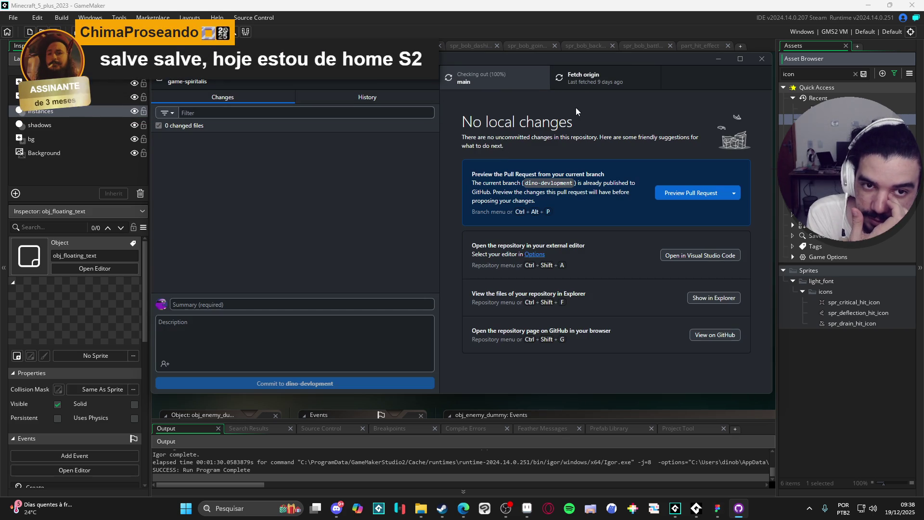
click(573, 78)
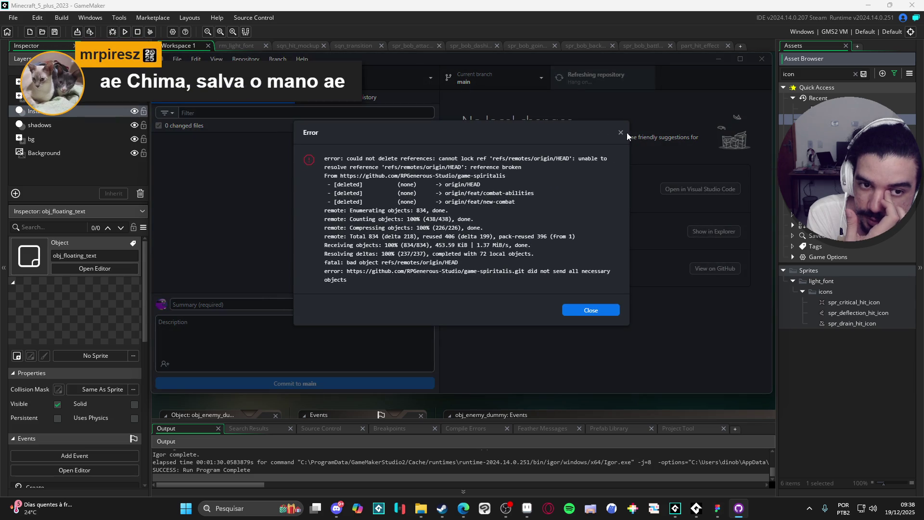
click(591, 310)
click(397, 84)
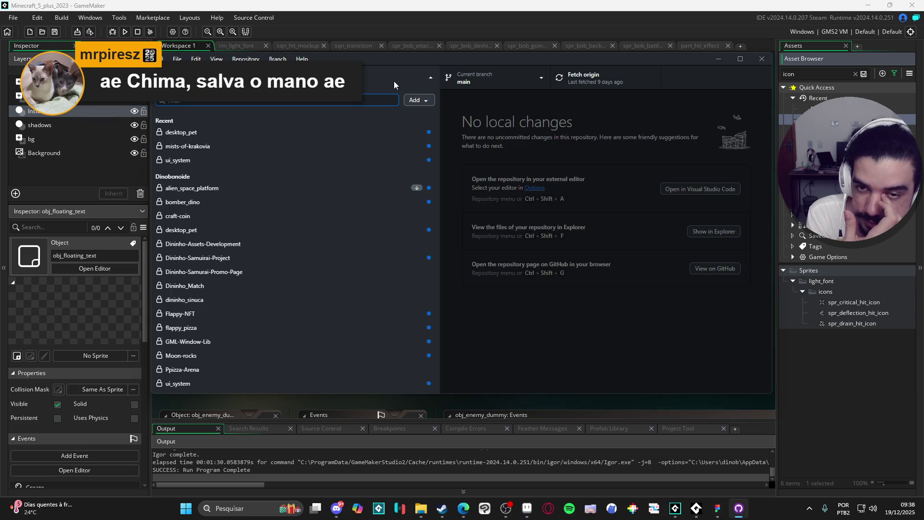
click(414, 102)
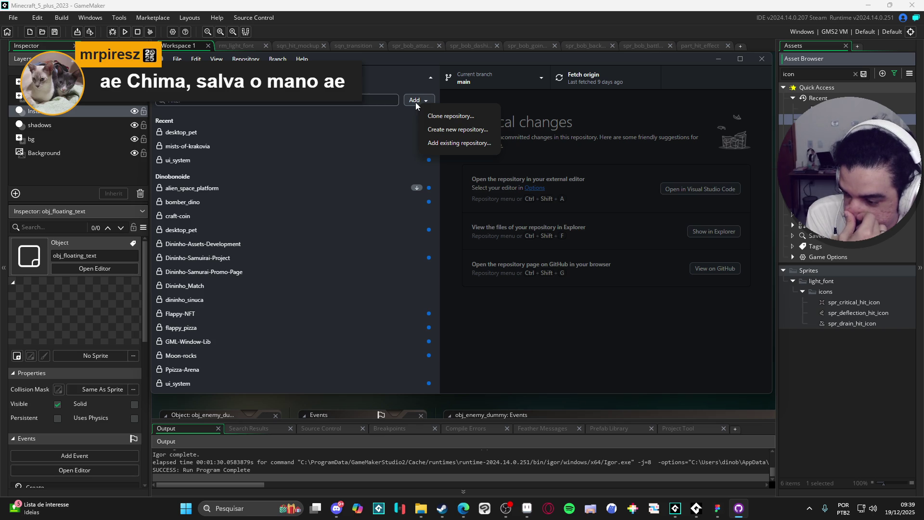
click(414, 100)
click(414, 100)
click(399, 80)
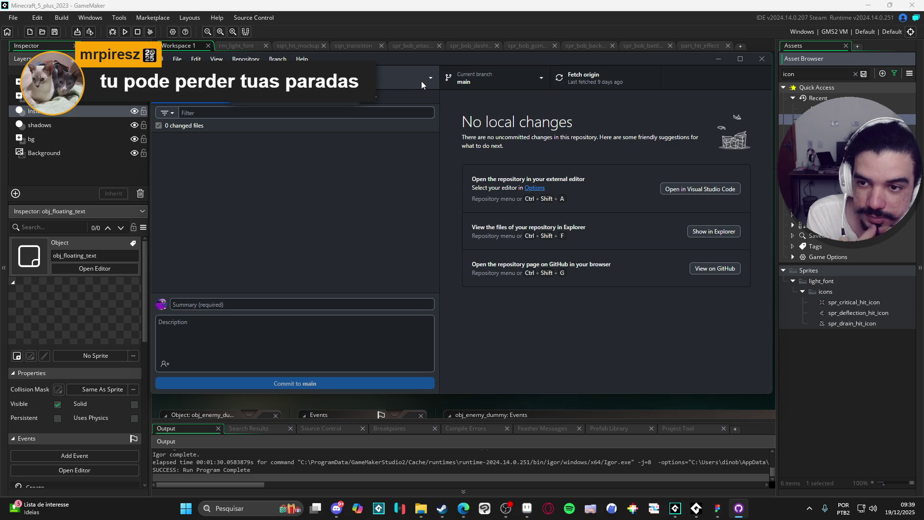
Switch back to the dino-devlopment branch.
click(421, 82)
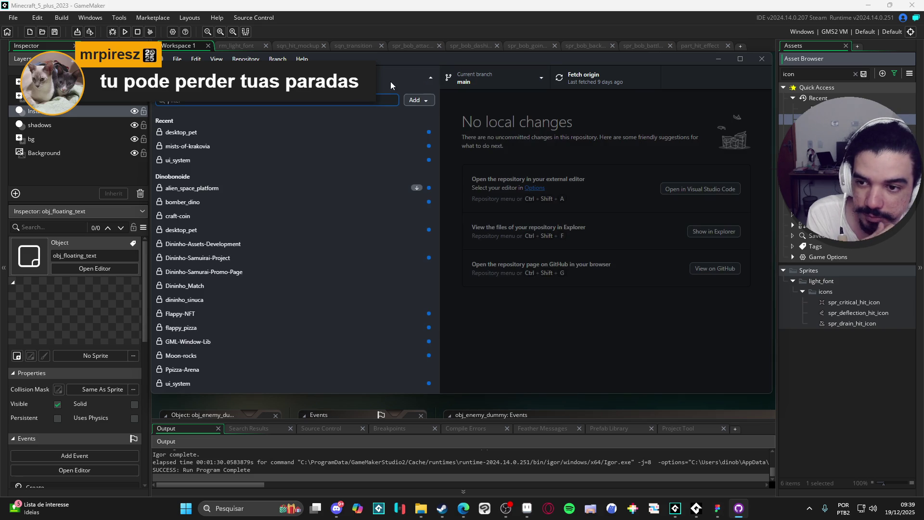
click(414, 74)
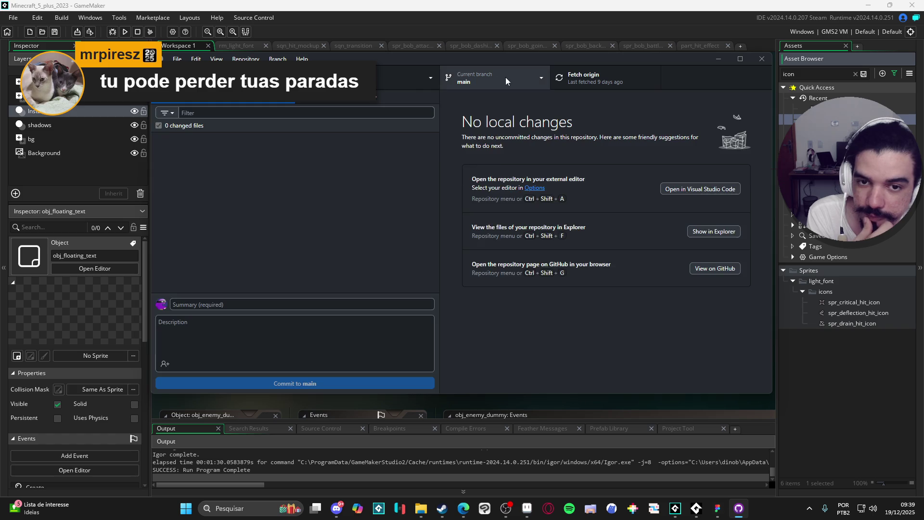
click(505, 77)
click(475, 176)
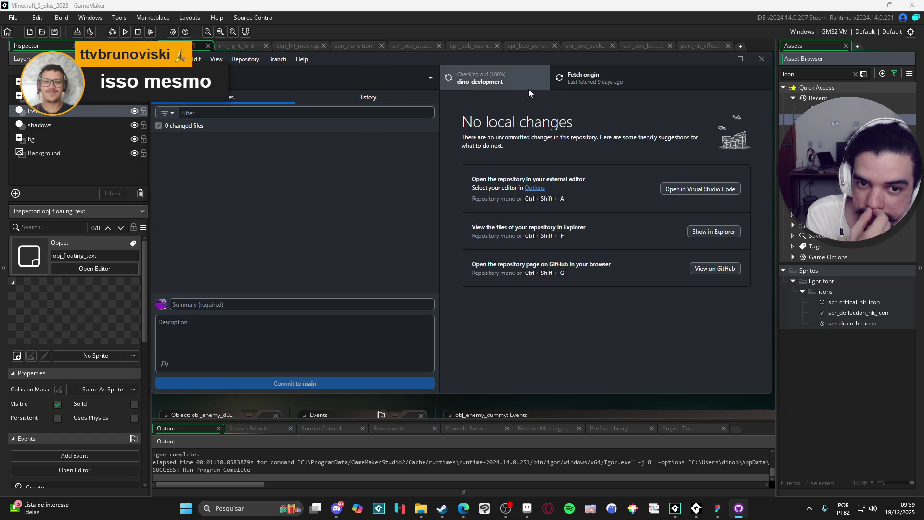
Fetch origin, review the commit history, and bring the battle sprites folder in front.
click(353, 97)
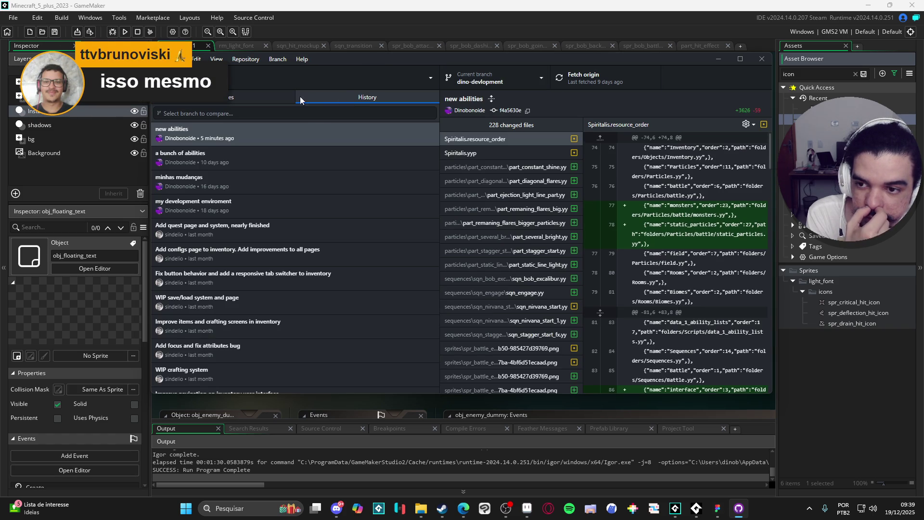
click(250, 94)
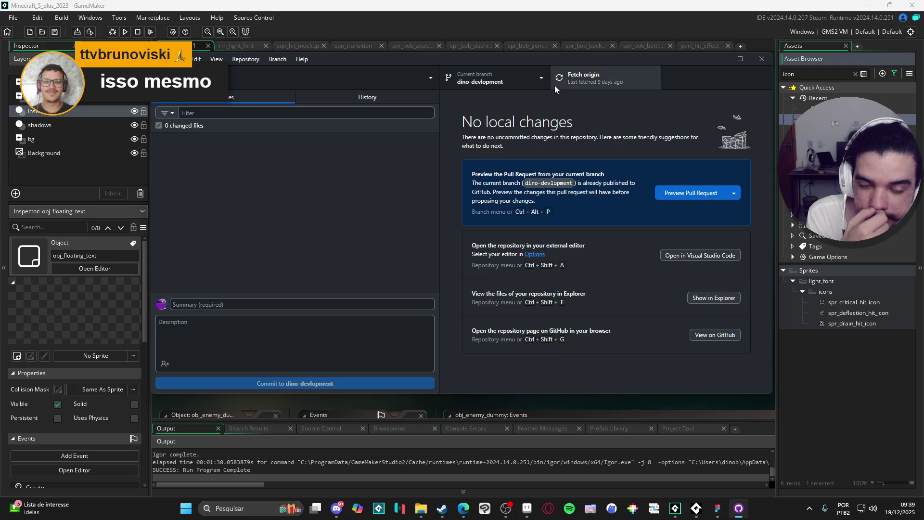
click(591, 74)
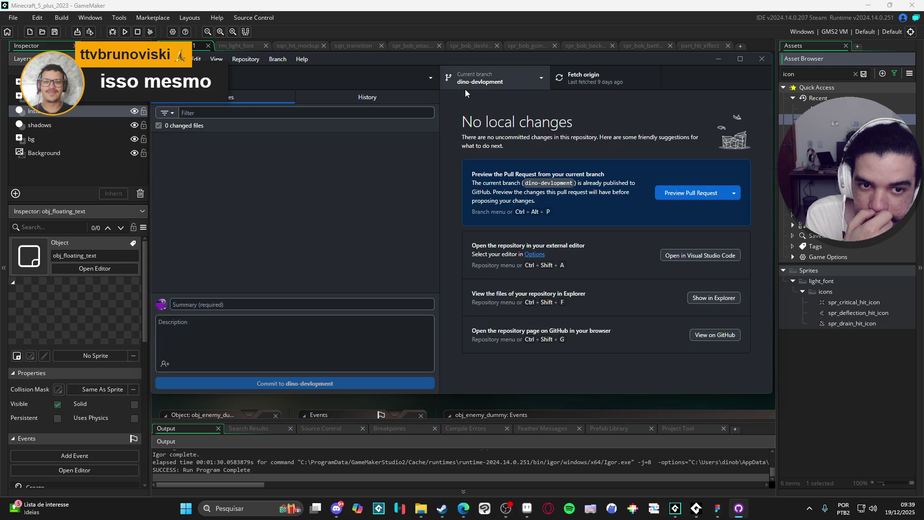
click(367, 97)
click(290, 101)
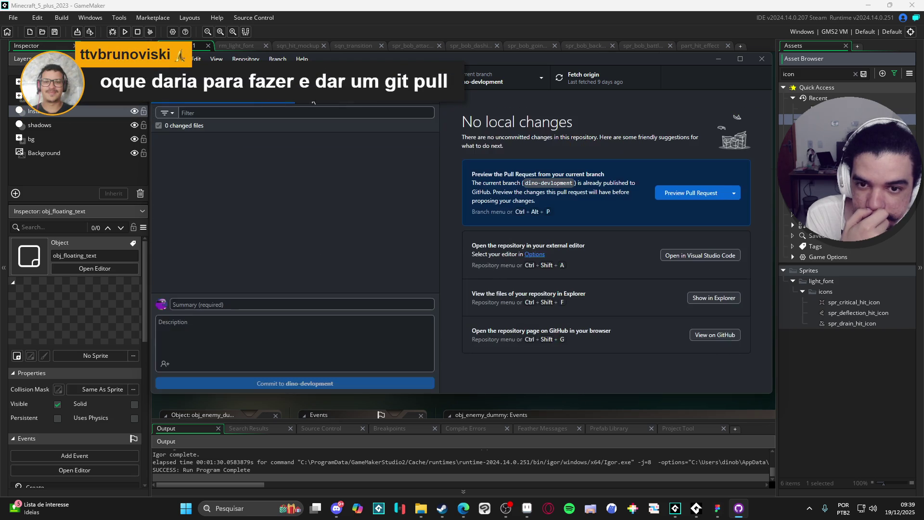
click(338, 102)
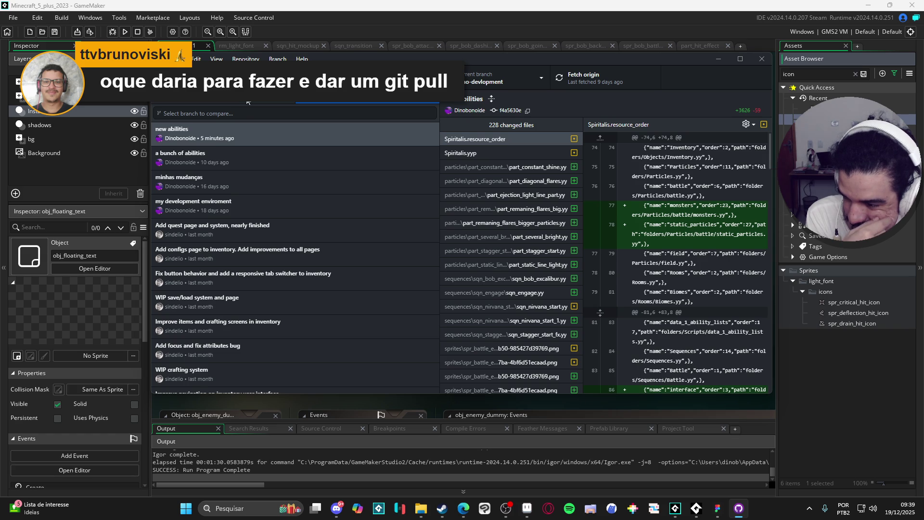
click(421, 509)
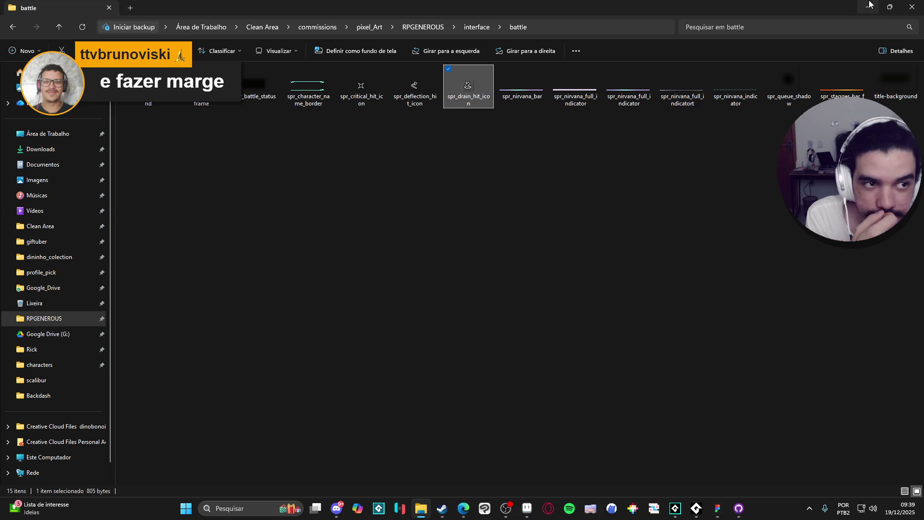
Reveal the game-spiritalis repository in File Explorer, then return to GameMaker's recent projects.
click(869, 5)
click(295, 85)
right_click(345, 74)
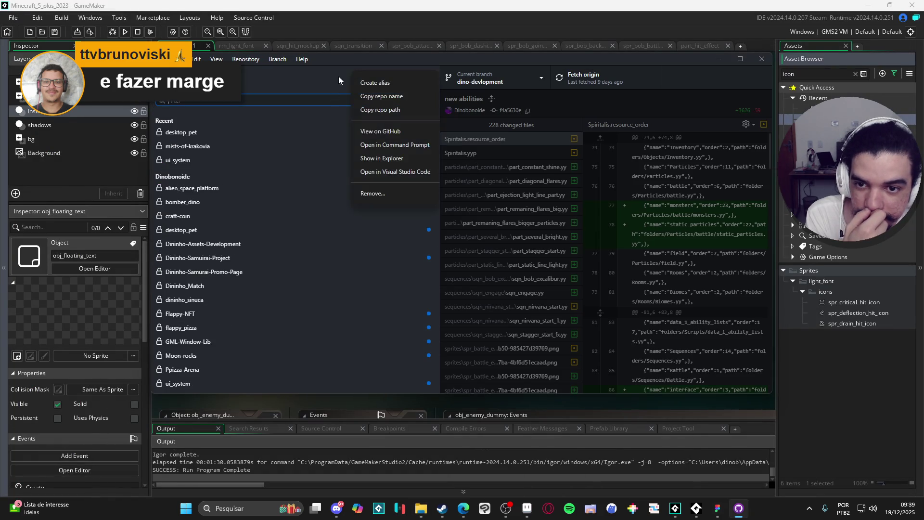
click(412, 162)
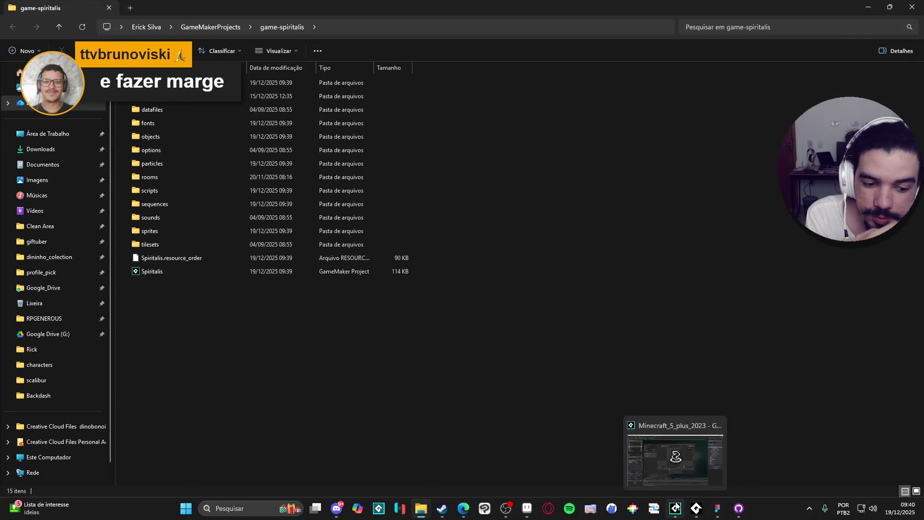
click(676, 507)
click(13, 18)
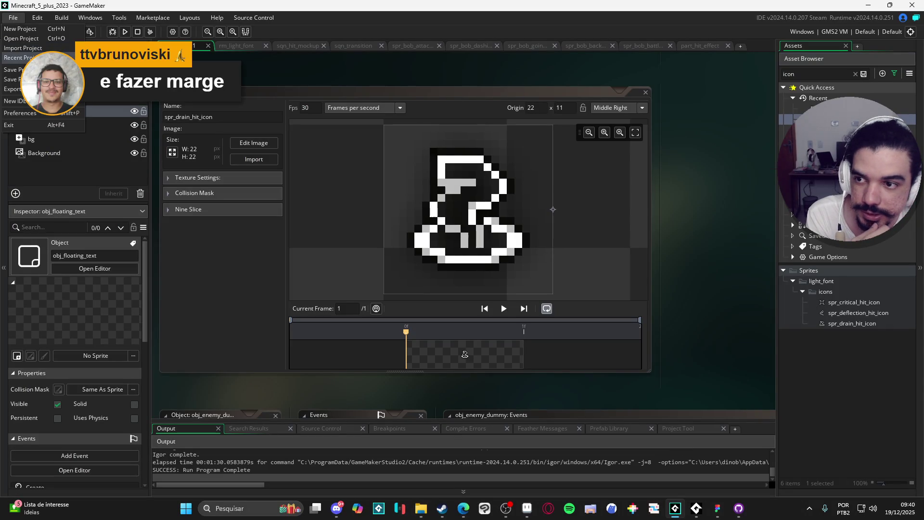
Open the Spiritalis project from Recent Projects in place of Minecraft_5_plus_2023.
mouse_move(20, 58)
click(99, 106)
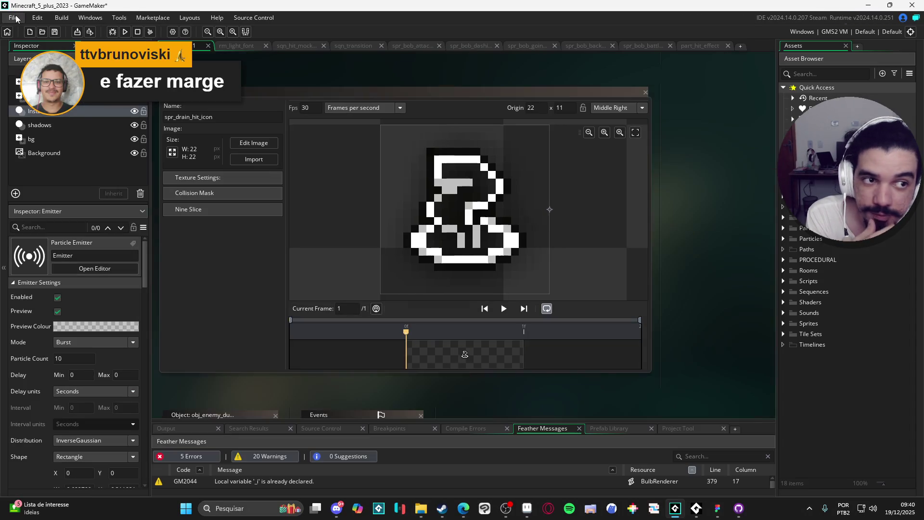
click(13, 18)
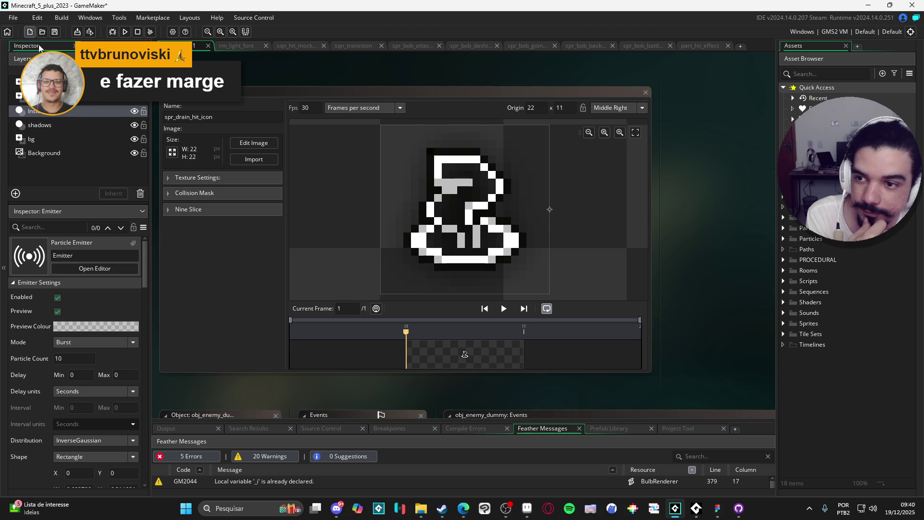
mouse_move(19, 57)
click(104, 76)
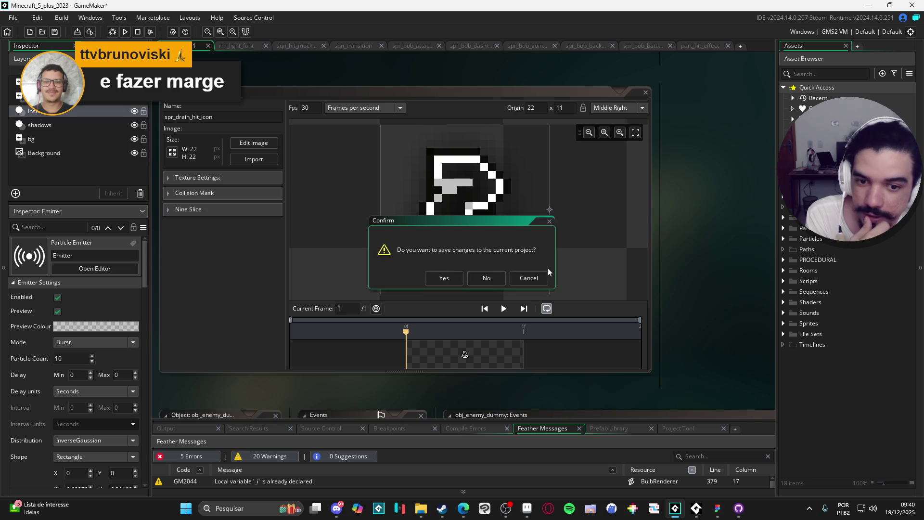
click(503, 278)
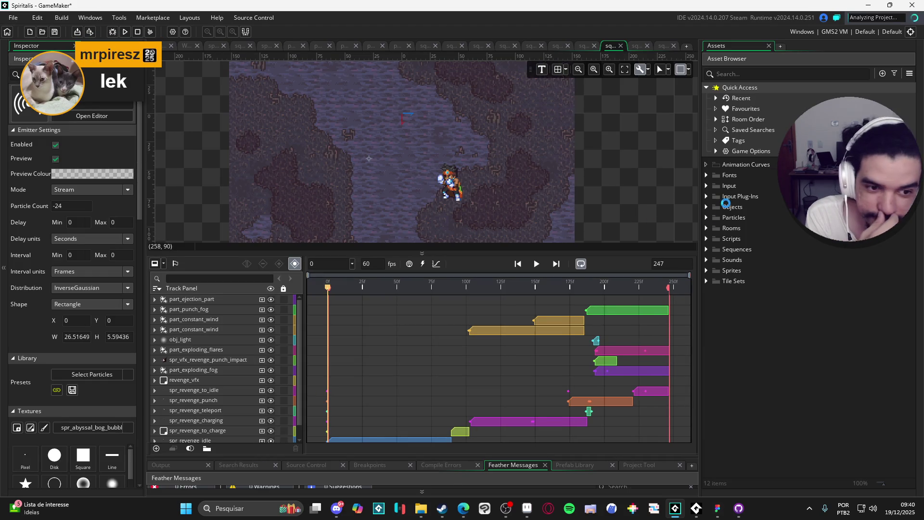
Expand Sequences > Battle > Party > Abilities and play the sqn_bob_excalibur sequence.
click(706, 238)
click(707, 239)
click(707, 249)
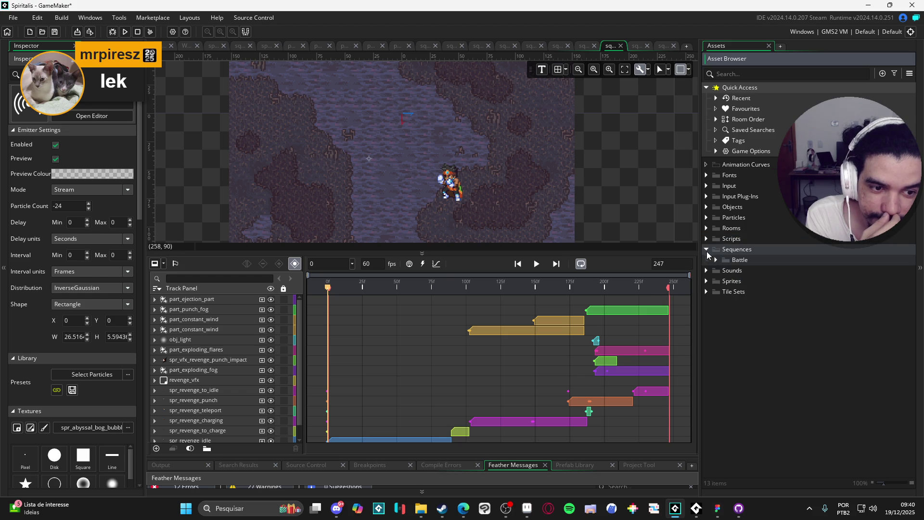
click(716, 259)
click(726, 291)
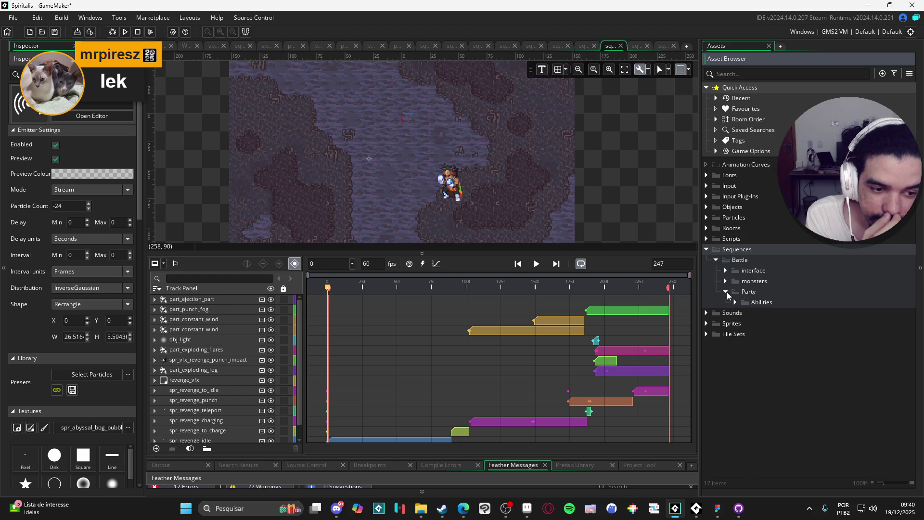
click(736, 302)
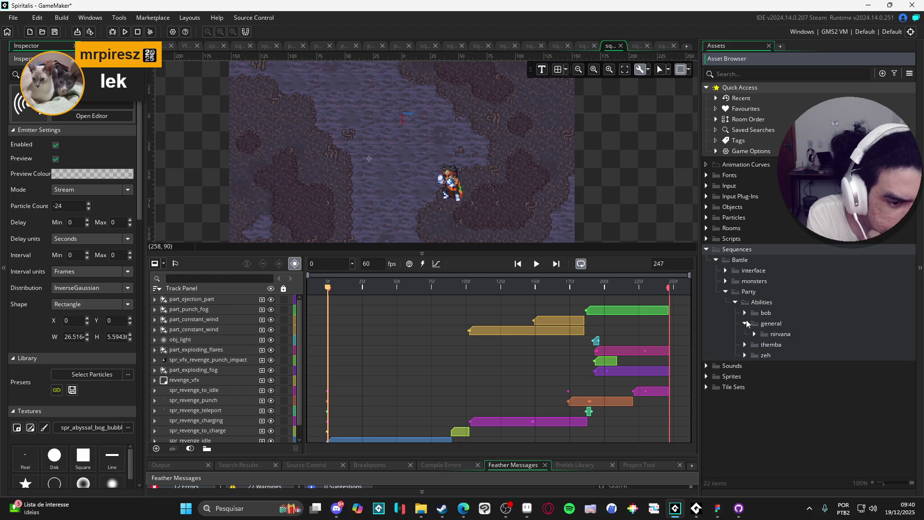
click(745, 334)
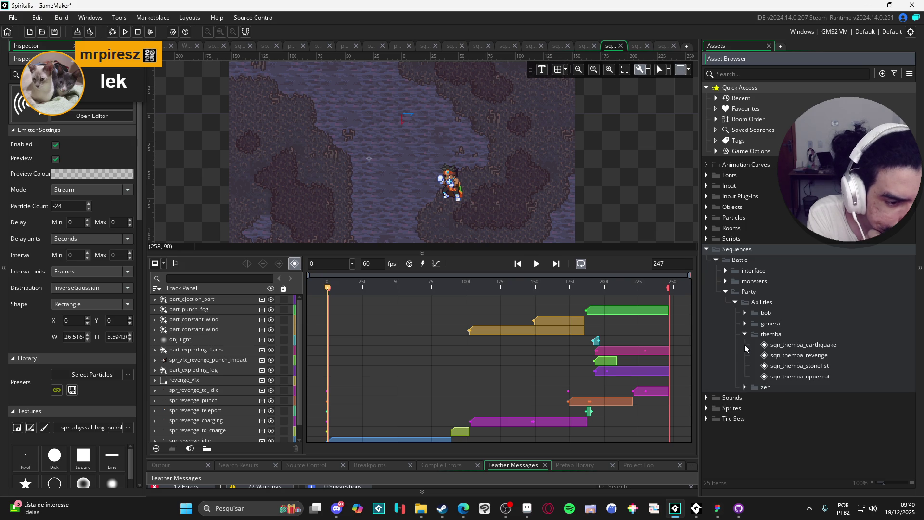
click(744, 387)
click(745, 312)
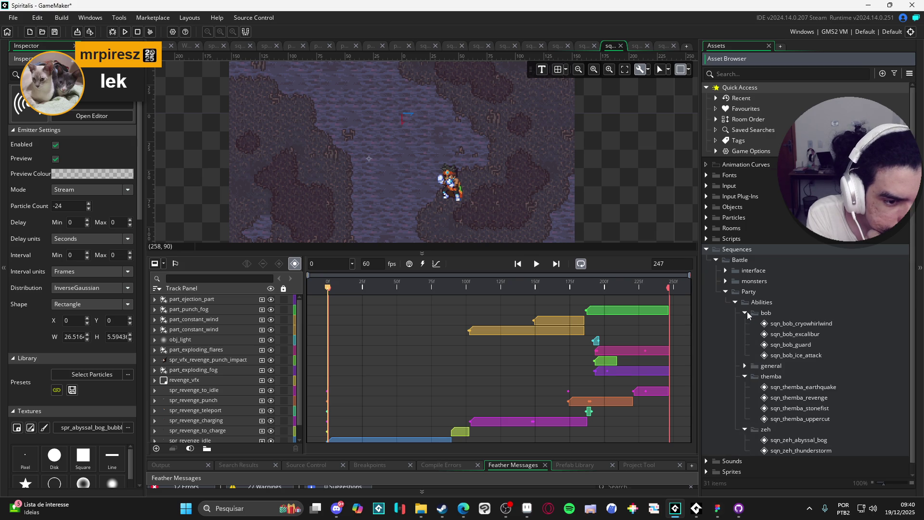
double_click(780, 336)
click(536, 324)
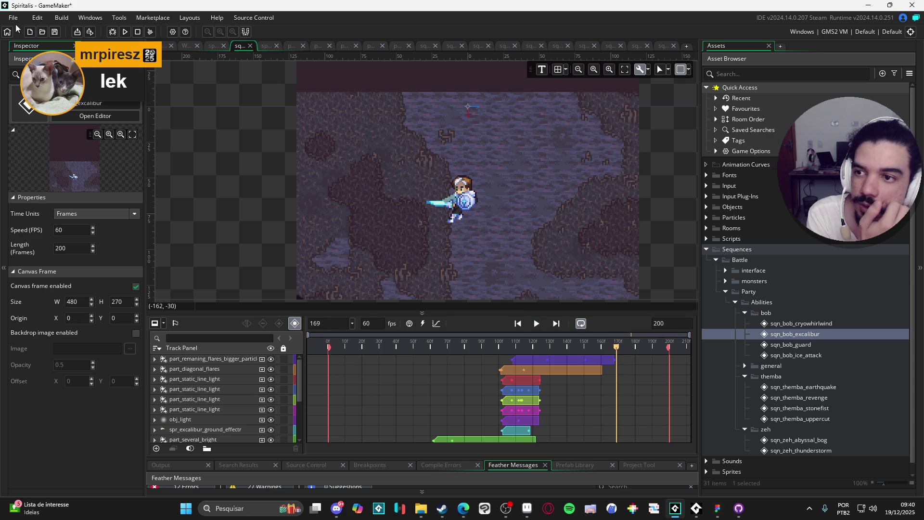
Exit GameMaker, answering the save-changes prompt.
click(912, 5)
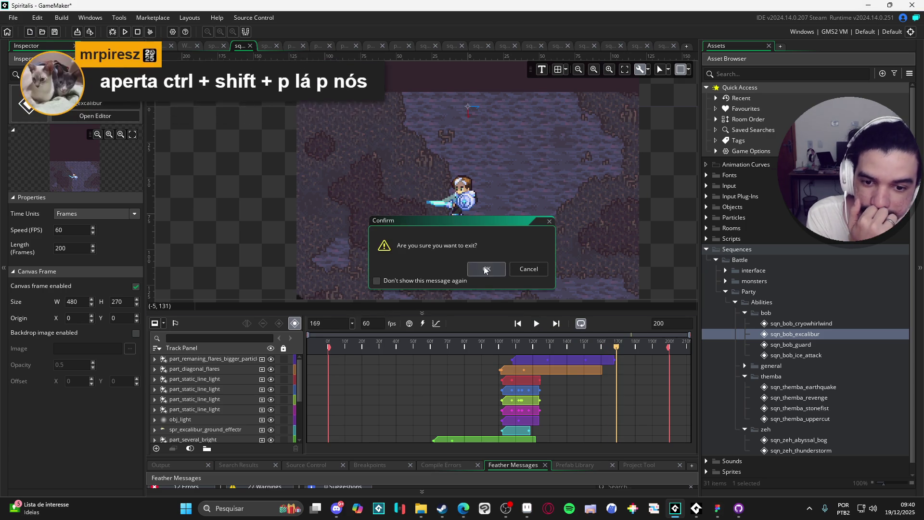
key(Return)
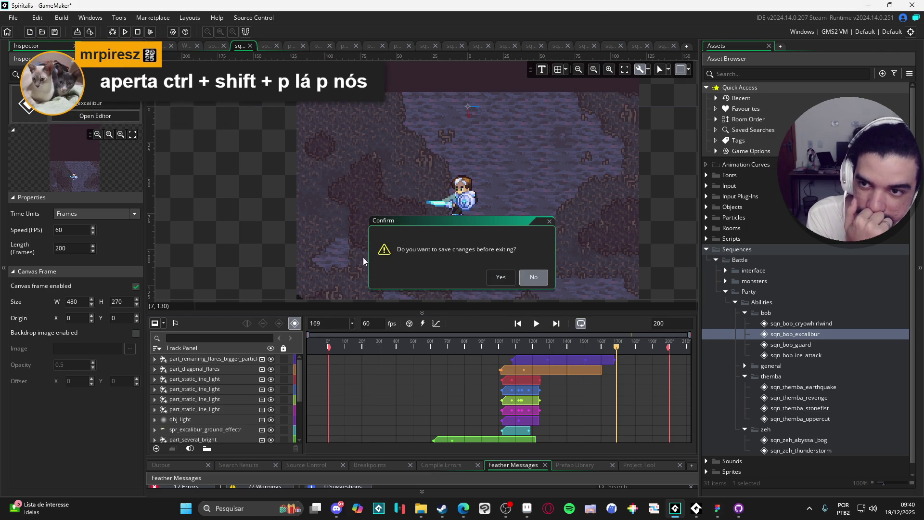
click(533, 277)
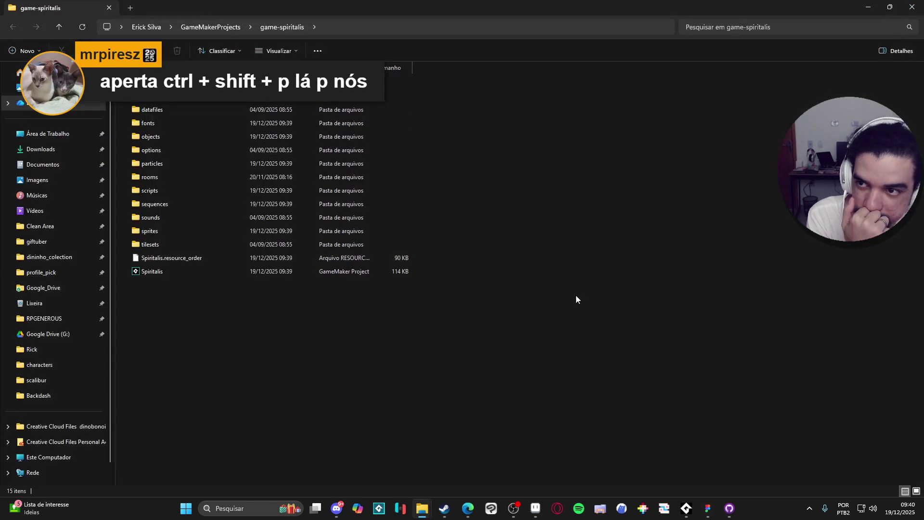
Archive the game-spiritalis folder as game-spiritalis.zip with 7-Zip in GameMakerProjects.
click(222, 32)
right_click(164, 243)
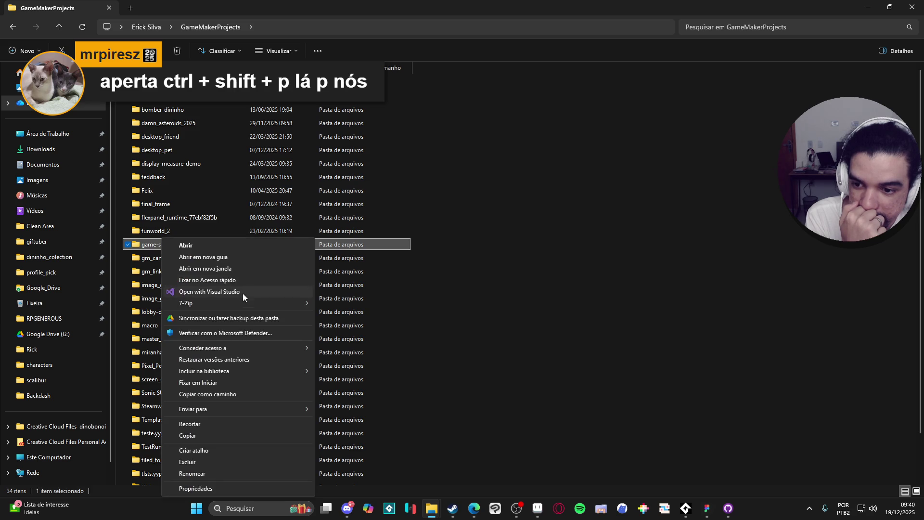
mouse_move(258, 301)
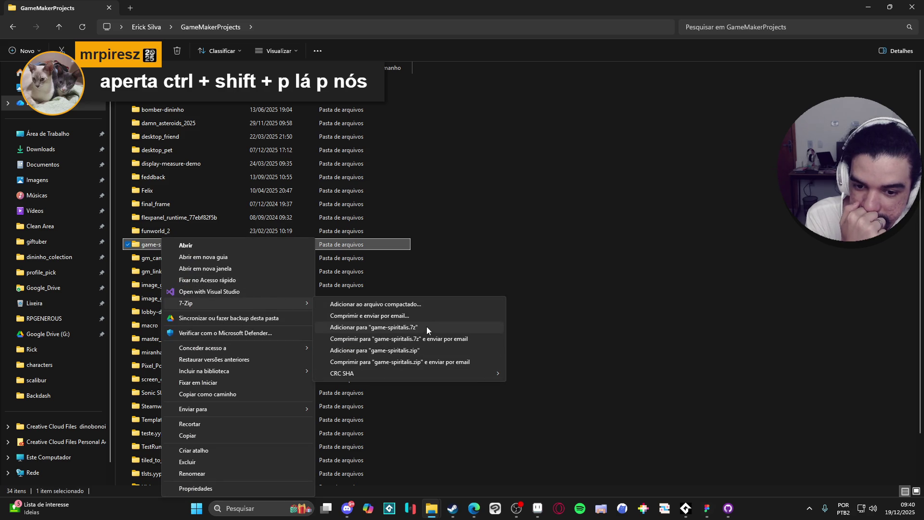
click(430, 349)
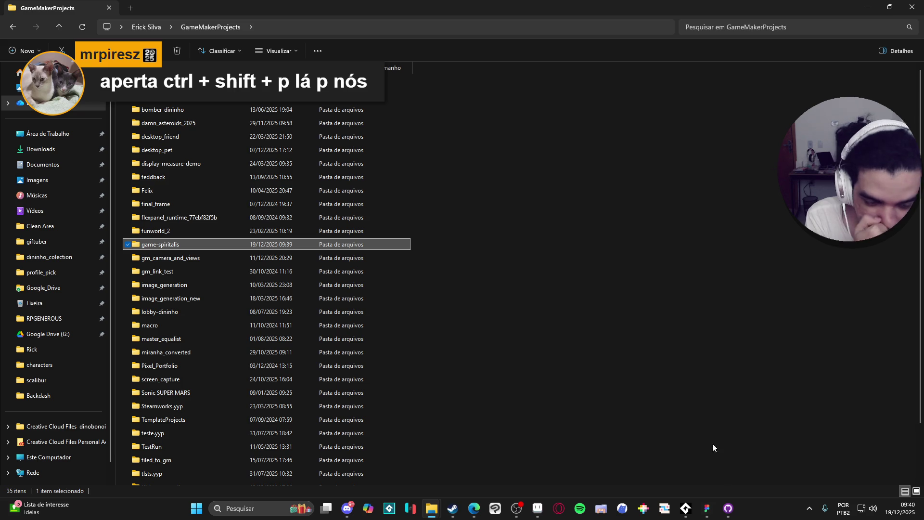
click(728, 508)
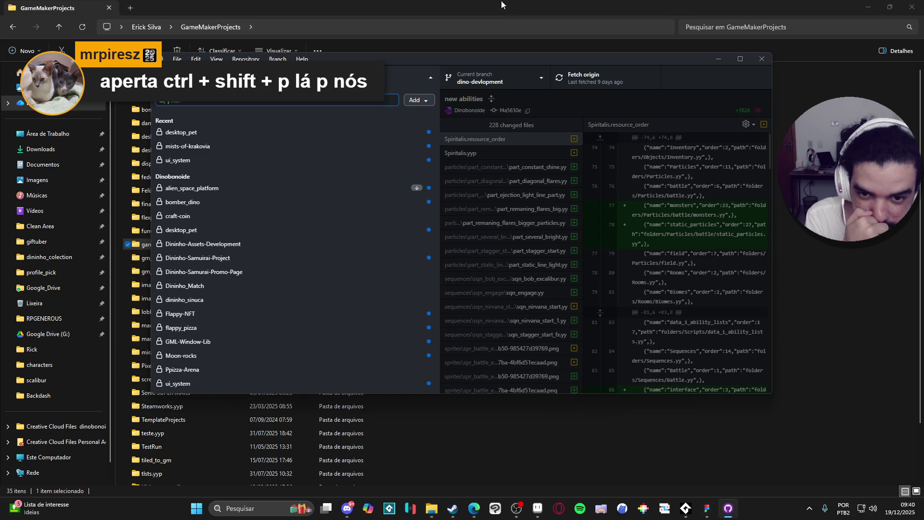
Switch GitHub Desktop to the Changes list and move its window down and right.
click(424, 101)
click(397, 79)
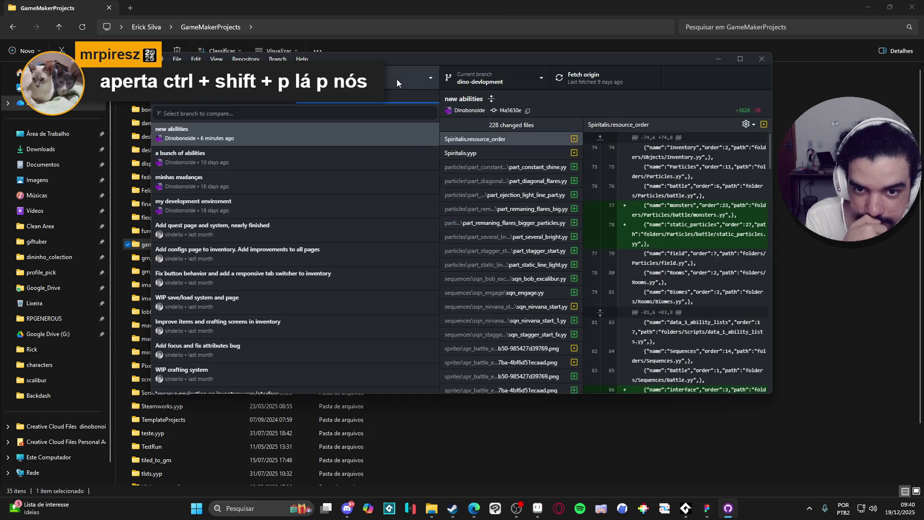
click(218, 102)
drag(543, 60, 599, 85)
Try Pull origin, Fetch origin and Pull origin again, dismissing each bad-object error.
key(ctrl+shift+p)
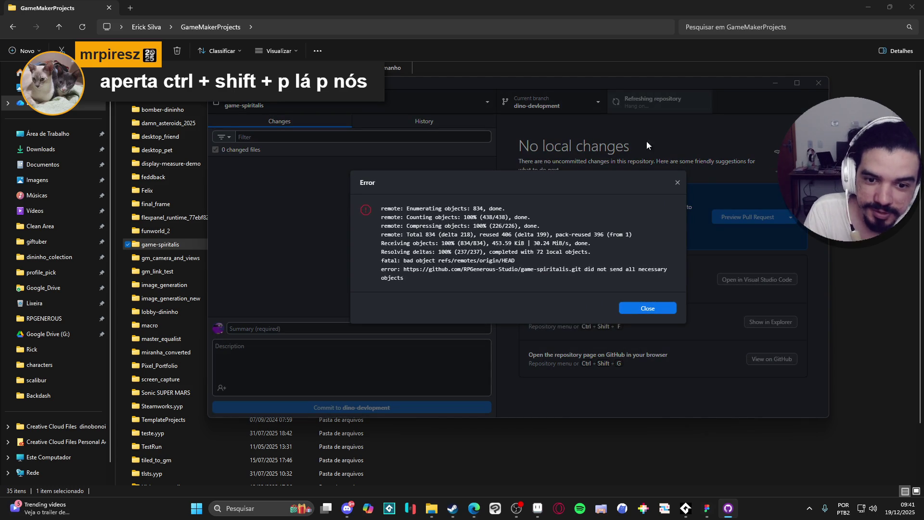
click(678, 179)
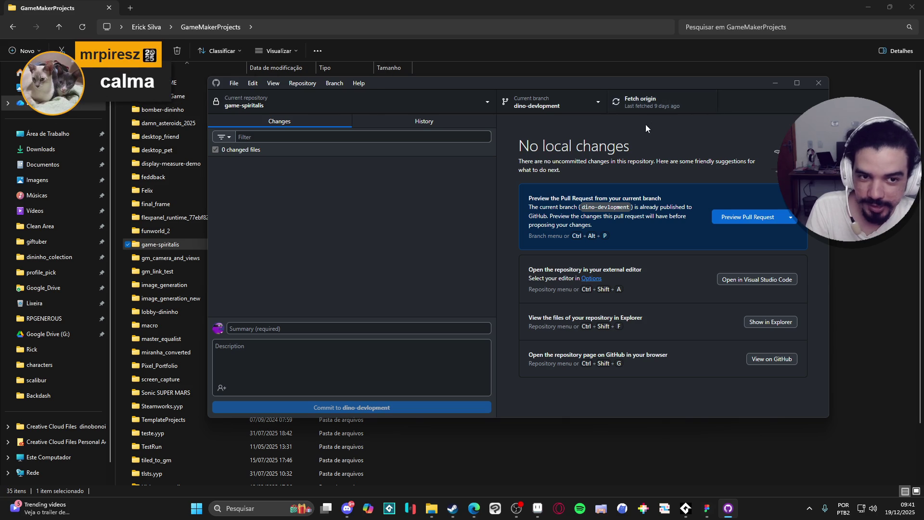
click(658, 98)
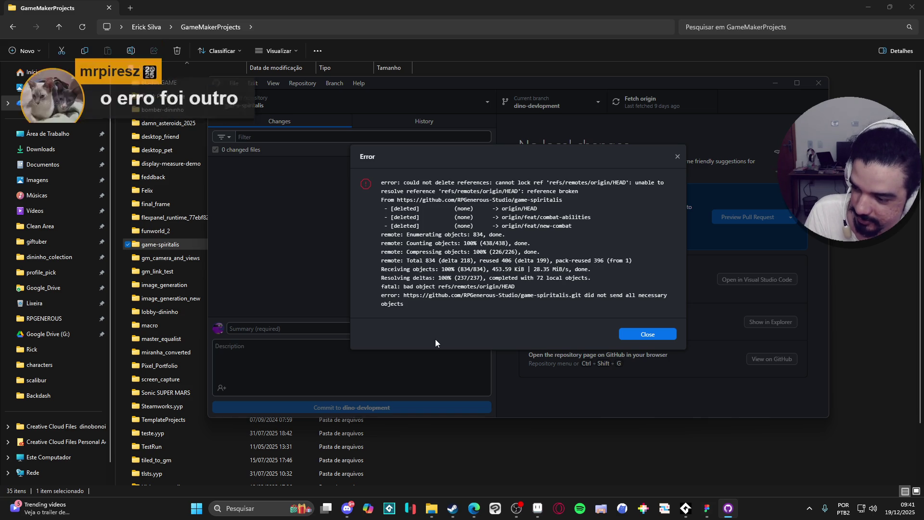
click(646, 334)
key(ctrl+shift+p)
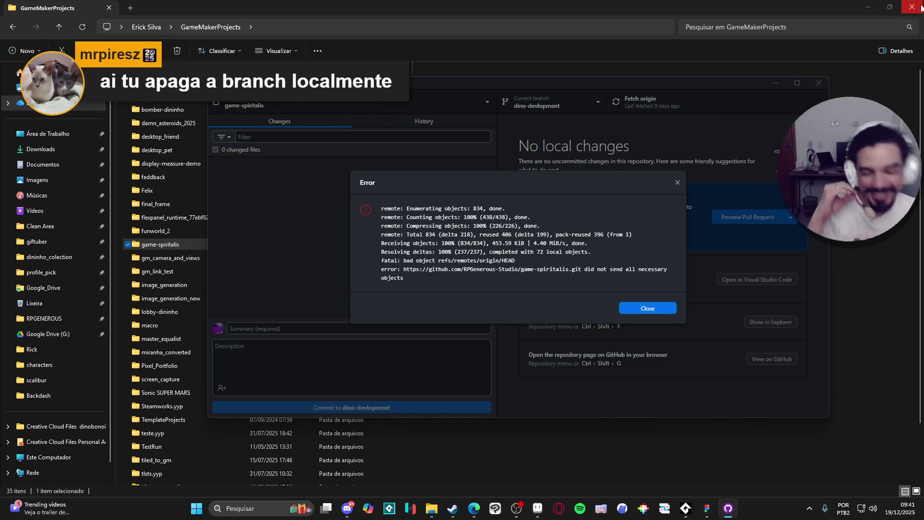
click(678, 183)
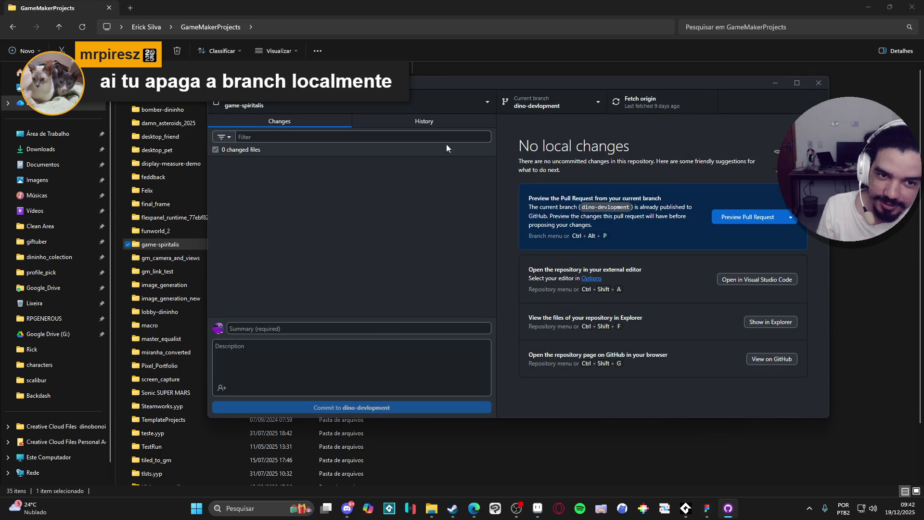
Bring the GameMakerProjects Explorer window forward and deselect the game-spiritalis folder.
mouse_move(431, 506)
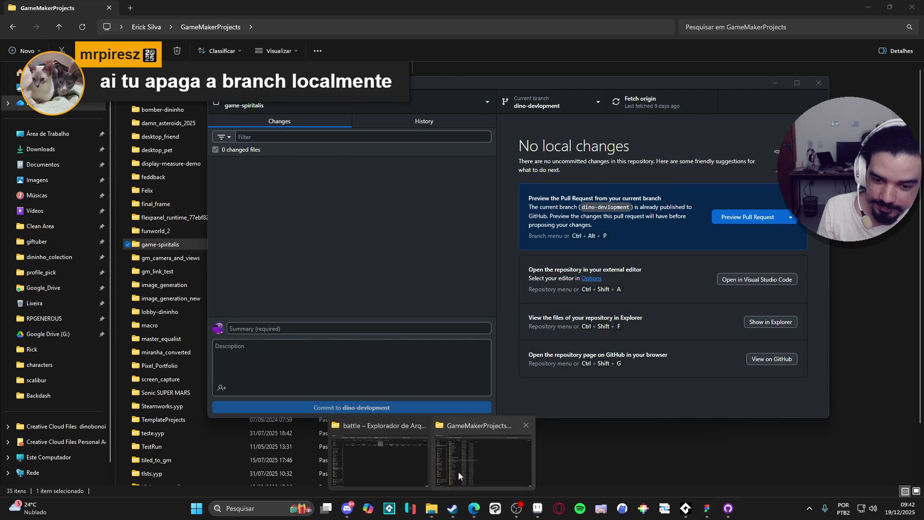
click(454, 476)
click(524, 317)
scroll(515, 342, down, 2)
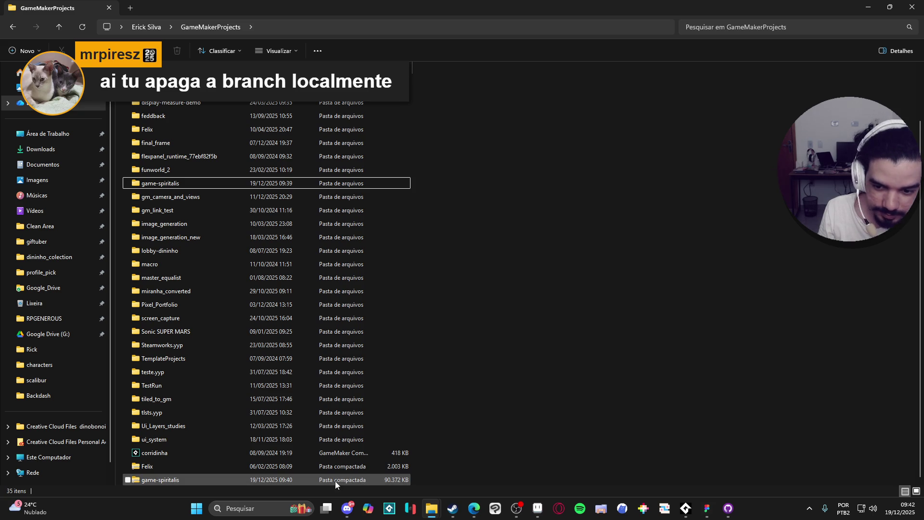
scroll(563, 336, up, 2)
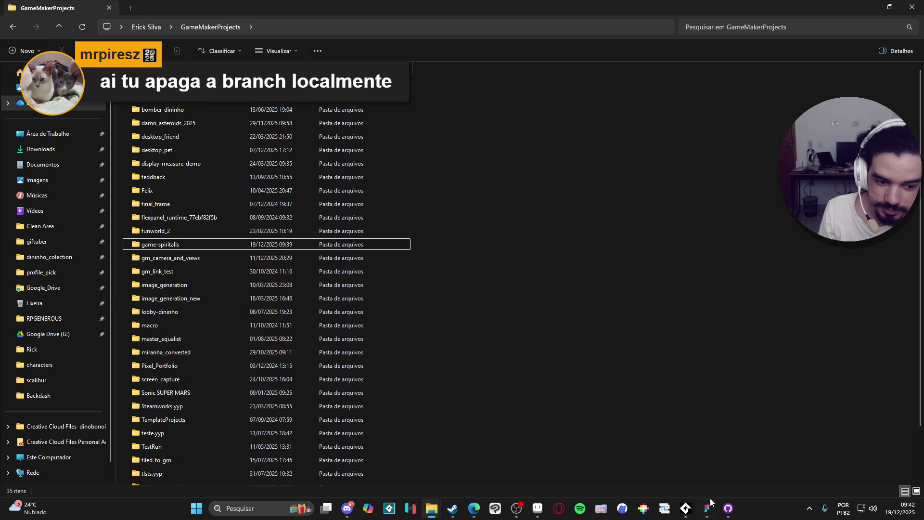
Permanently delete the game-spiritalis folder with Shift+Delete, then return to GitHub Desktop.
click(728, 508)
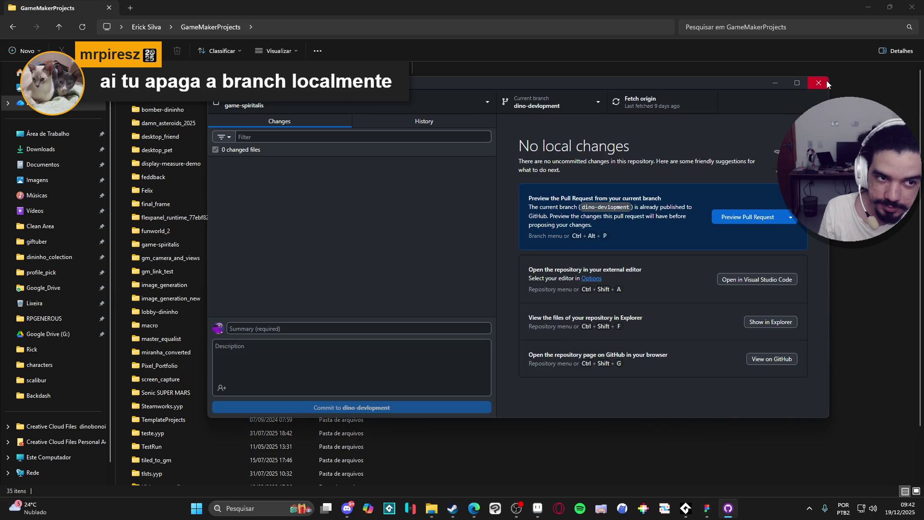
click(387, 172)
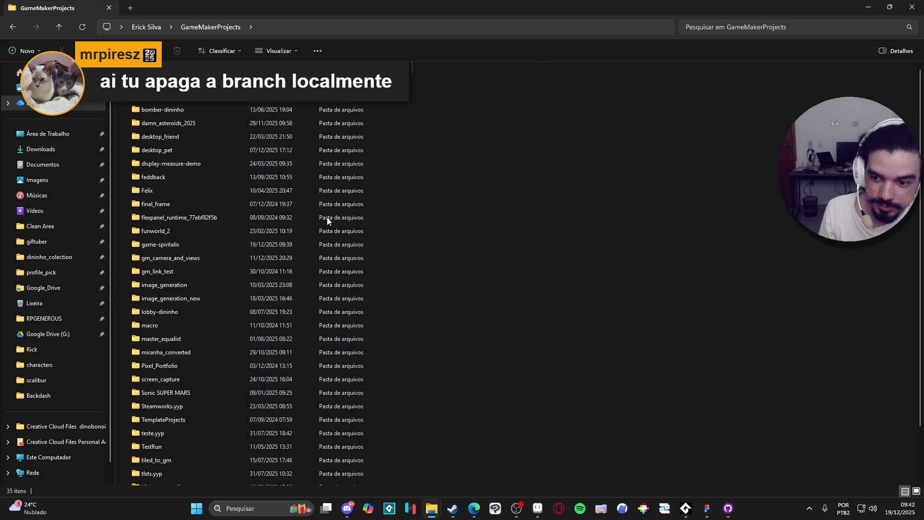
click(210, 245)
key(shift+Delete)
key(Return)
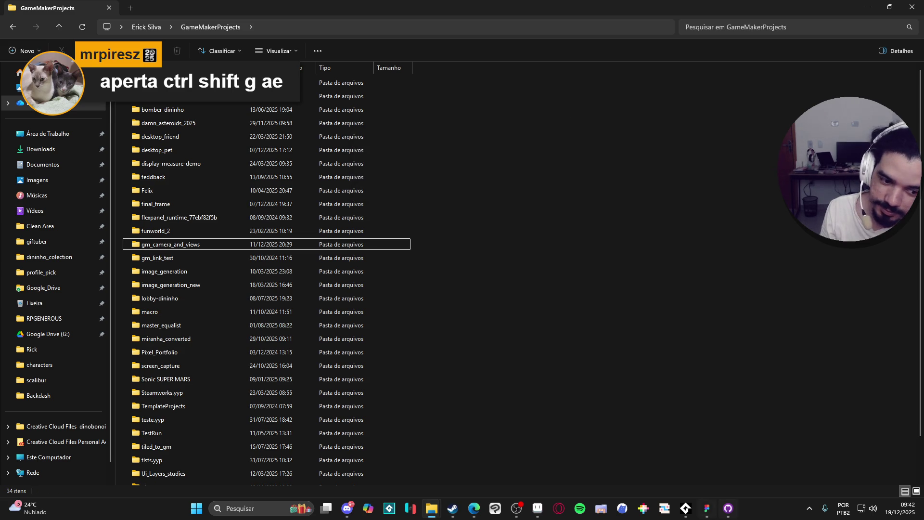
click(728, 508)
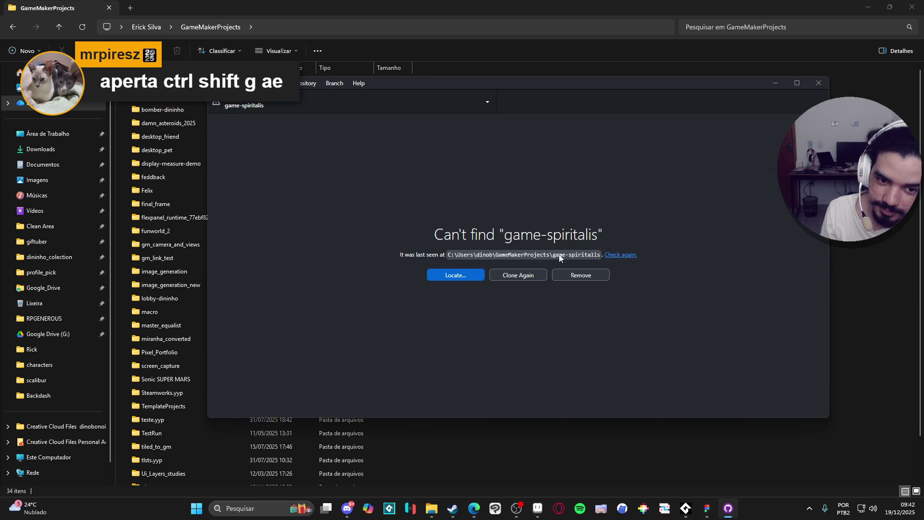
Re-clone game-spiritalis, check out main, and review its history and local changes.
click(521, 278)
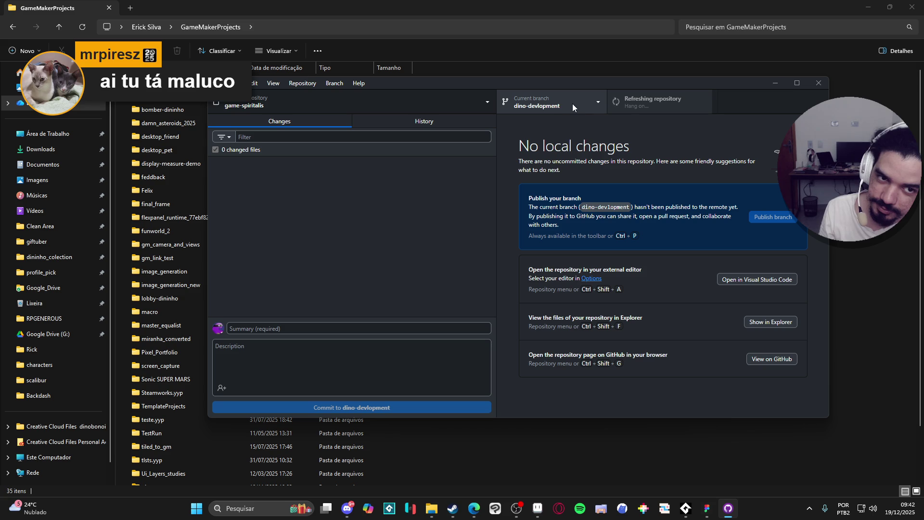
click(532, 110)
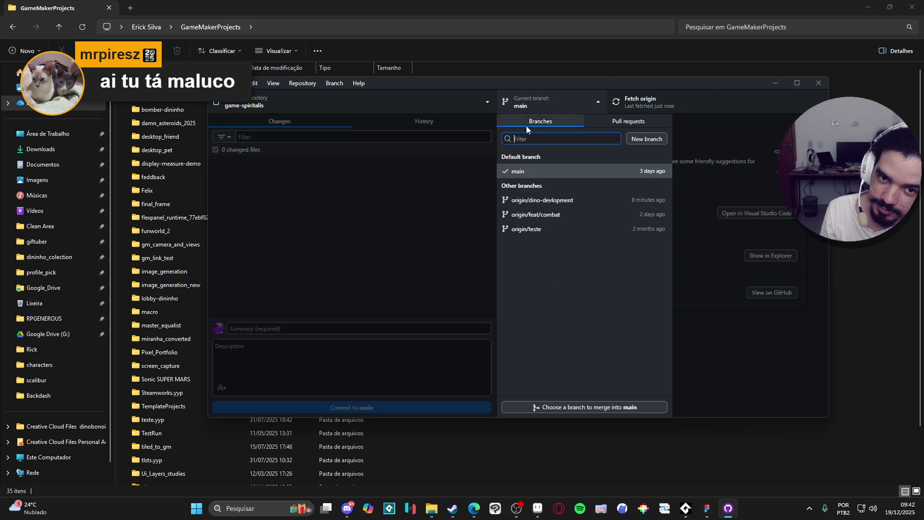
click(560, 175)
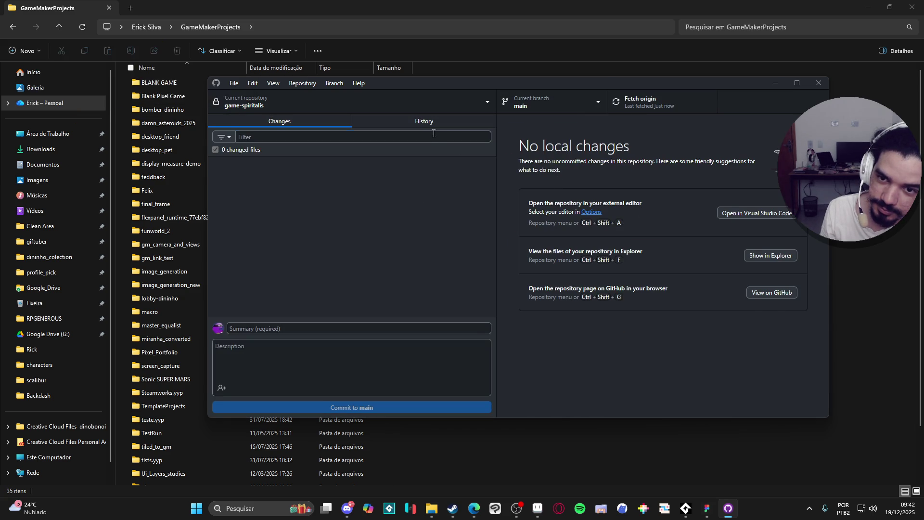
click(424, 122)
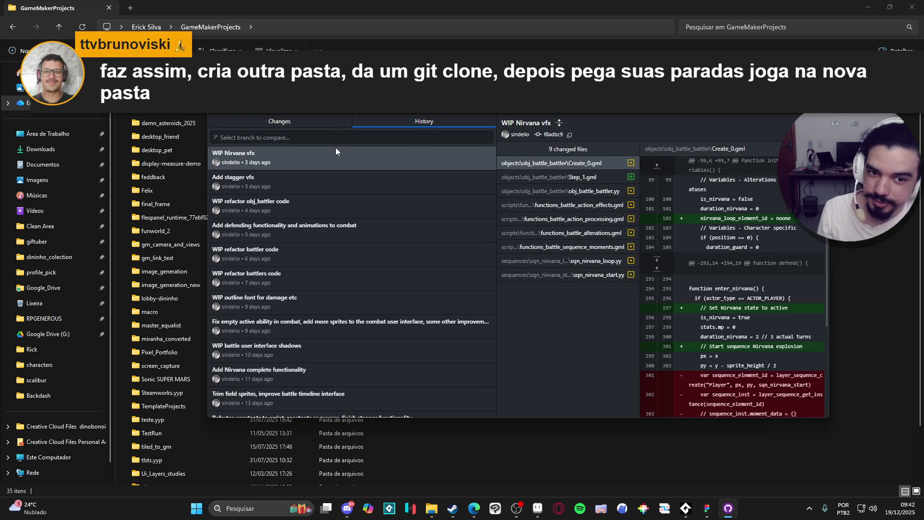
click(289, 116)
click(329, 116)
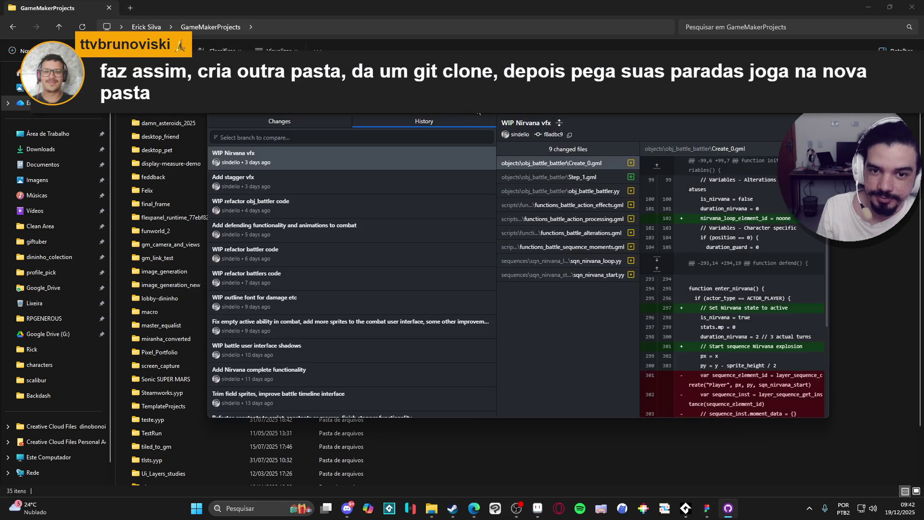
click(265, 123)
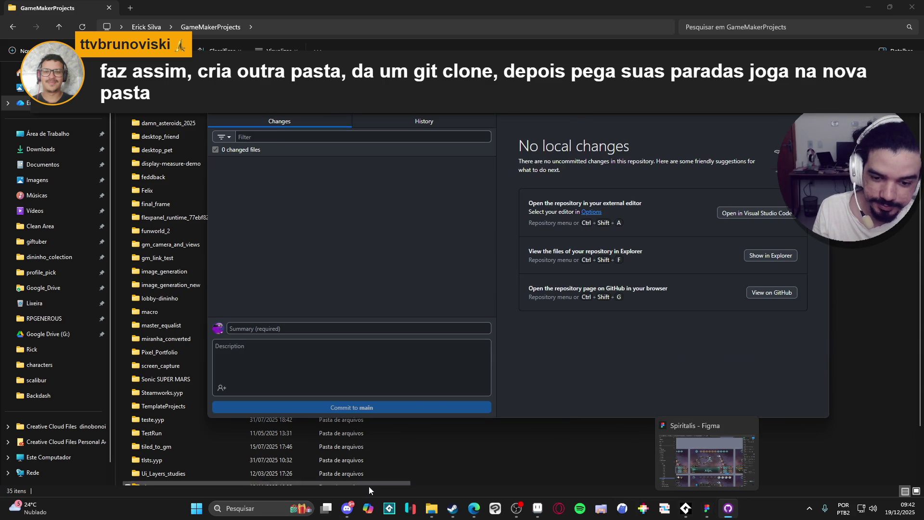
click(244, 509)
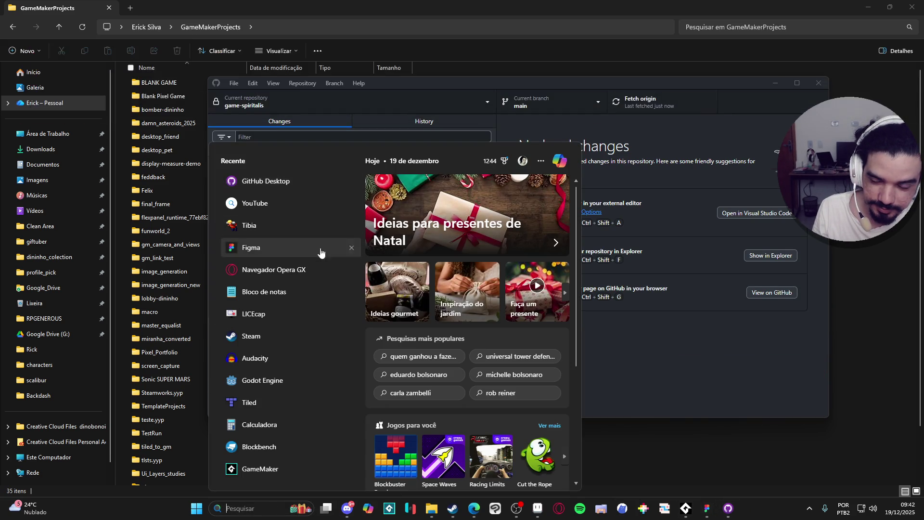
Launch GameMaker from the Steam library.
click(612, 483)
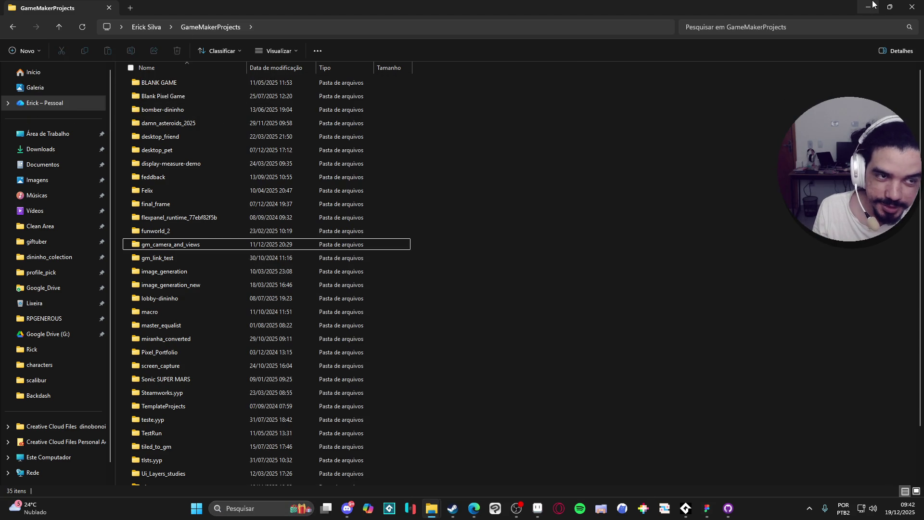
click(431, 508)
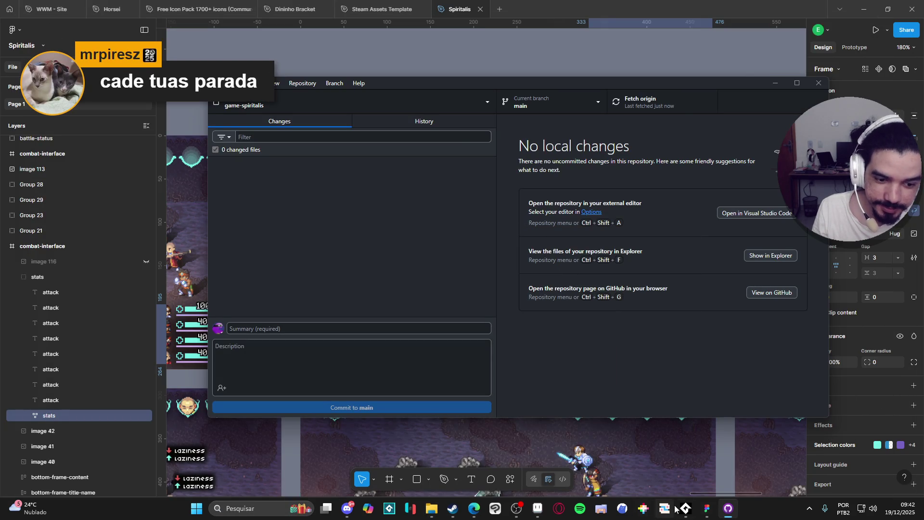
mouse_move(691, 517)
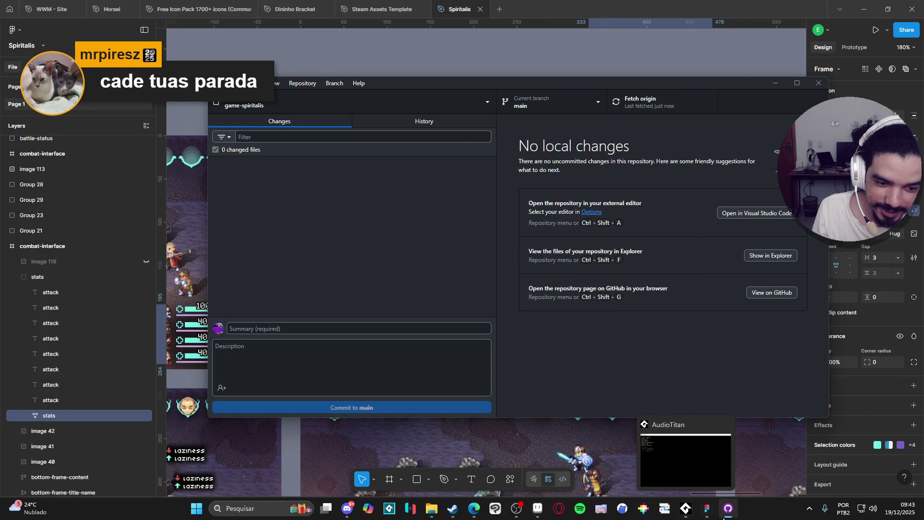
mouse_move(724, 517)
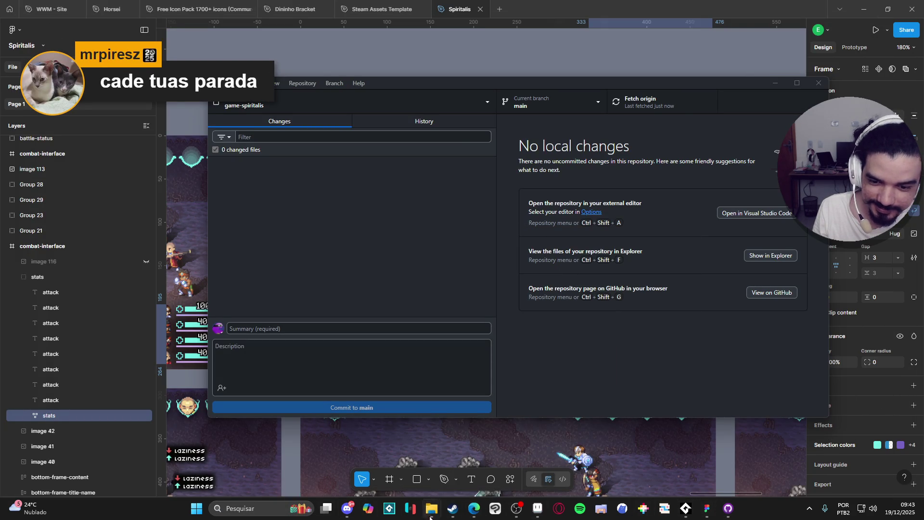
mouse_move(431, 510)
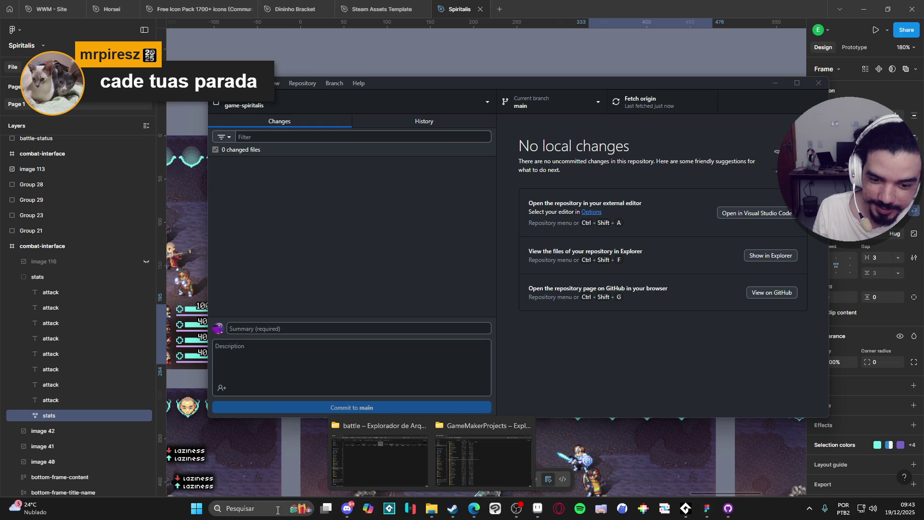
click(453, 509)
click(92, 23)
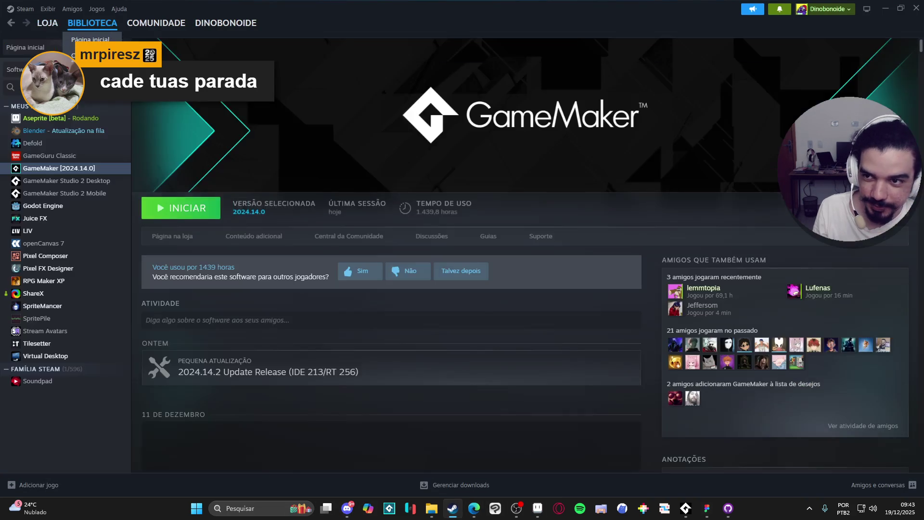
click(169, 212)
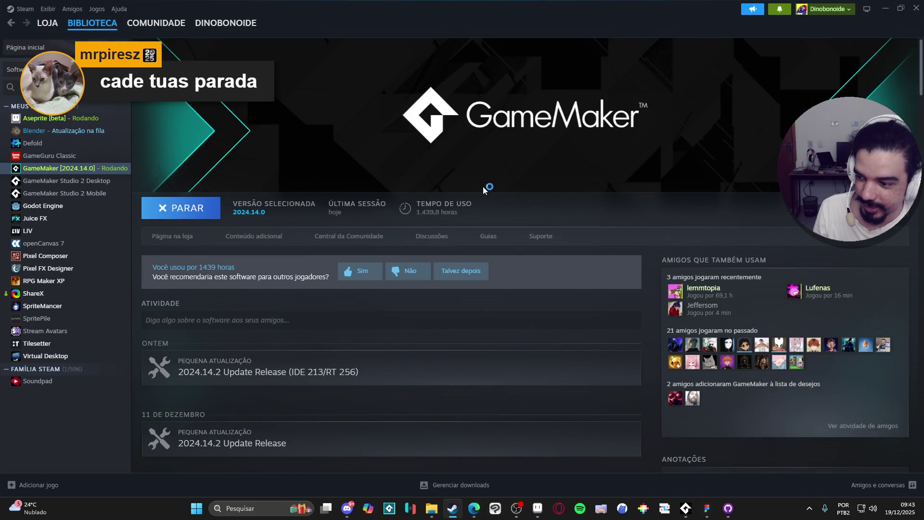
Check out the origin/dino-devlopment branch in GitHub Desktop.
click(726, 510)
click(548, 102)
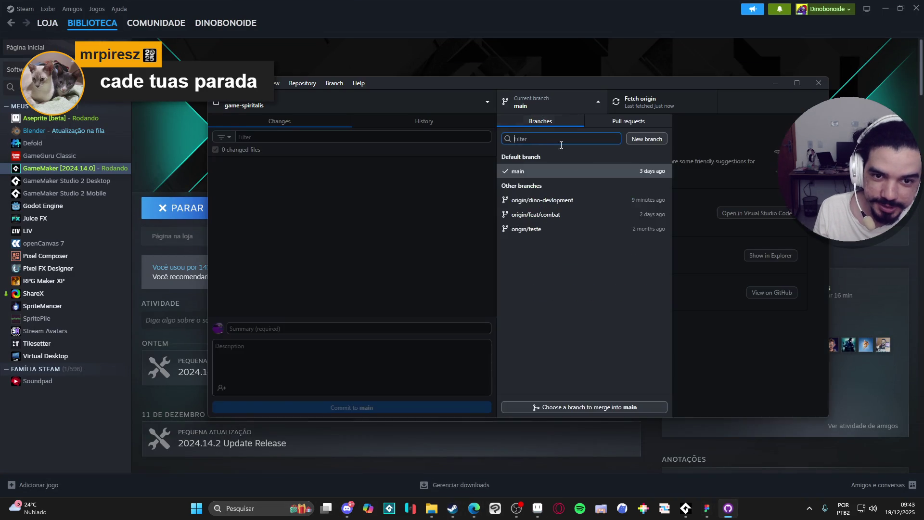
click(558, 201)
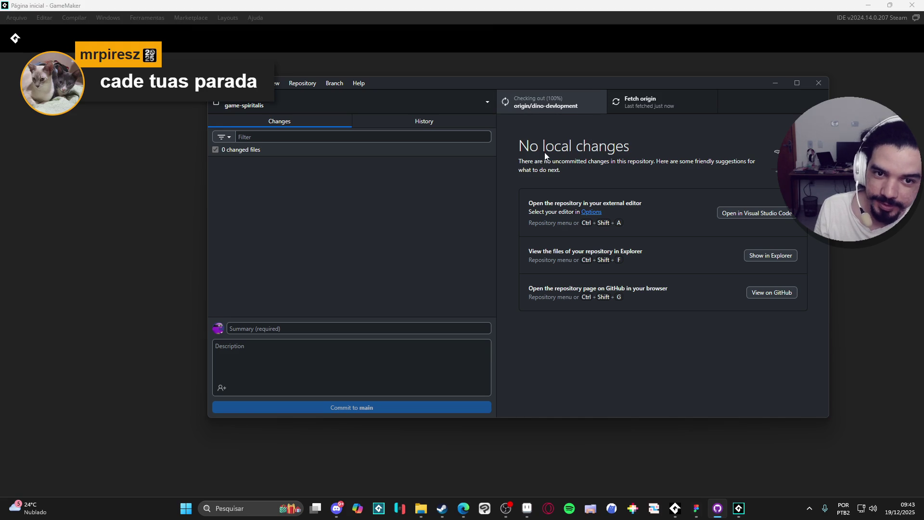
Review dino-devlopment's history, then switch GitHub Desktop back to the main branch.
click(404, 119)
click(305, 123)
click(549, 102)
click(535, 170)
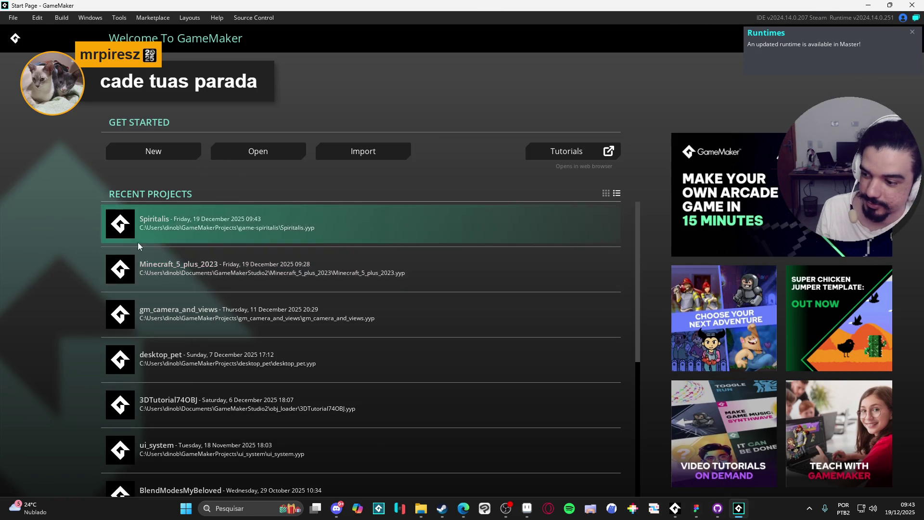
Open the Spiritalis project and build and run it with F5.
click(182, 219)
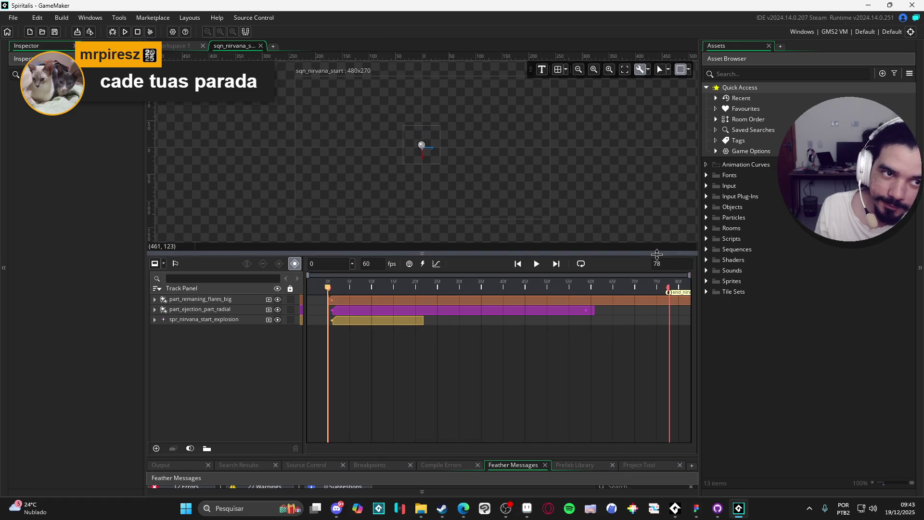
key(F5)
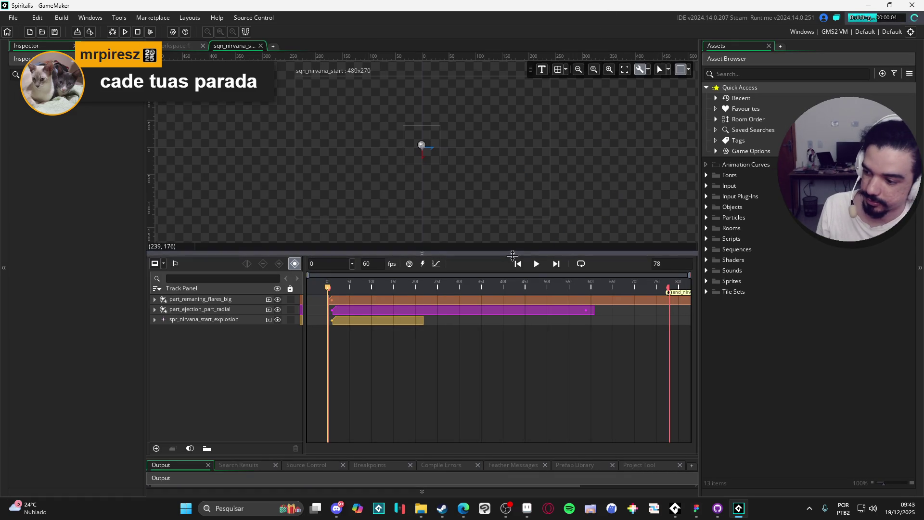
drag(548, 251, 532, 365)
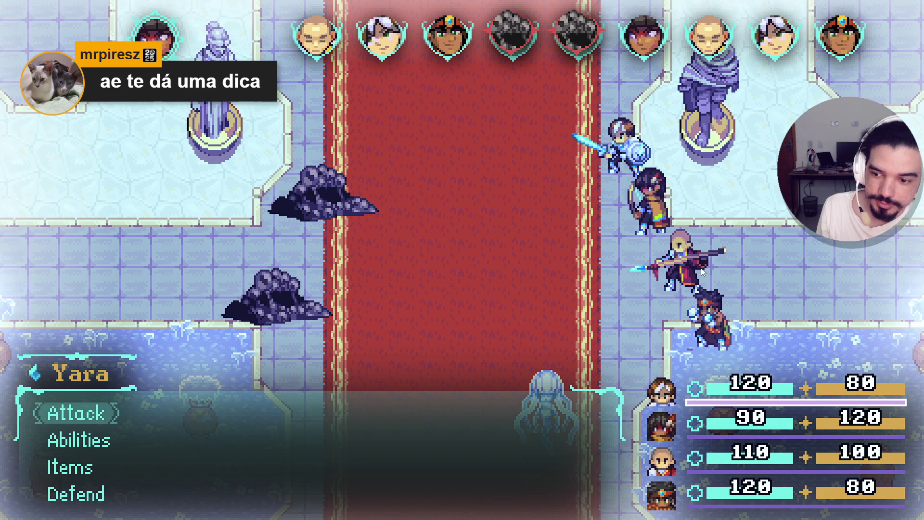
Have Yara, Zhe Wu and Bob attack the Sloth Blobs, Bob targeting the lower blob.
key(Return)
key(Return)
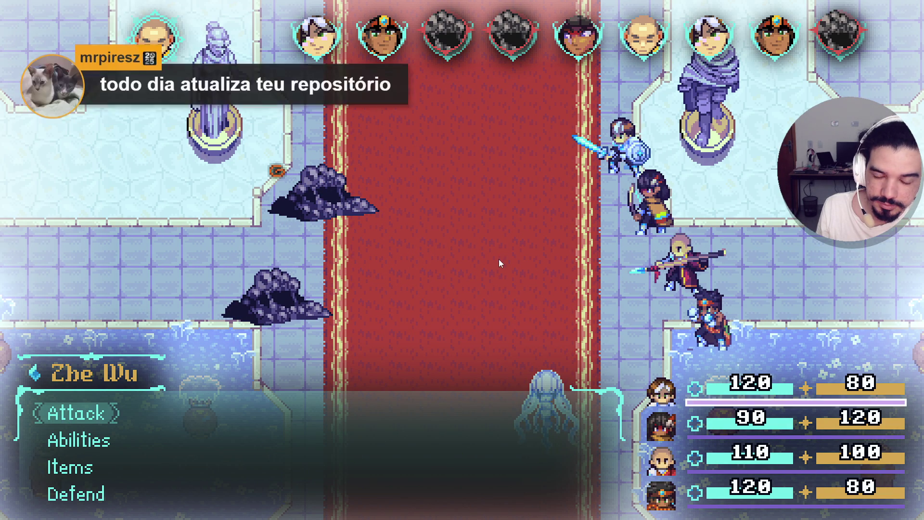
key(Return)
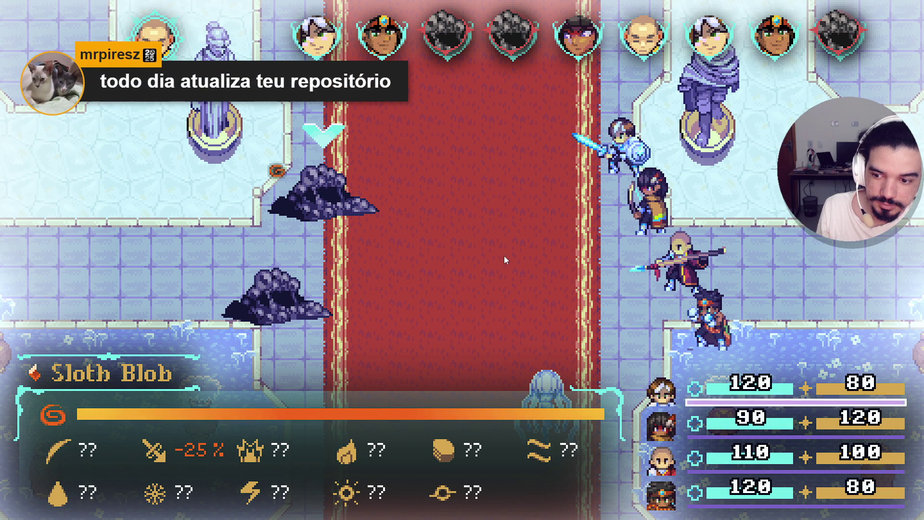
key(Return)
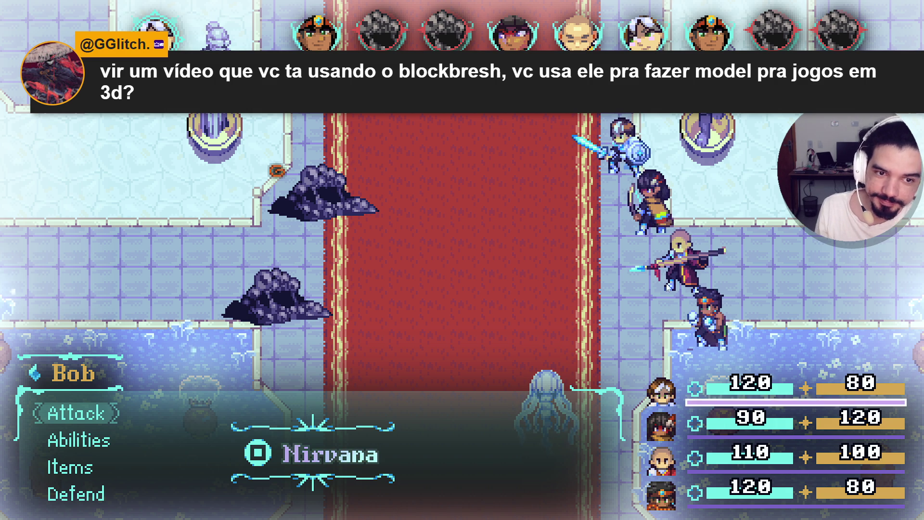
key(Return)
key(Down)
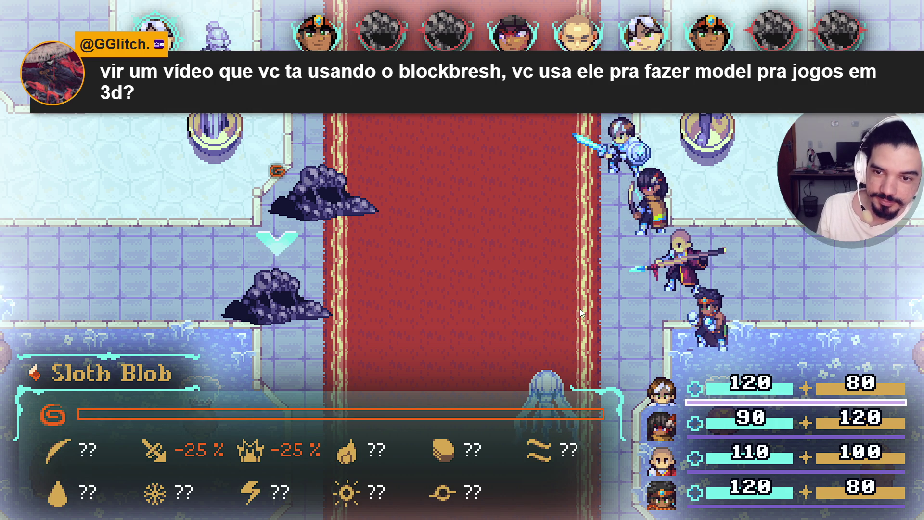
key(Return)
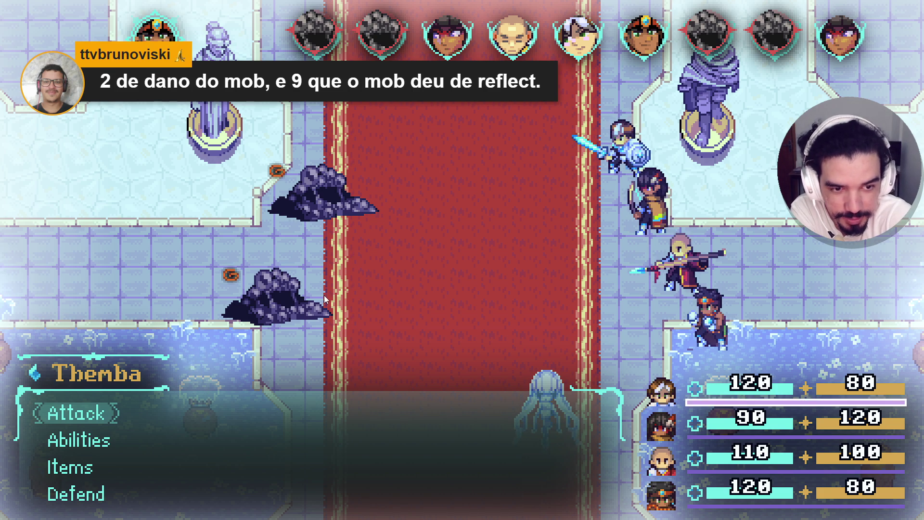
Have Themba attack the top Sloth Blob, pick further targets, and pass Bob's turn.
key(Return)
key(Return)
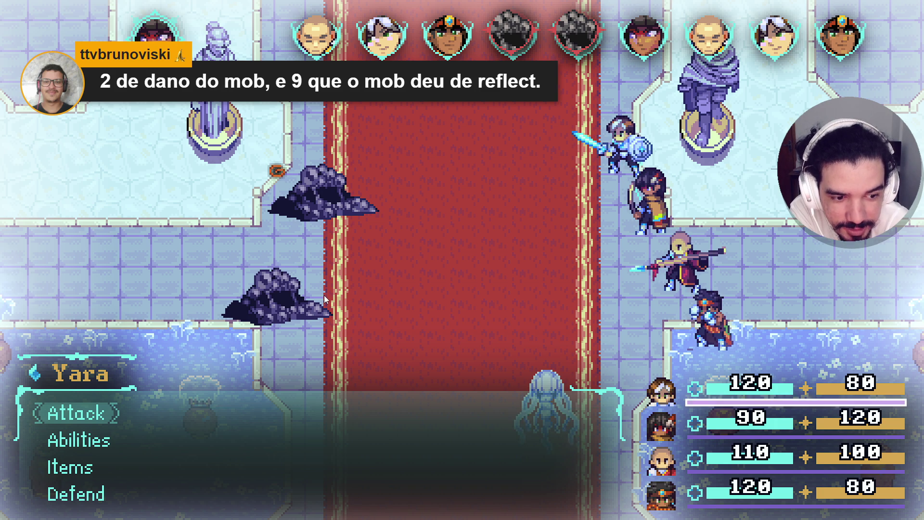
key(Return)
key(Return)
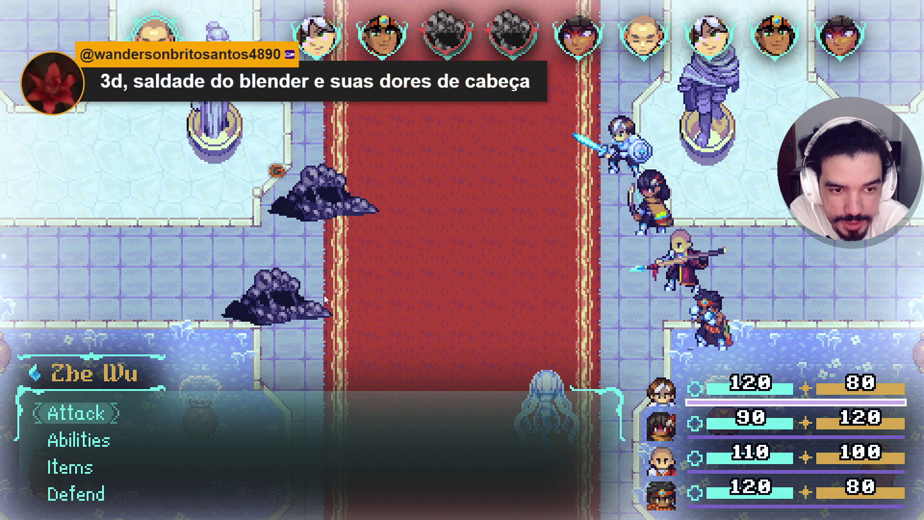
key(Return)
key(Return)
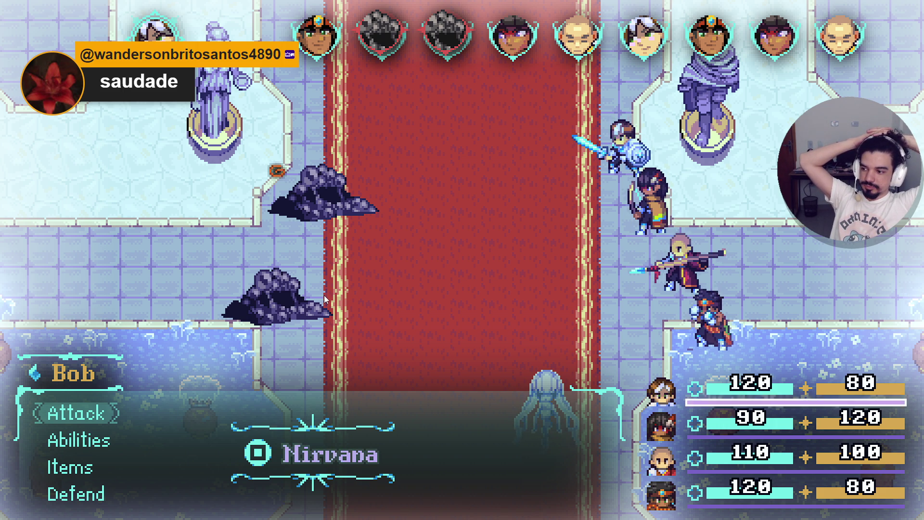
key(Tab)
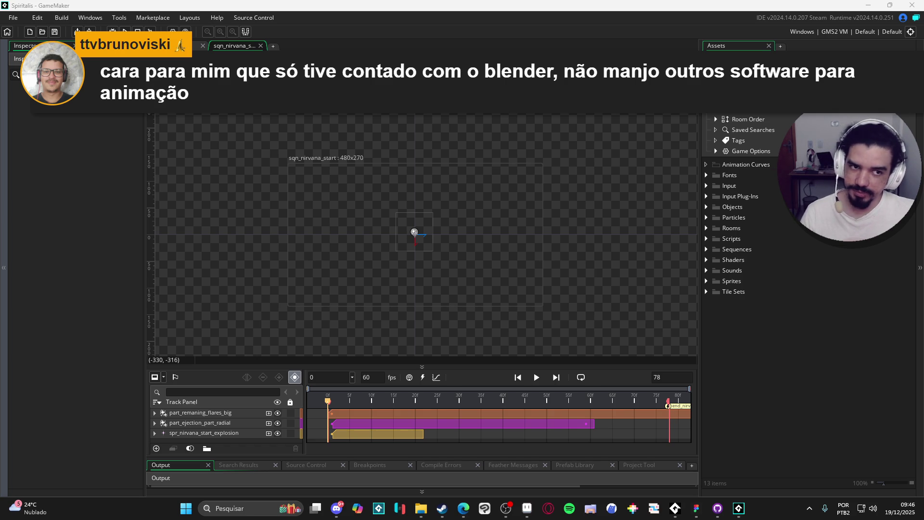
Load Minecraft_5_plus_2023 from File > Recent Projects.
click(13, 17)
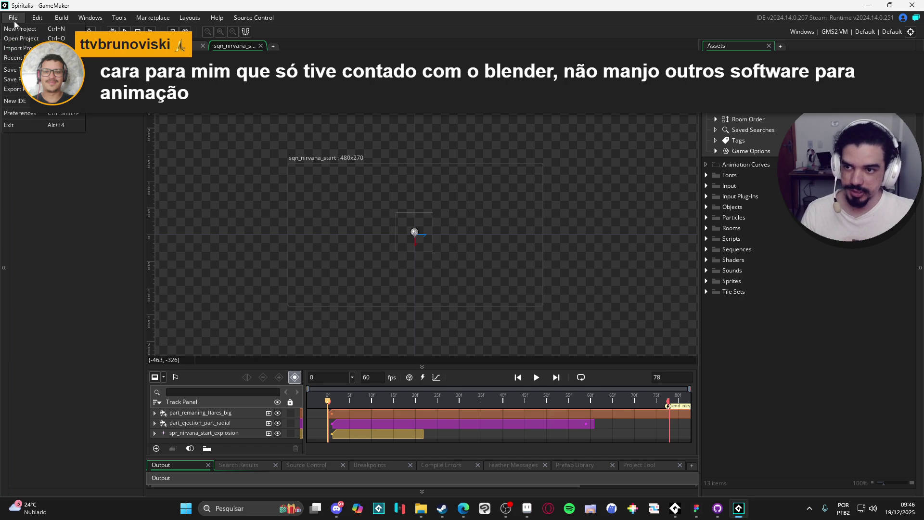
mouse_move(14, 58)
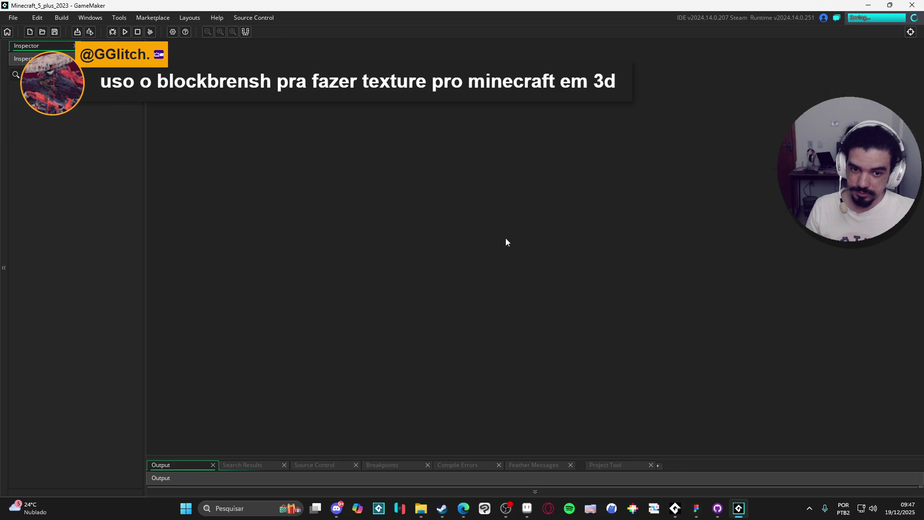
Switch GitHub Desktop to the dino-devlopment branch and minimize it to return to GameMaker.
click(727, 514)
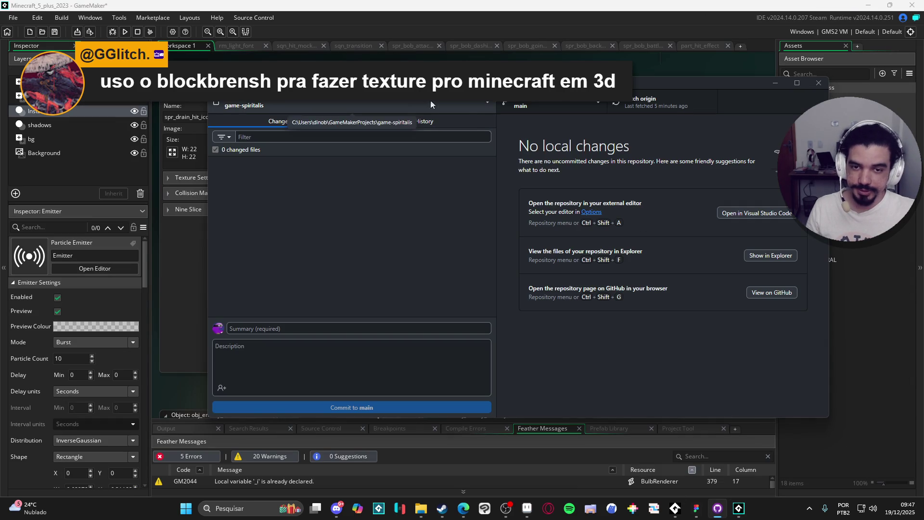
click(559, 105)
click(568, 203)
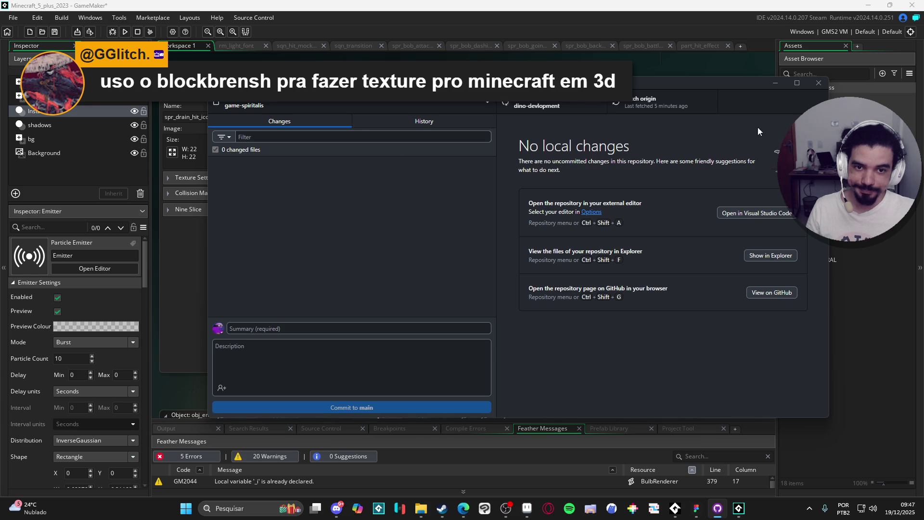
click(773, 83)
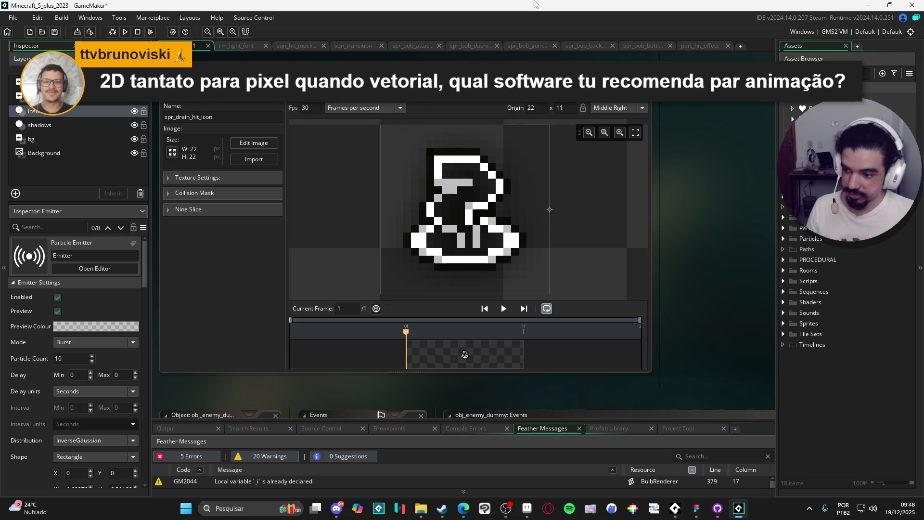
click(250, 514)
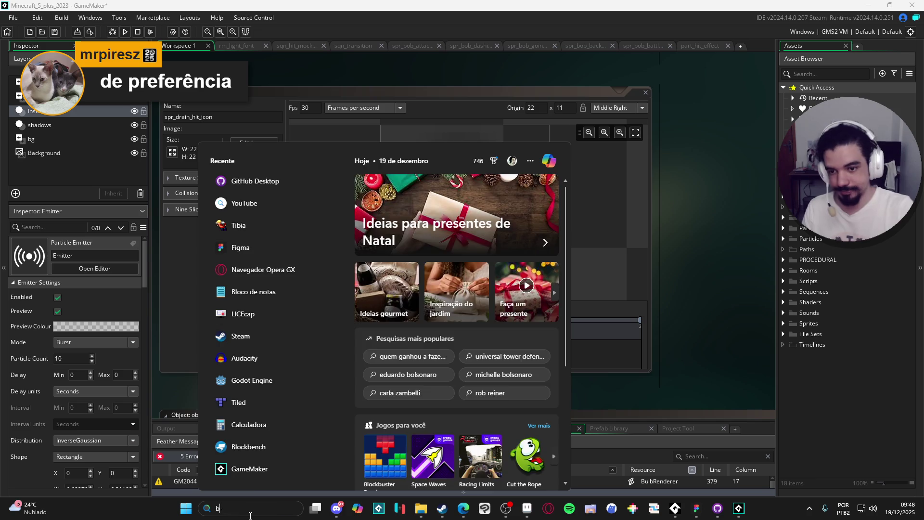
Open pipe.bbmodel in Blockbench and orbit it, then expand GameMaker's Rooms folder.
text(lock)
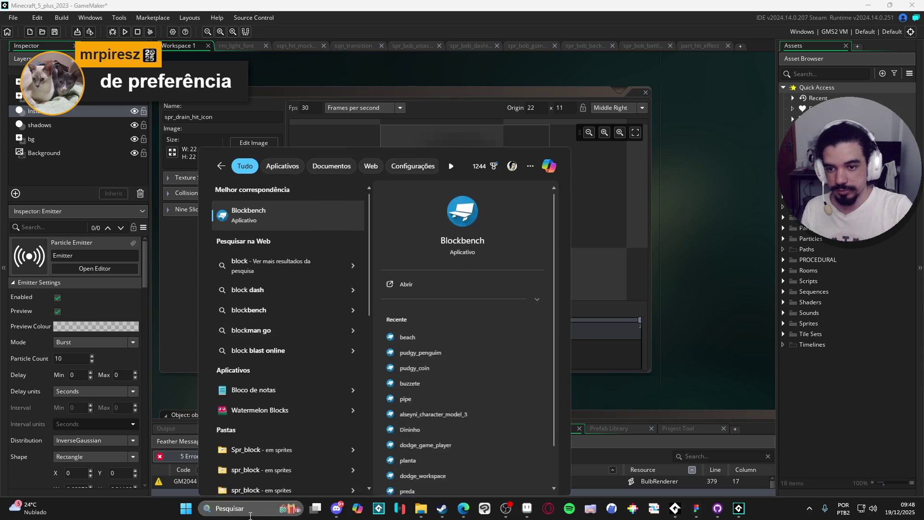
key(Return)
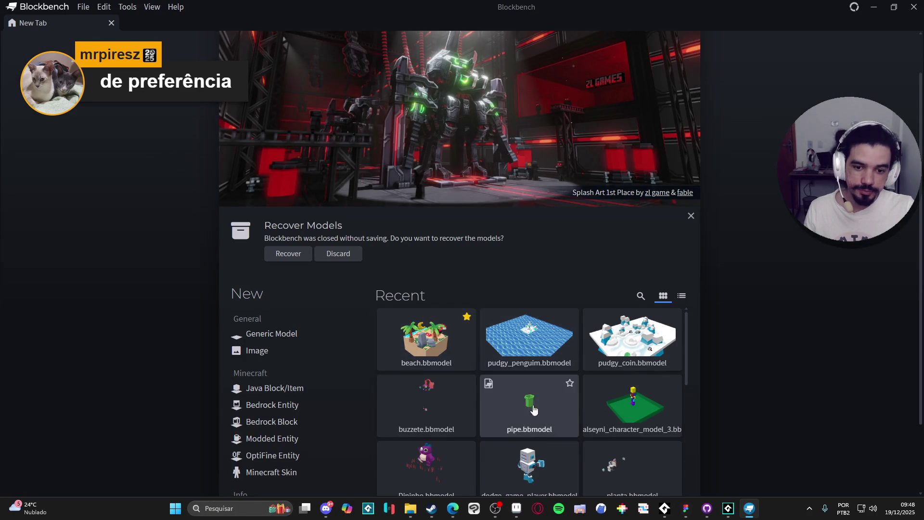
click(529, 413)
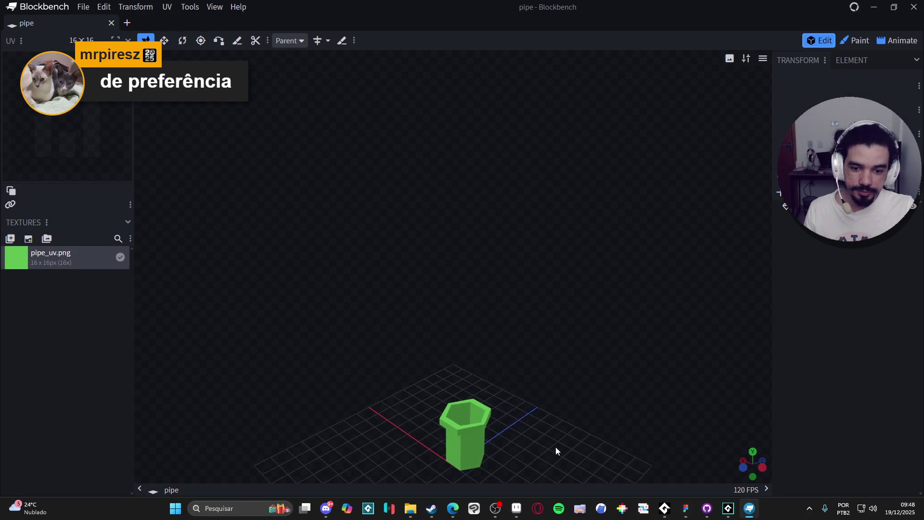
mouse_move(553, 340)
mouse_down()
mouse_move(580, 421)
mouse_move(642, 377)
mouse_move(511, 390)
mouse_move(521, 429)
mouse_move(640, 439)
mouse_move(605, 392)
mouse_move(626, 433)
mouse_up()
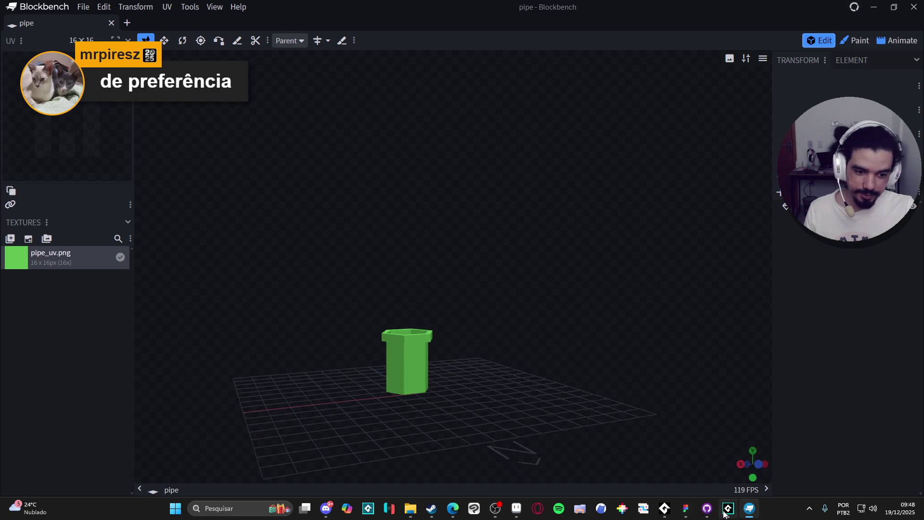
click(729, 509)
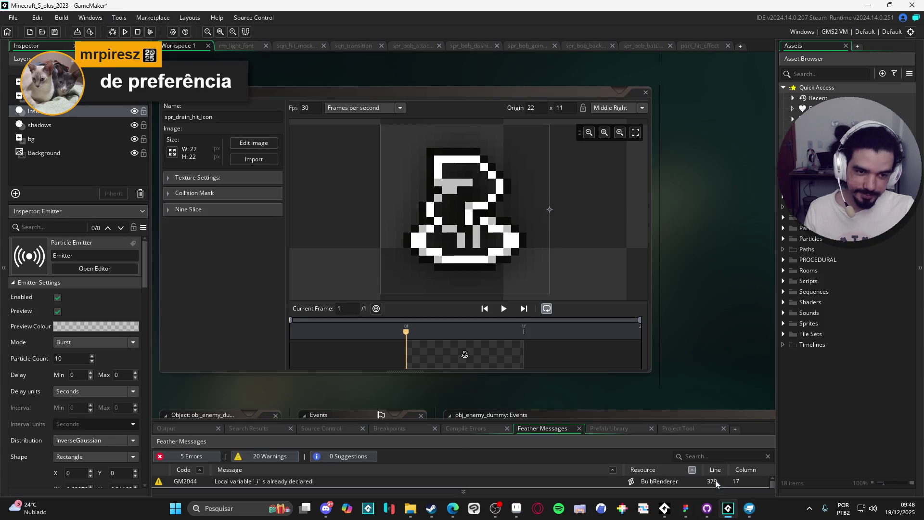
click(783, 271)
Drag rm_3d to the top of the room order so it becomes the starting room.
click(794, 313)
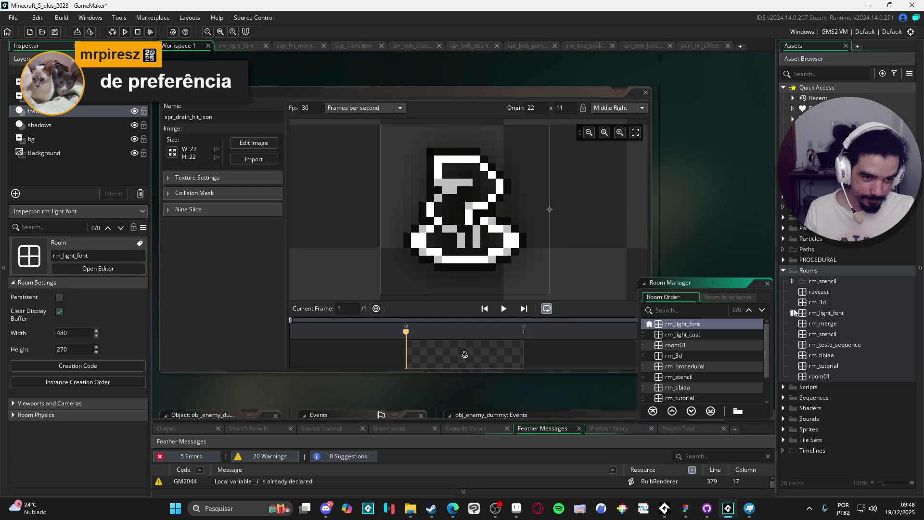
drag(681, 359, 679, 322)
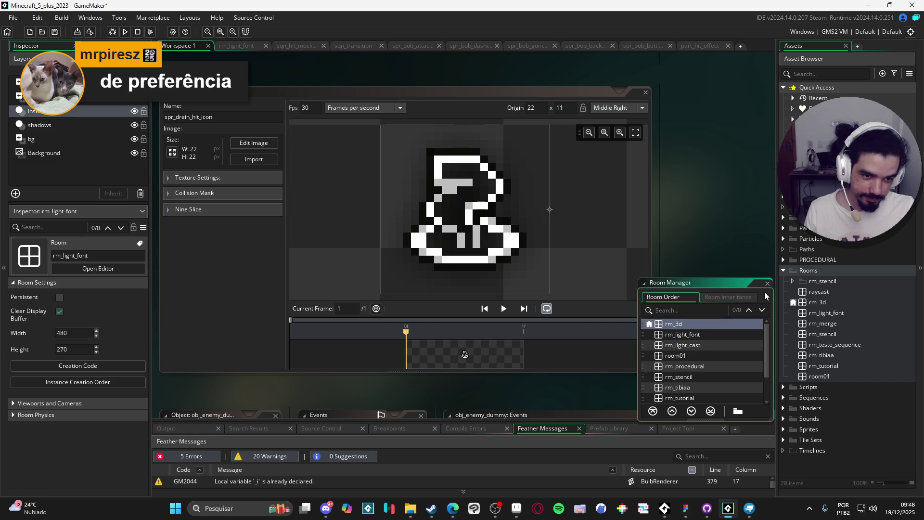
key(Escape)
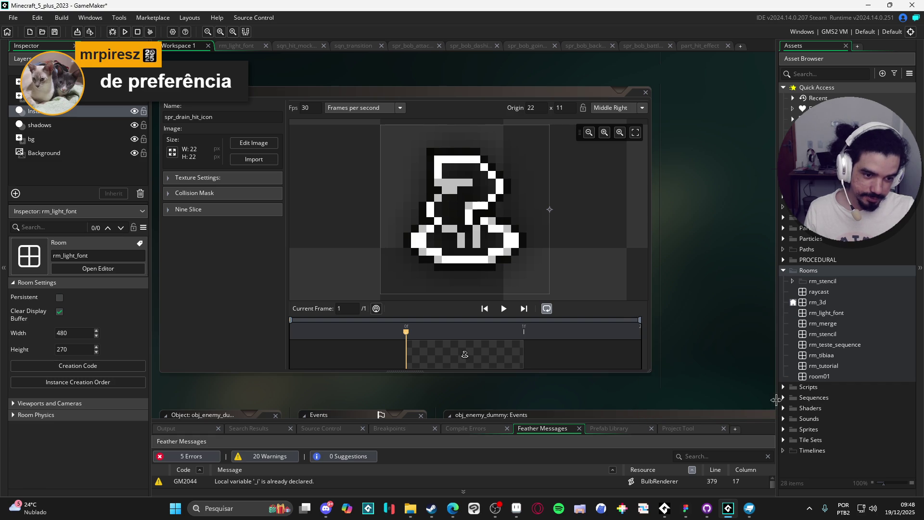
Uncomment every line of the scr_res script and build the game with F5.
click(783, 398)
click(783, 398)
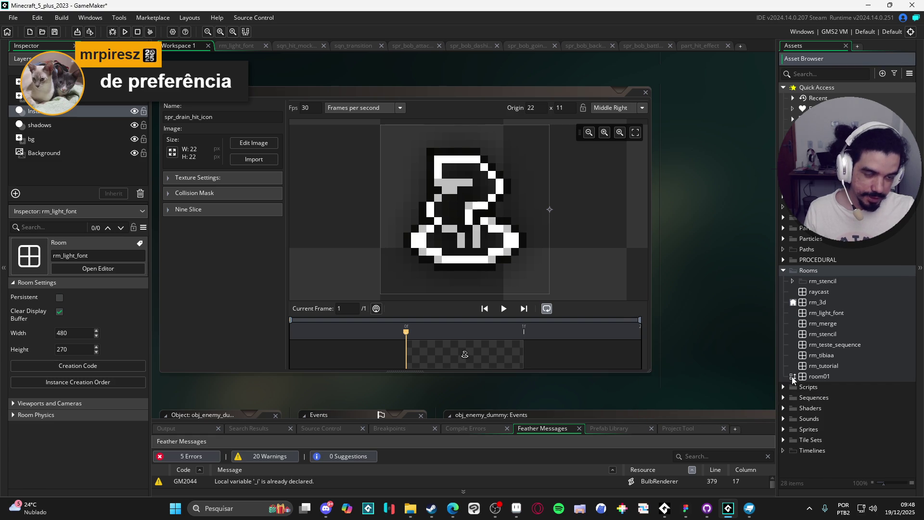
click(783, 388)
double_click(802, 399)
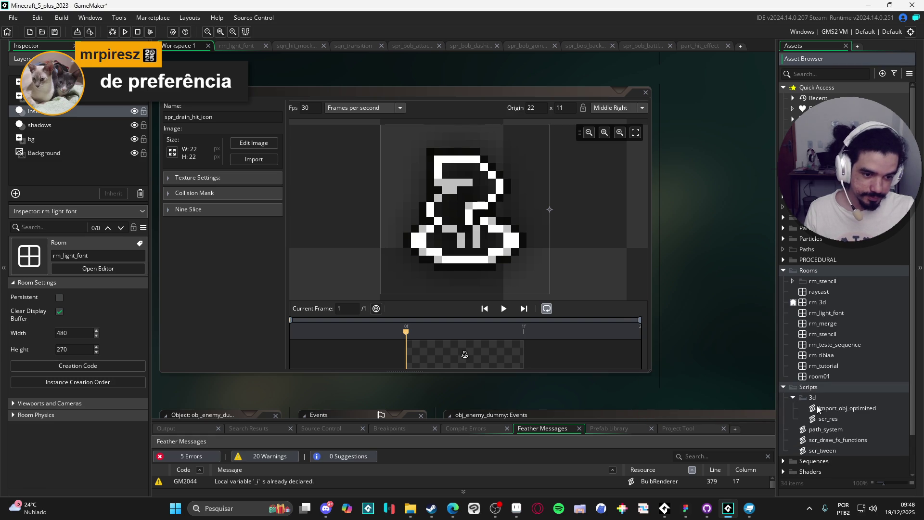
double_click(828, 419)
key(ctrl+a)
key(ctrl+shift+k)
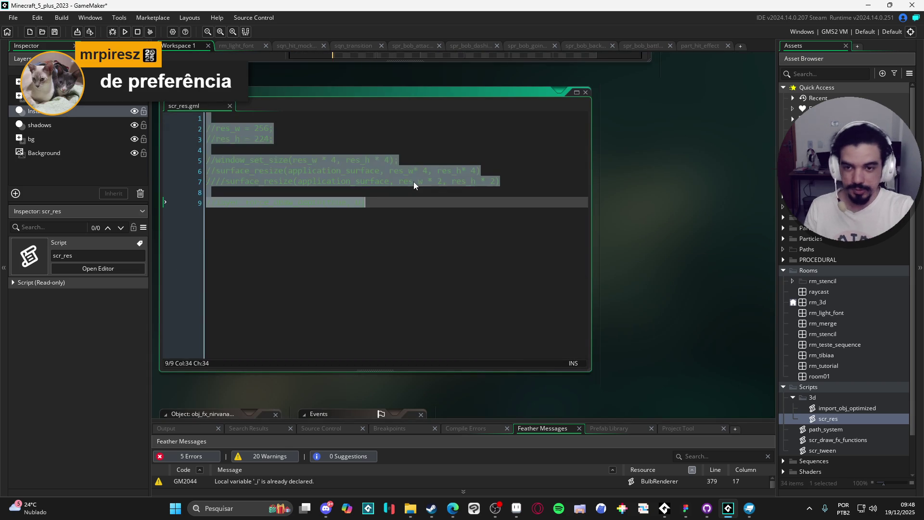
key(F5)
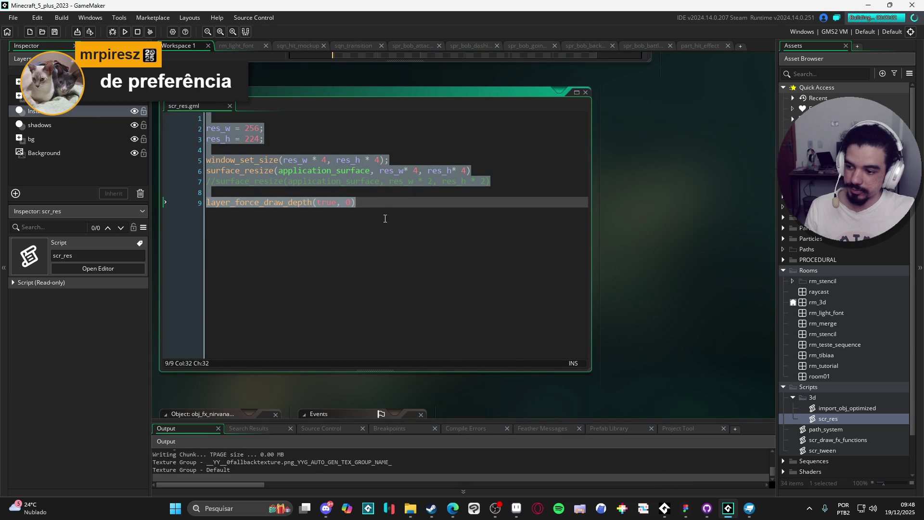
Steer, reverse and drive the kart around the green pipe and curve, then close the game window.
key(Left)
key(Left)
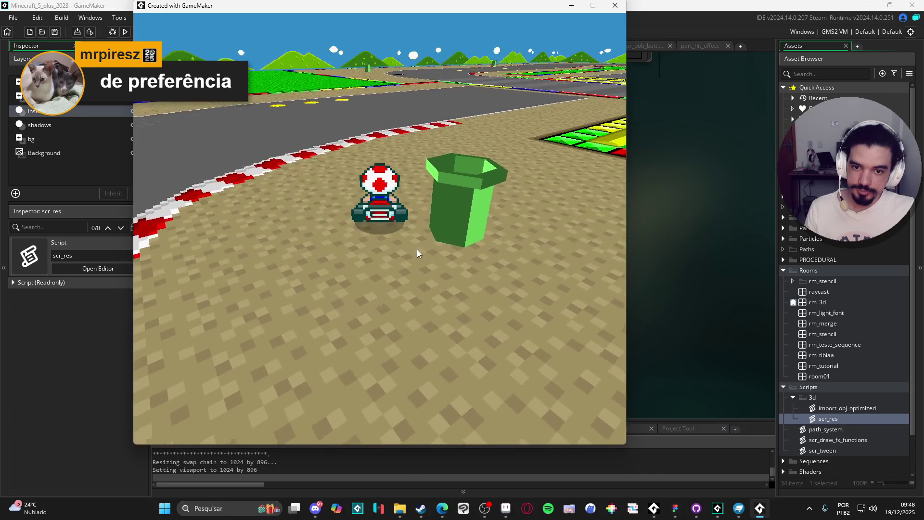
key(Right)
key(Right)
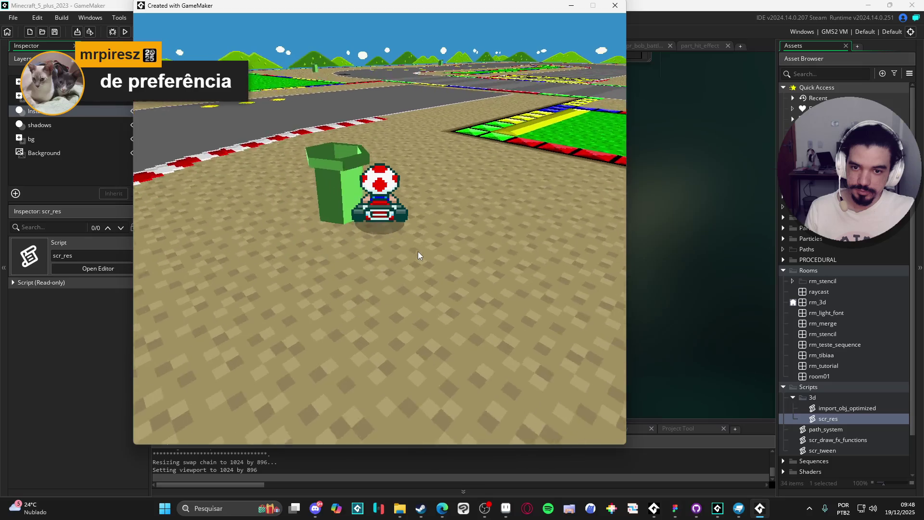
key(Down)
key(Left)
key(Up)
key(Left)
key(Right)
key(Left)
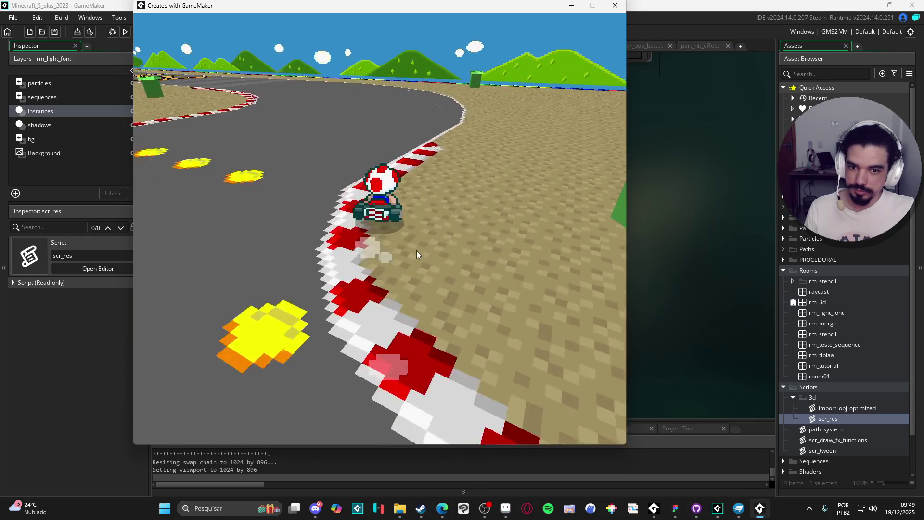
key(Escape)
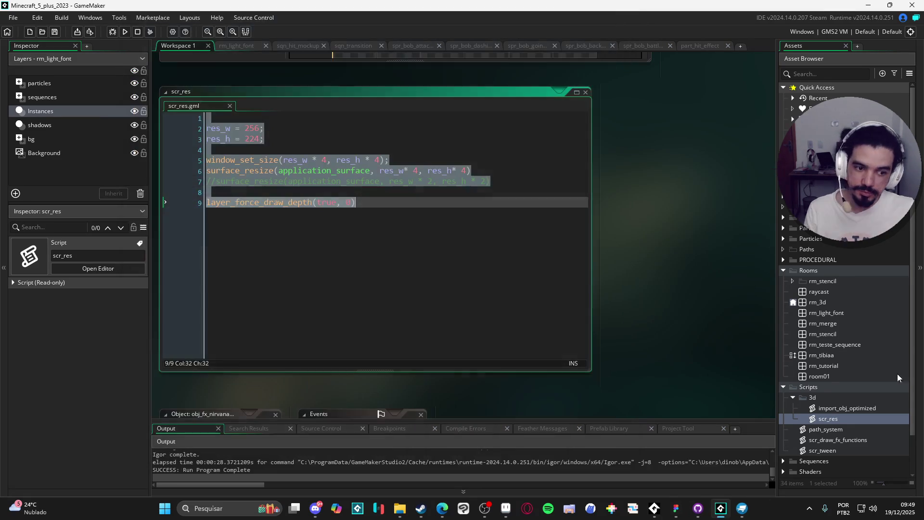
Move rm_light_font back to the top of the room order and comment out all scr_res lines.
click(794, 303)
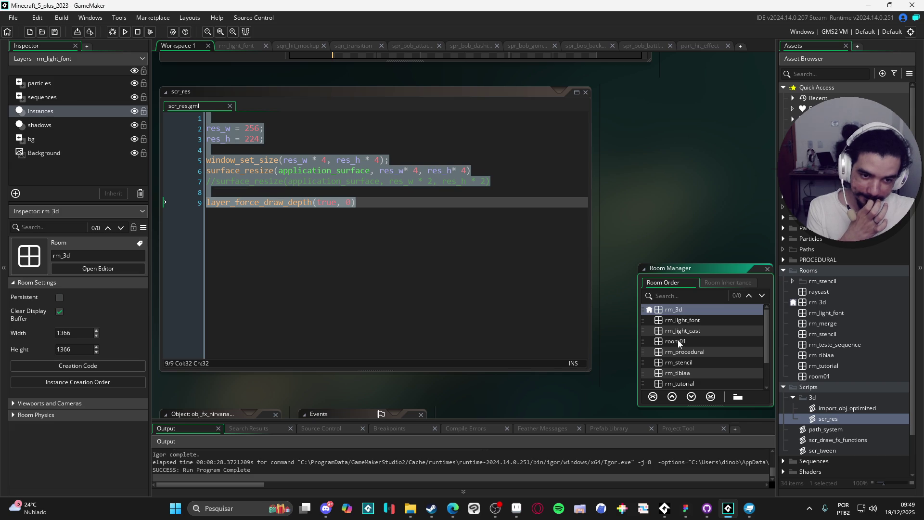
drag(686, 324, 681, 308)
double_click(828, 423)
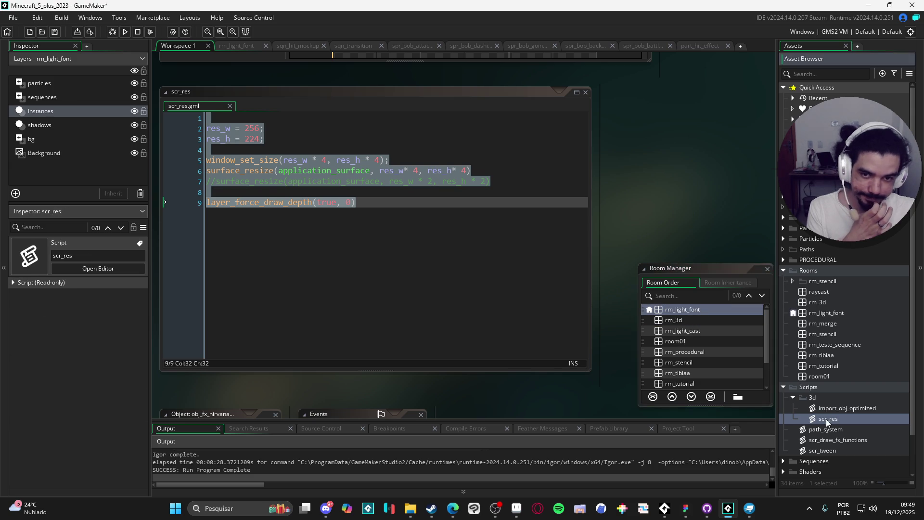
key(ctrl+k)
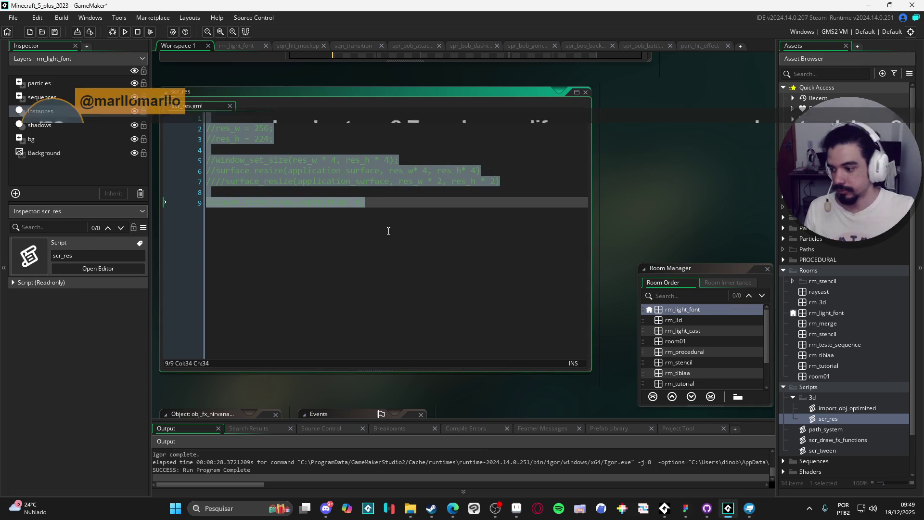
click(389, 231)
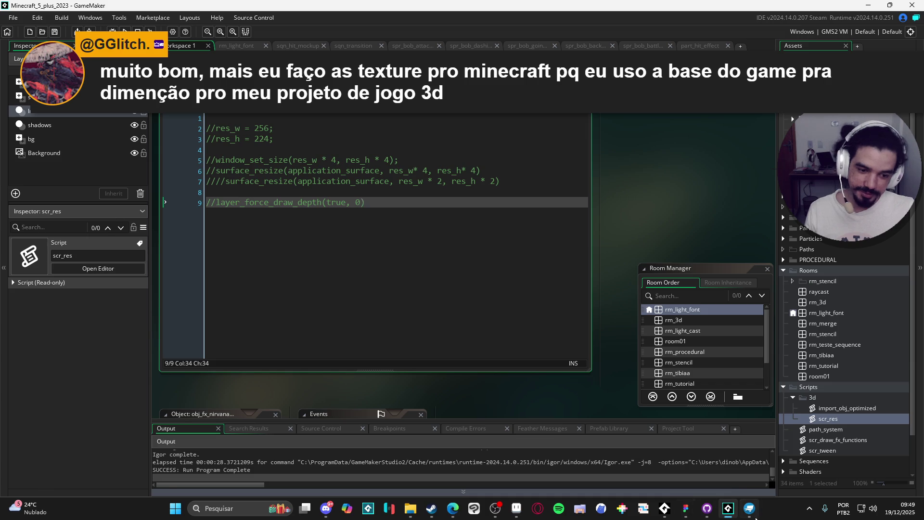
Switch to Blockbench and close the pipe project via File > Close Project.
click(755, 518)
click(83, 7)
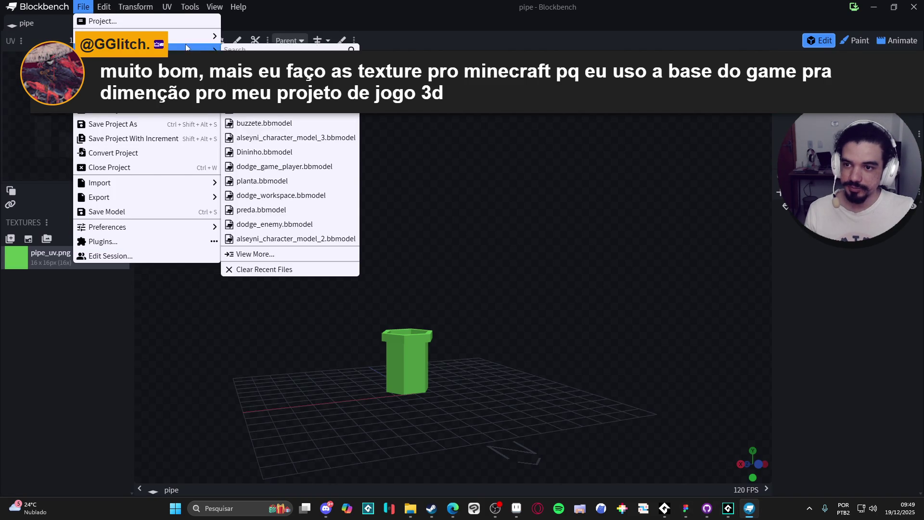
click(183, 168)
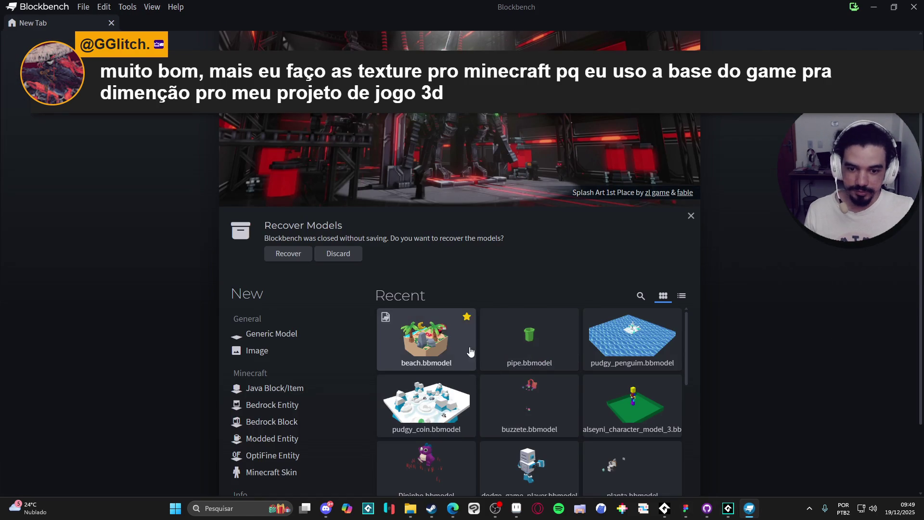
Open beach.bbmodel, orbit to show the island, moon and palm trees, then close it.
click(452, 358)
mouse_move(559, 149)
mouse_down()
mouse_move(380, 168)
mouse_move(215, 143)
mouse_move(263, 197)
mouse_move(388, 301)
mouse_move(265, 318)
mouse_up()
scroll(321, 333, up, 3)
mouse_move(320, 333)
mouse_down()
mouse_move(218, 327)
mouse_move(300, 342)
mouse_move(203, 433)
mouse_move(614, 340)
mouse_move(618, 304)
mouse_move(603, 296)
mouse_up()
scroll(304, 336, up, 2)
scroll(162, 420, down, 3)
scroll(137, 410, up, 3)
scroll(137, 409, down, 3)
mouse_move(351, 202)
mouse_down()
mouse_move(339, 160)
mouse_move(255, 137)
mouse_move(256, 175)
mouse_move(343, 185)
mouse_up()
scroll(344, 186, down, 5)
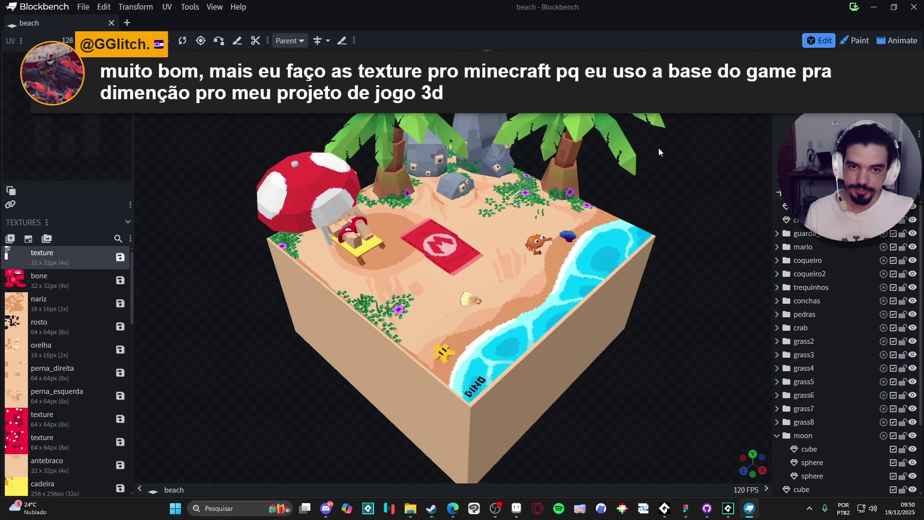
mouse_move(659, 148)
mouse_down()
mouse_move(643, 241)
mouse_move(635, 206)
mouse_move(561, 186)
mouse_move(629, 193)
mouse_up()
click(83, 7)
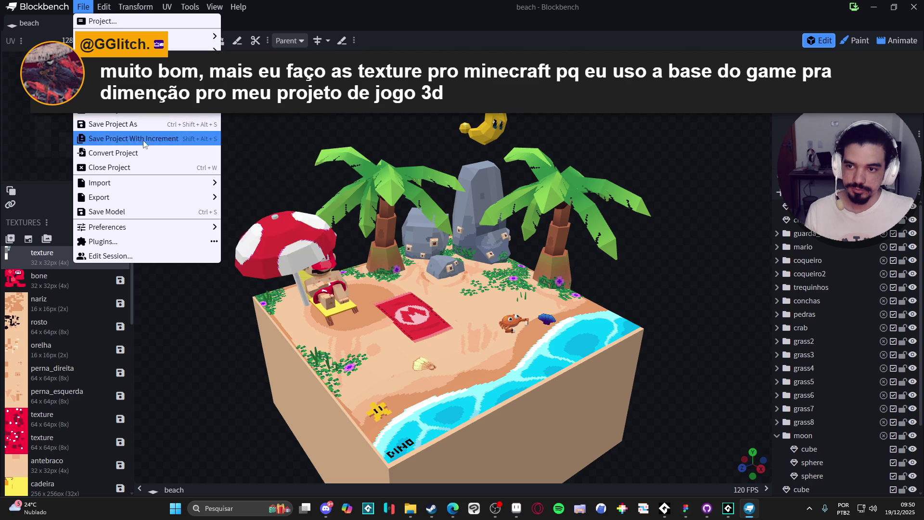
click(110, 167)
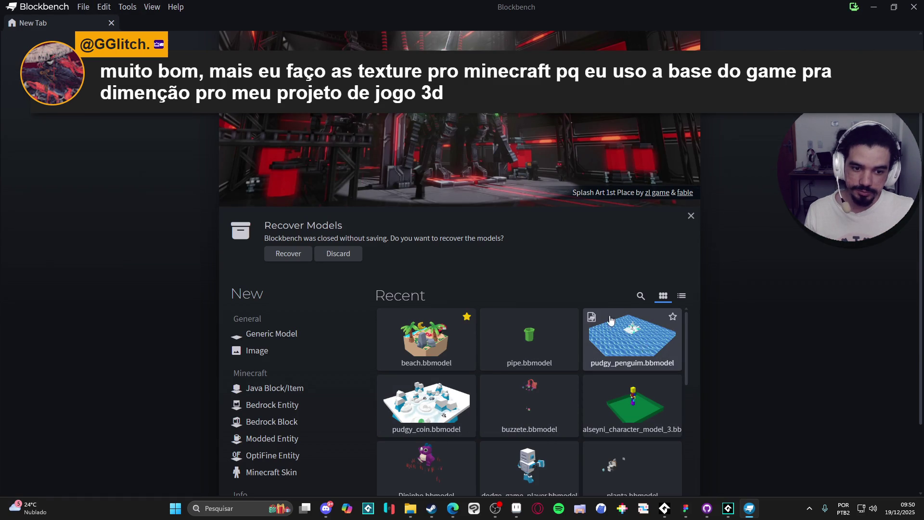
Open pudgy_penguim from Recent and orbit so the igloo entrance faces the camera.
click(625, 335)
scroll(492, 238, down, 10)
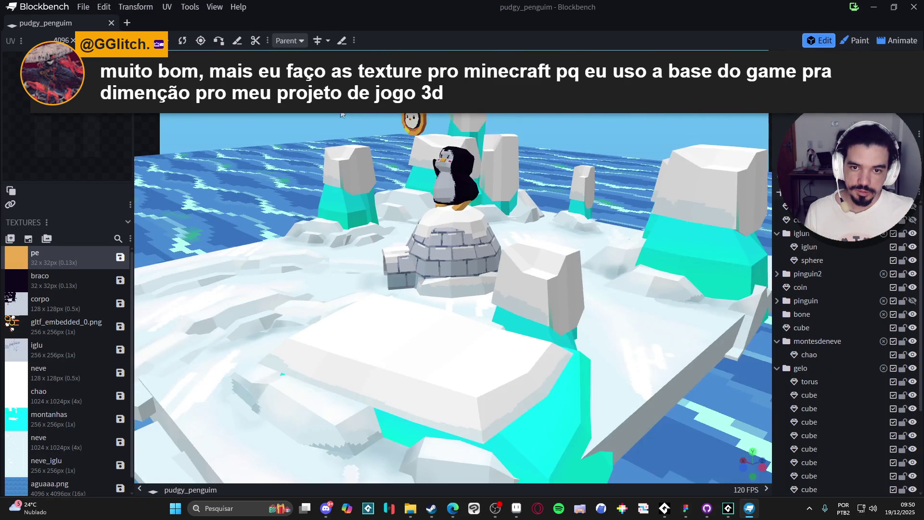
mouse_move(341, 114)
mouse_down()
mouse_move(449, 114)
mouse_move(504, 212)
mouse_move(530, 223)
mouse_move(583, 215)
mouse_move(689, 137)
mouse_move(623, 136)
mouse_move(717, 131)
mouse_move(601, 149)
mouse_move(680, 146)
mouse_up()
scroll(504, 212, up, 5)
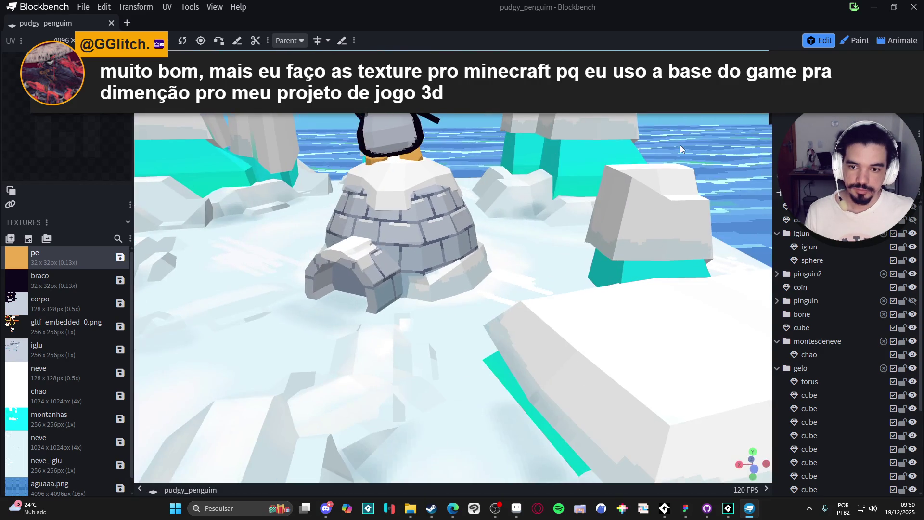
click(83, 8)
key(super+Down)
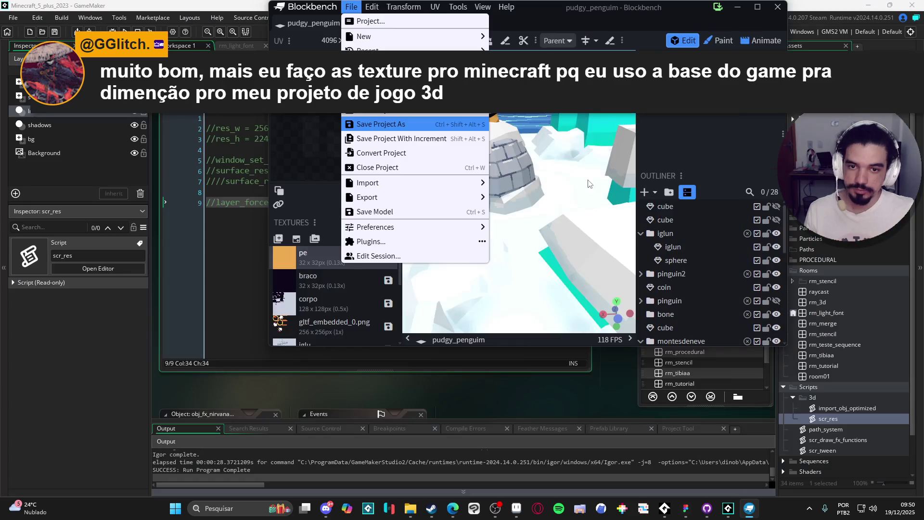
click(717, 8)
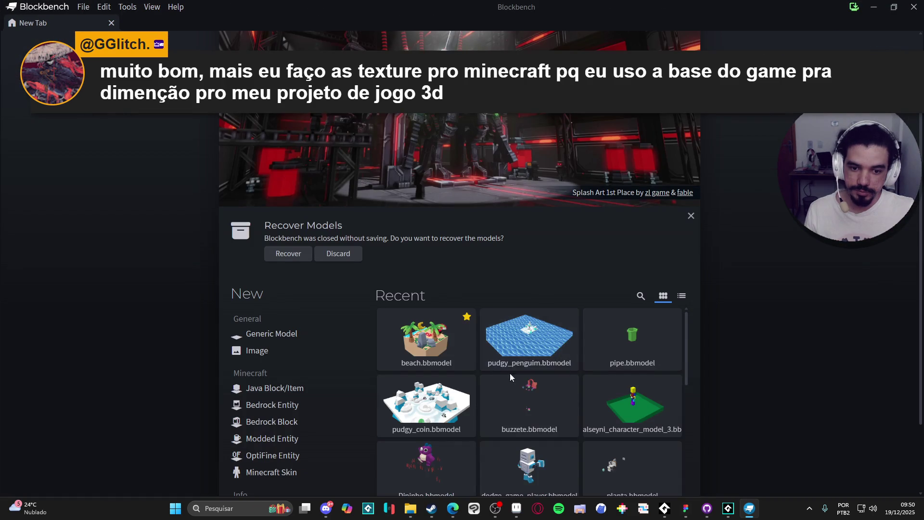
scroll(510, 376, down, 2)
scroll(520, 395, up, 2)
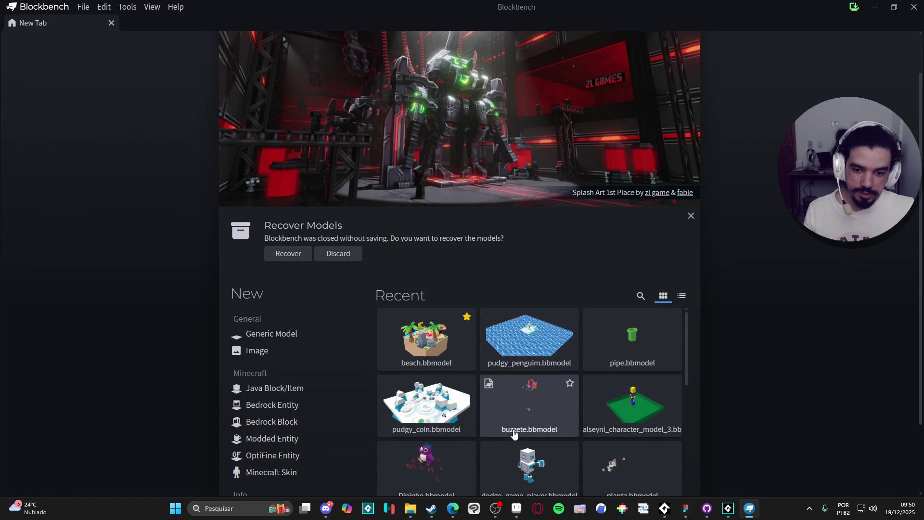
Open the buzzete model and orbit around its scene.
click(528, 419)
mouse_move(498, 243)
mouse_down()
mouse_move(403, 140)
mouse_move(443, 143)
mouse_move(620, 201)
mouse_move(610, 102)
mouse_move(623, 141)
mouse_move(605, 132)
mouse_move(381, 139)
mouse_move(392, 109)
mouse_move(282, 106)
mouse_move(453, 114)
mouse_move(435, 106)
mouse_move(517, 129)
mouse_move(651, 101)
mouse_move(609, 148)
mouse_move(623, 138)
mouse_move(478, 146)
mouse_move(620, 144)
mouse_move(608, 144)
mouse_up()
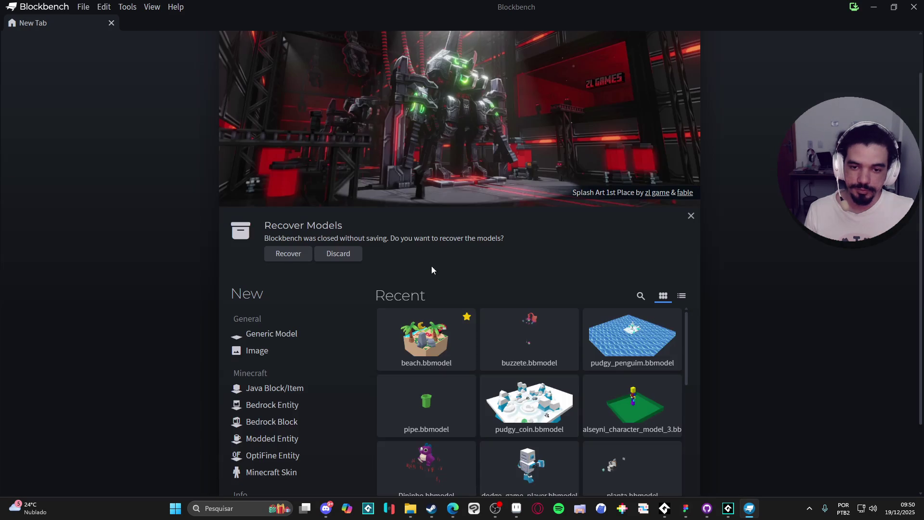
scroll(514, 379, down, 5)
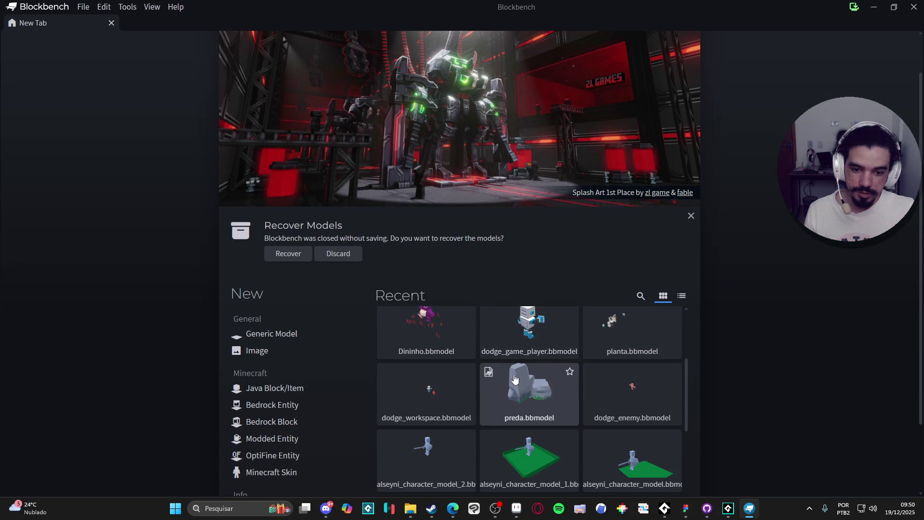
scroll(621, 423, down, 1)
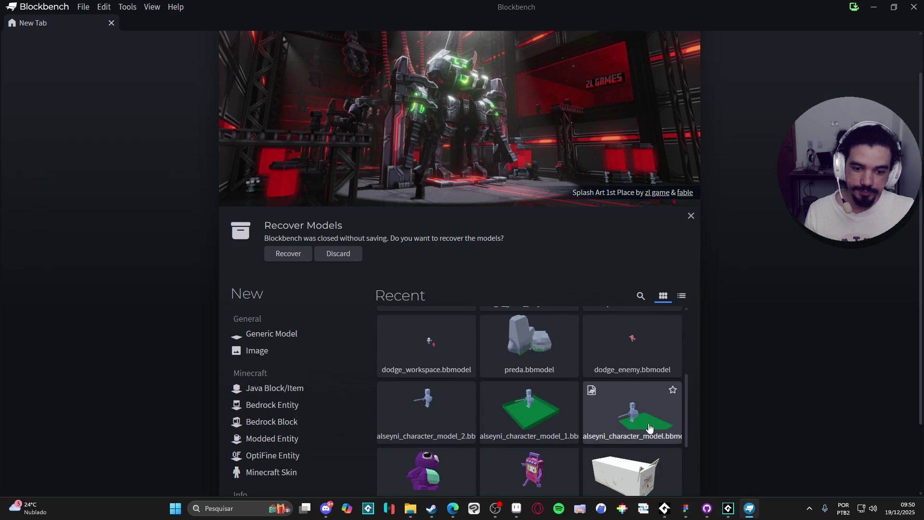
Open the radinho model and orbit around the pink radio character.
click(530, 472)
scroll(523, 240, down, 3)
mouse_move(545, 250)
mouse_down()
mouse_move(324, 253)
mouse_move(389, 291)
mouse_move(605, 285)
mouse_move(353, 282)
mouse_move(285, 266)
mouse_move(494, 297)
mouse_move(256, 266)
mouse_move(410, 271)
mouse_move(296, 284)
mouse_move(280, 301)
mouse_move(480, 271)
mouse_move(298, 303)
mouse_up()
scroll(325, 253, down, 3)
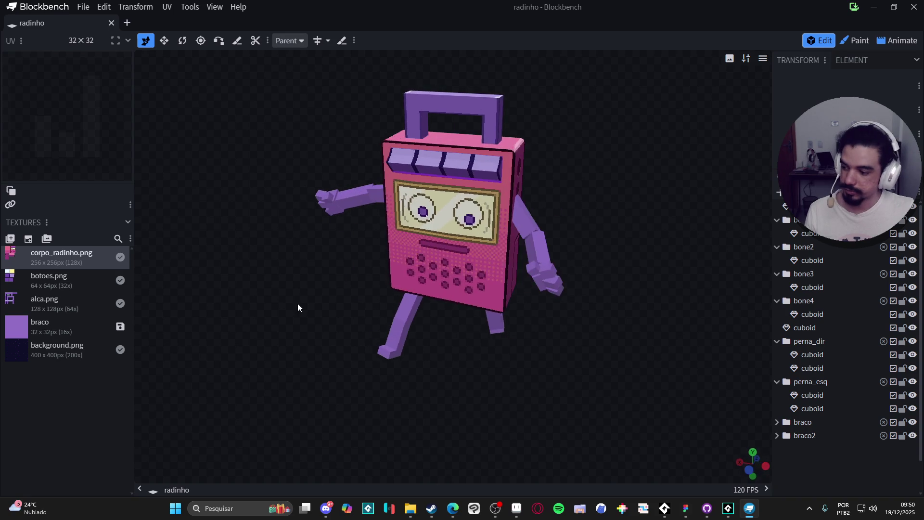
Close radinho, open gato_caixa and look through the View menu.
key(ctrl+w)
scroll(606, 376, down, 3)
click(625, 357)
scroll(504, 314, down, 5)
click(214, 7)
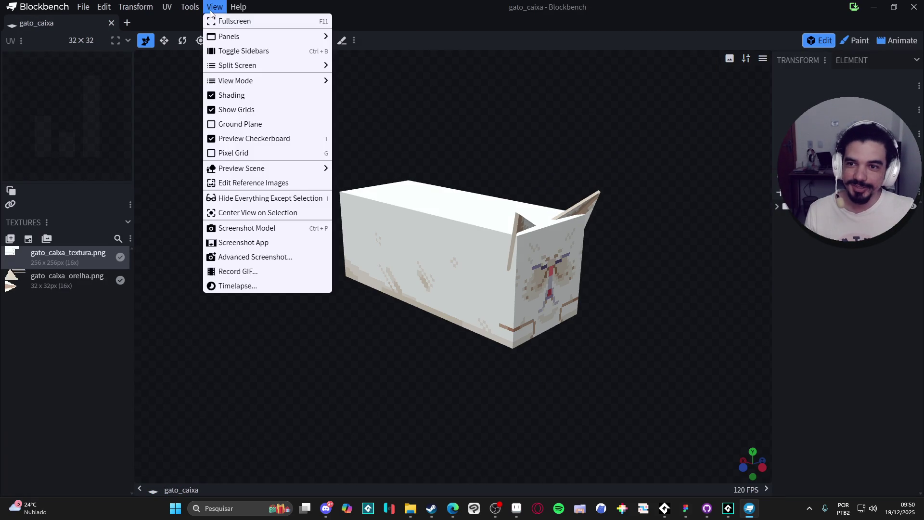
mouse_move(208, 23)
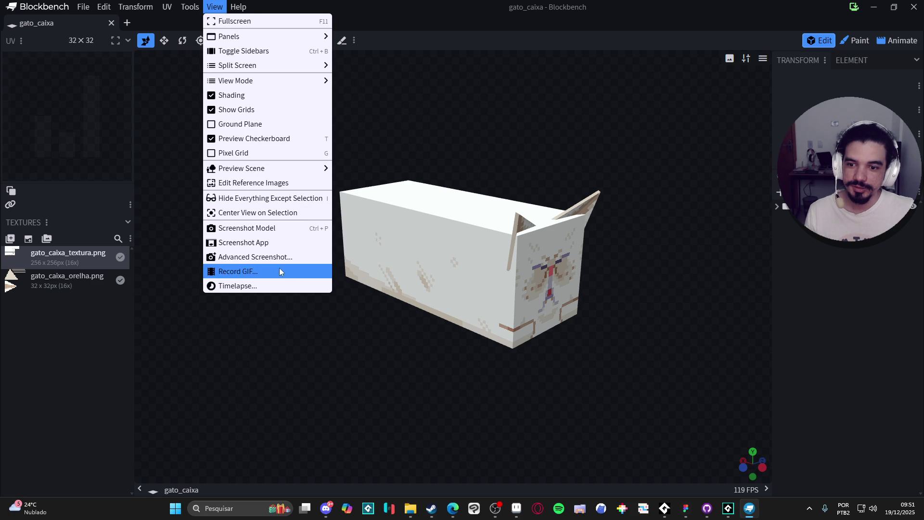
Orbit around the cat-box model, then open dodge_workspace from Recent.
mouse_move(363, 302)
mouse_down()
mouse_move(572, 353)
mouse_move(519, 327)
mouse_move(18, 323)
mouse_move(412, 338)
mouse_up()
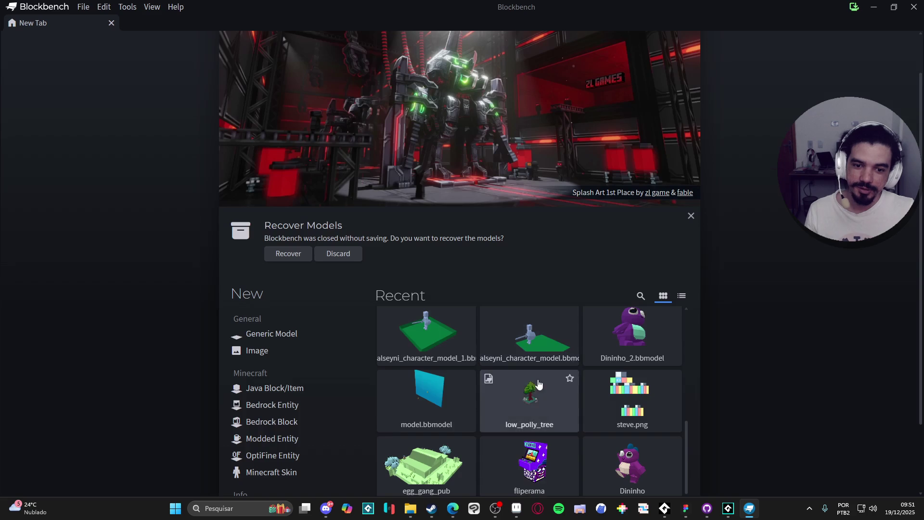
scroll(530, 400, down, 3)
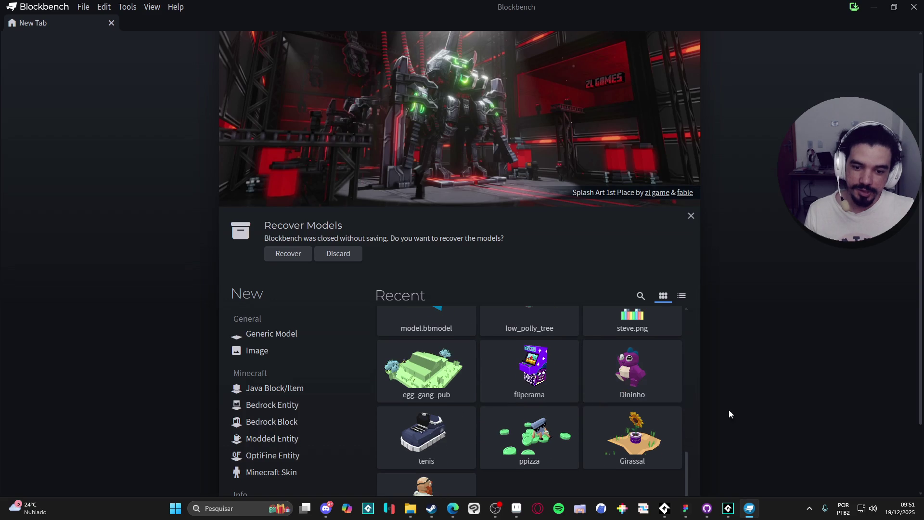
scroll(640, 424, down, 1)
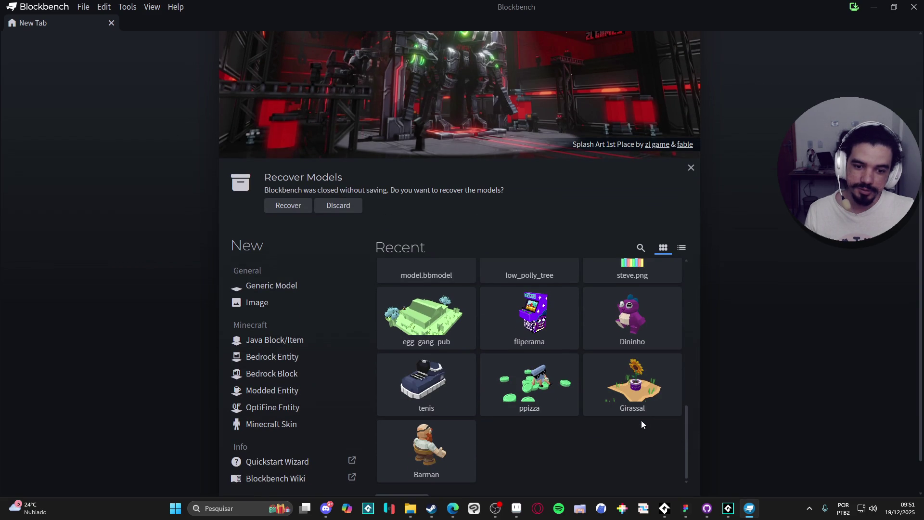
scroll(642, 421, down, 1)
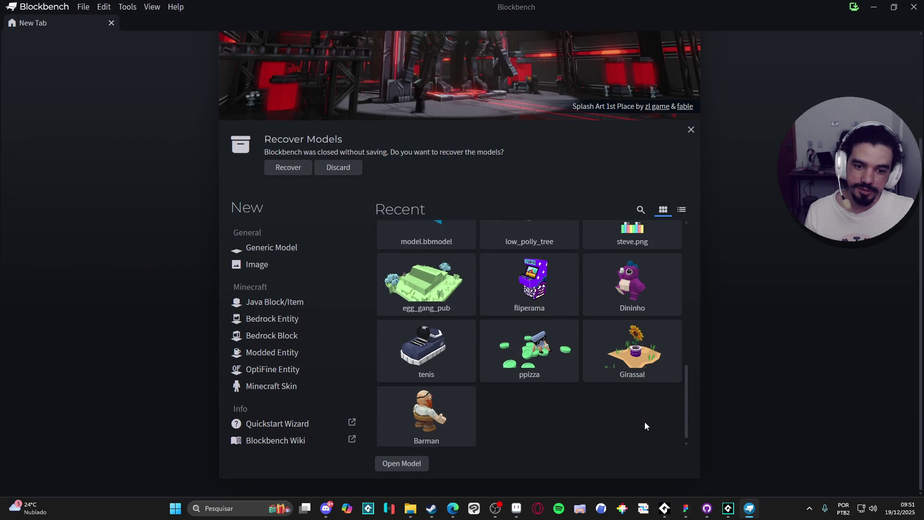
scroll(645, 421, up, 3)
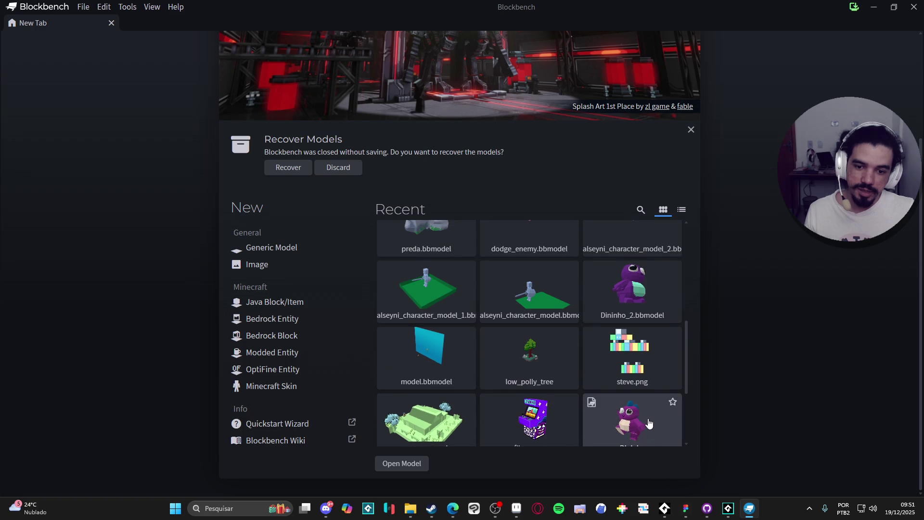
scroll(649, 422, up, 3)
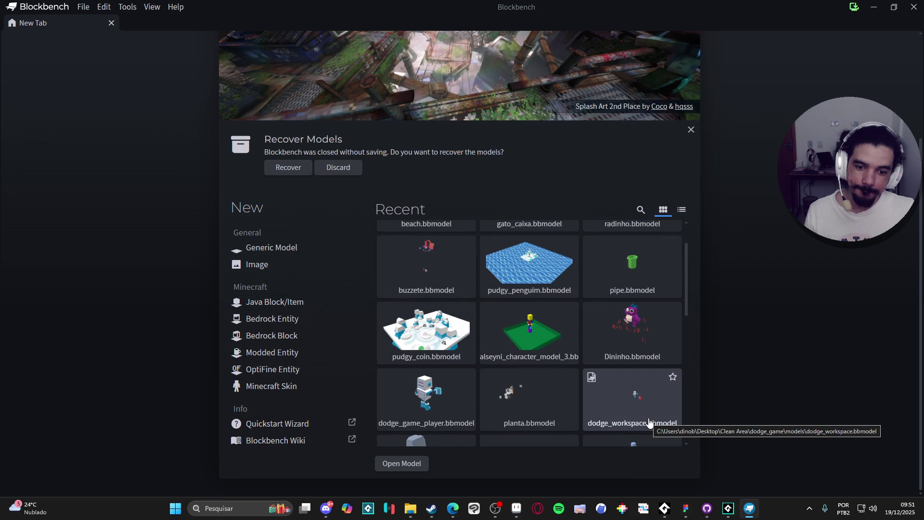
click(614, 411)
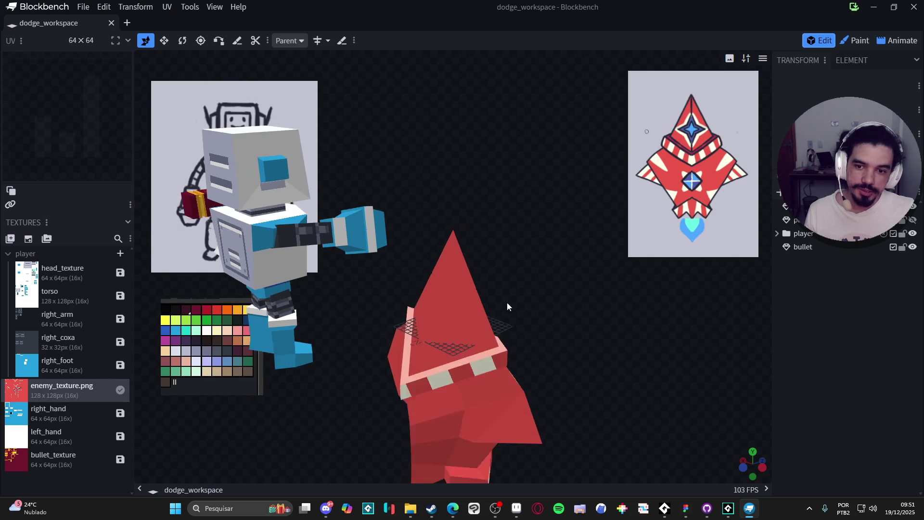
Center the robot in dodge_workspace, switch to Paint then Animate mode, and select its head bone.
mouse_move(301, 276)
mouse_down()
mouse_move(576, 358)
mouse_move(533, 357)
mouse_move(666, 355)
mouse_move(370, 369)
mouse_move(665, 374)
mouse_up()
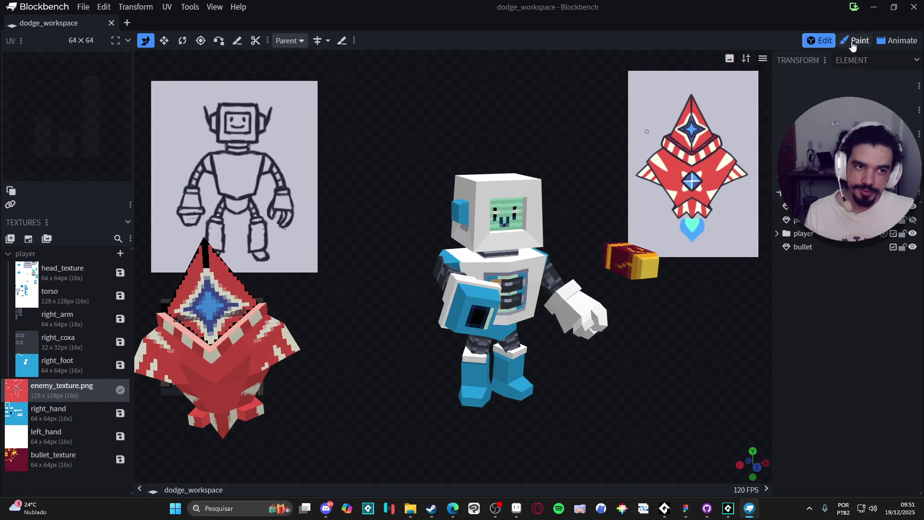
click(855, 41)
click(898, 41)
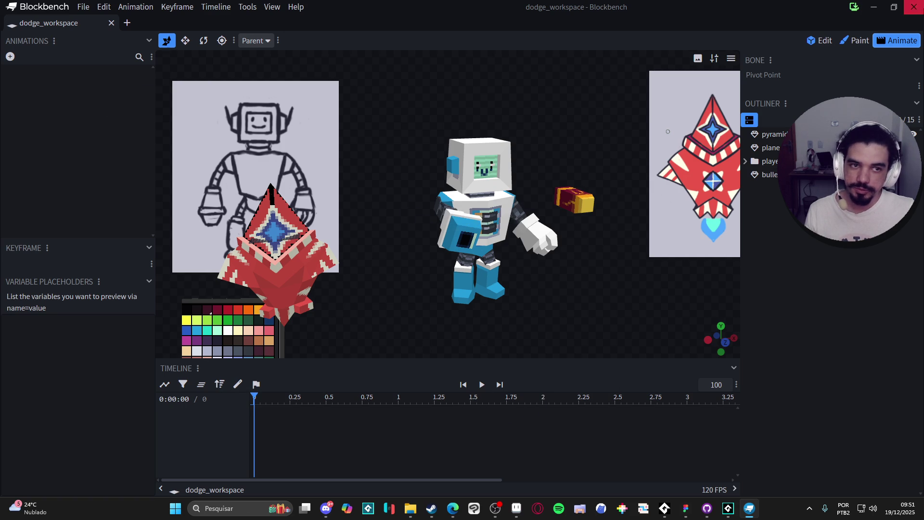
scroll(424, 189, down, 2)
click(470, 192)
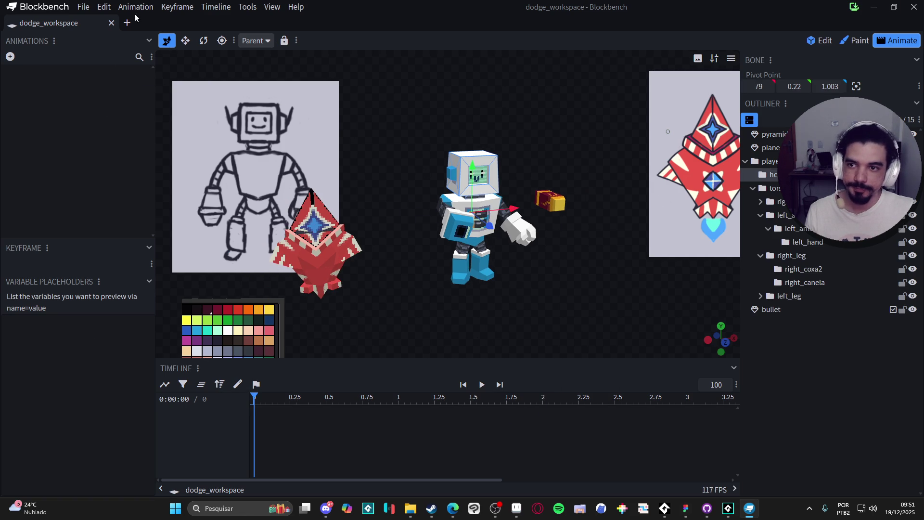
Open dodge_game_player in a new tab, enter Animate mode and play the walk animation.
click(127, 23)
click(530, 332)
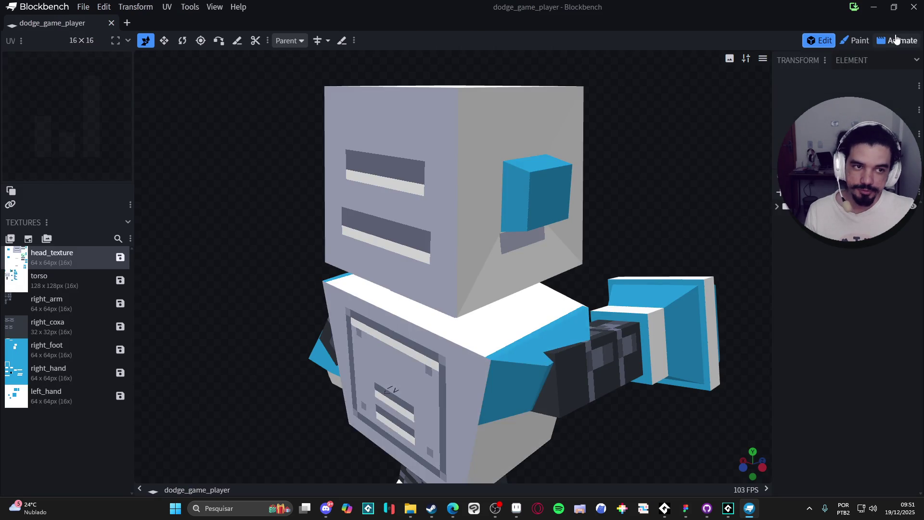
click(900, 41)
mouse_move(578, 202)
mouse_down()
mouse_move(397, 189)
mouse_move(515, 232)
mouse_up()
scroll(515, 232, down, 2)
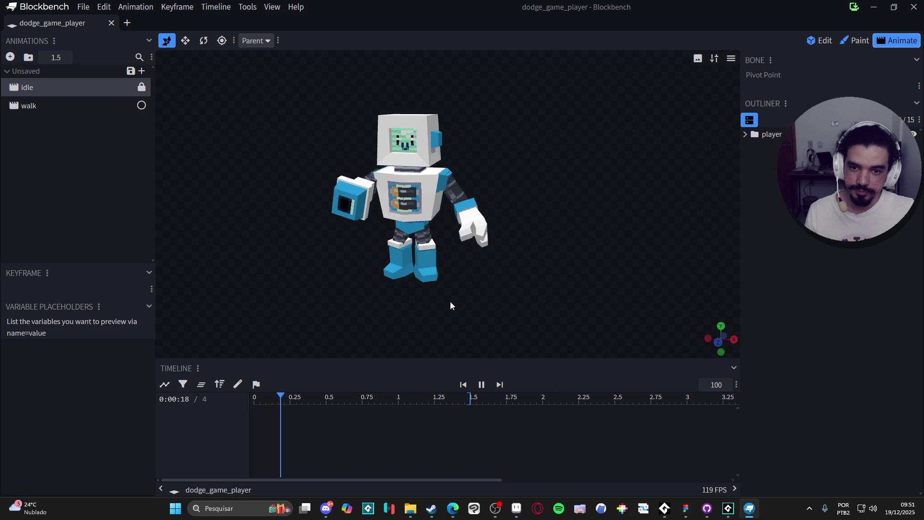
click(126, 106)
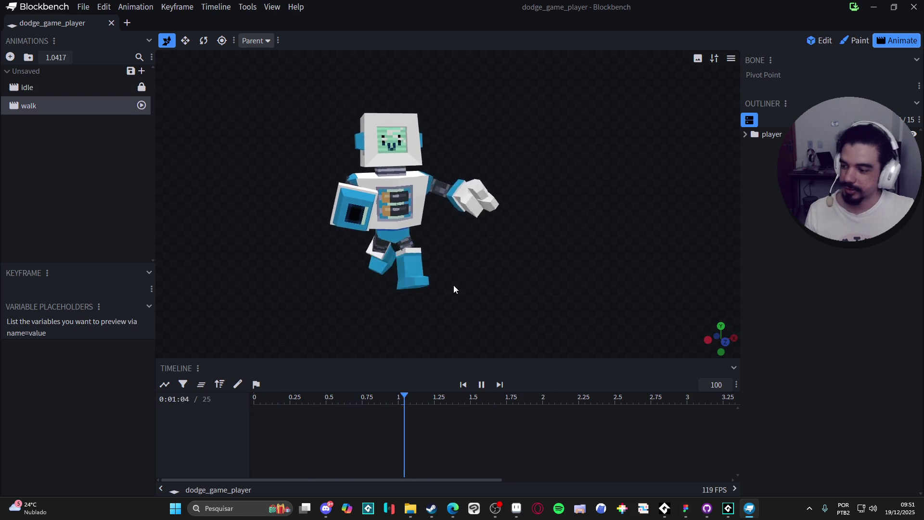
scroll(476, 357, down, 10)
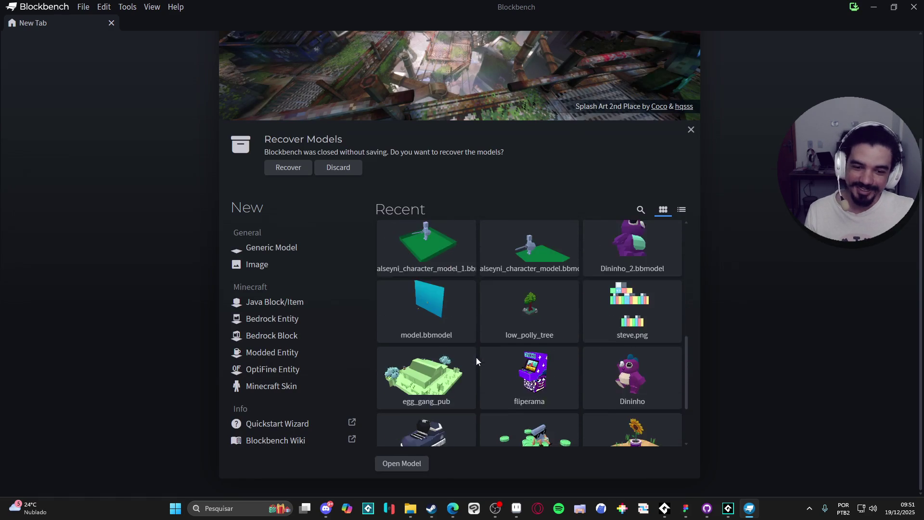
Open egg_gang_pub from Recent and orbit to the pub's front sign and a higher left-side view.
scroll(488, 358, down, 2)
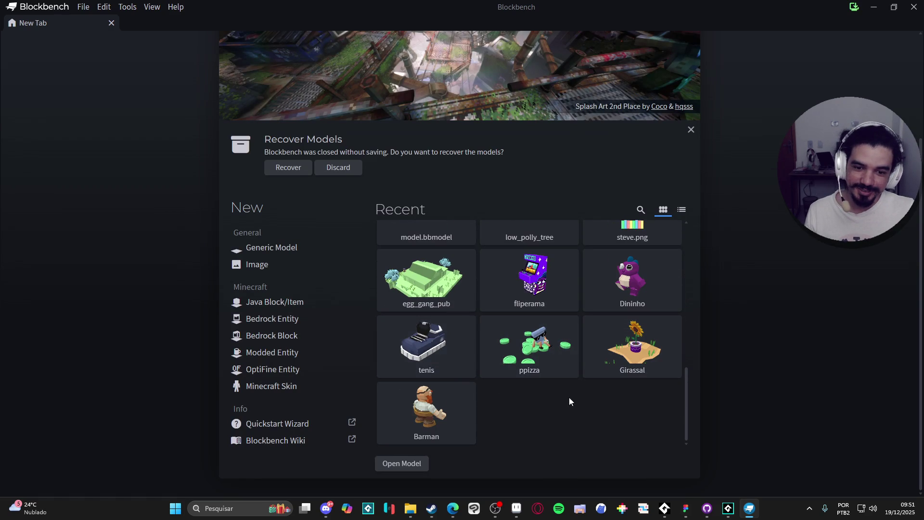
click(415, 284)
scroll(495, 252, down, 8)
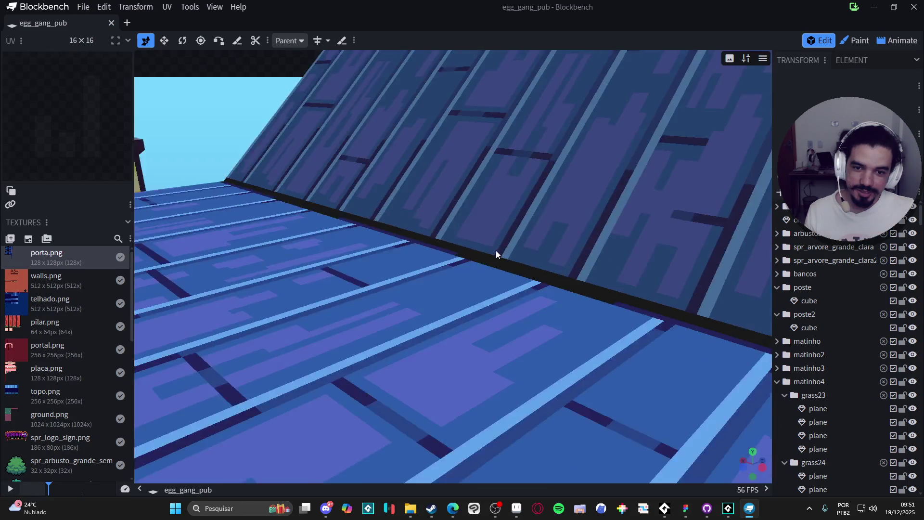
scroll(500, 253, down, 6)
mouse_move(501, 253)
mouse_down()
mouse_move(671, 229)
mouse_move(385, 232)
mouse_move(491, 244)
mouse_up()
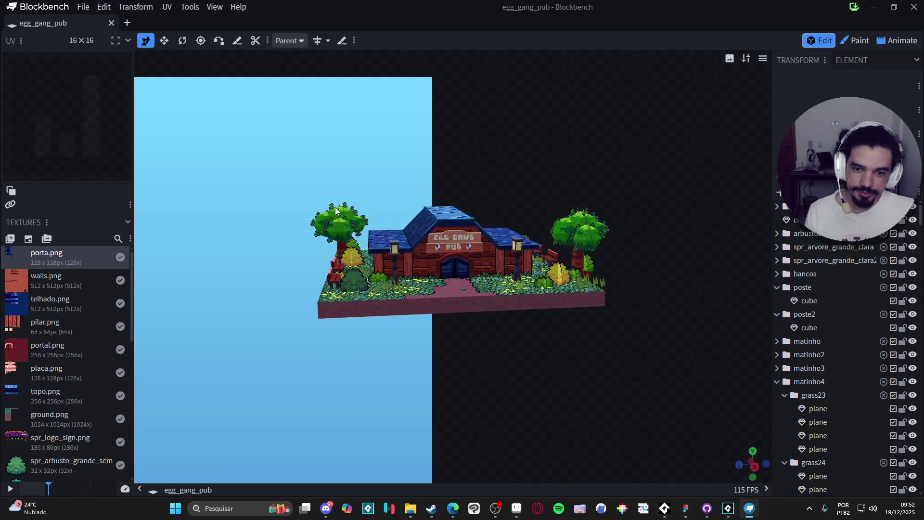
scroll(585, 140, up, 6)
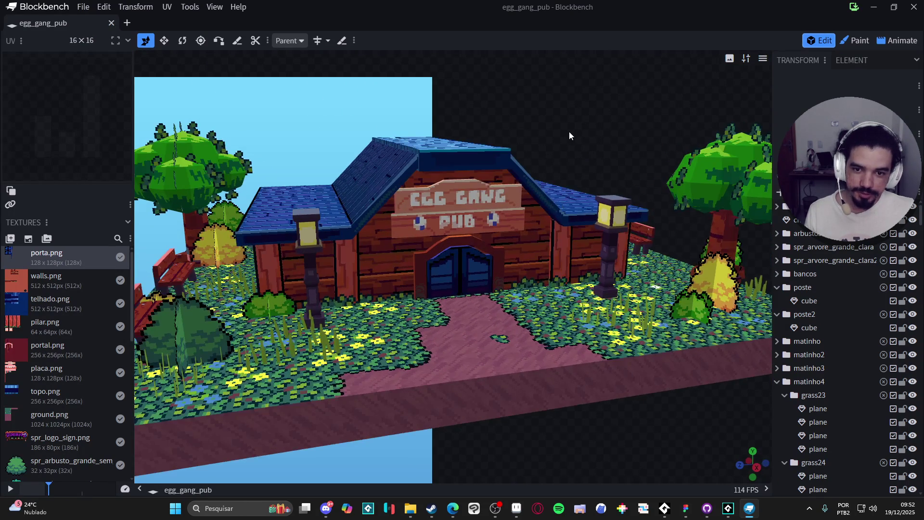
scroll(569, 132, down, 2)
mouse_move(593, 125)
mouse_down()
mouse_move(500, 136)
mouse_move(647, 140)
mouse_move(594, 141)
mouse_move(584, 403)
mouse_up()
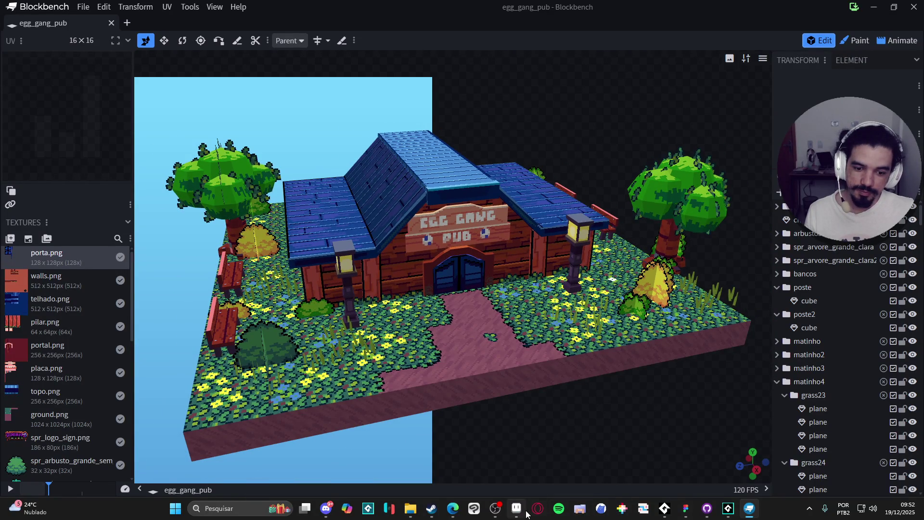
Open site_lobby_layout.aseprite from File > Open Recent and zoom in on the mushroom-roofed pub.
click(524, 511)
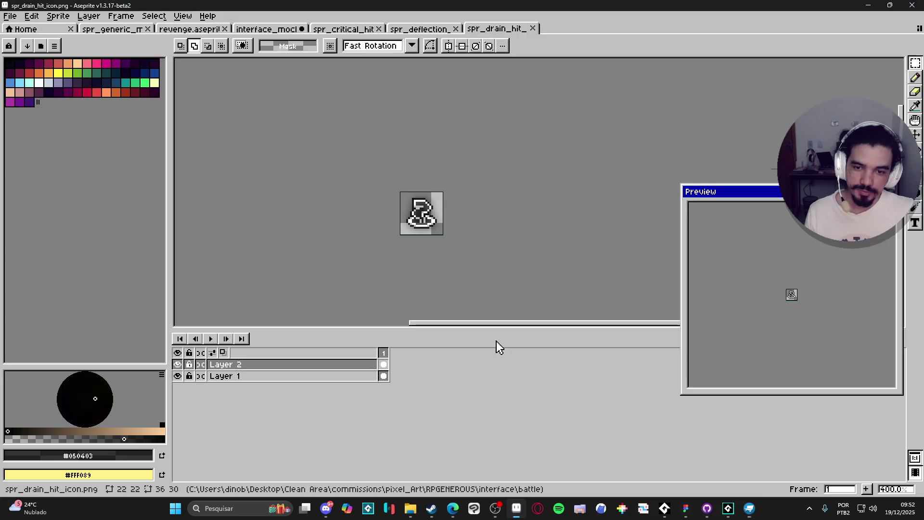
click(10, 16)
mouse_move(63, 53)
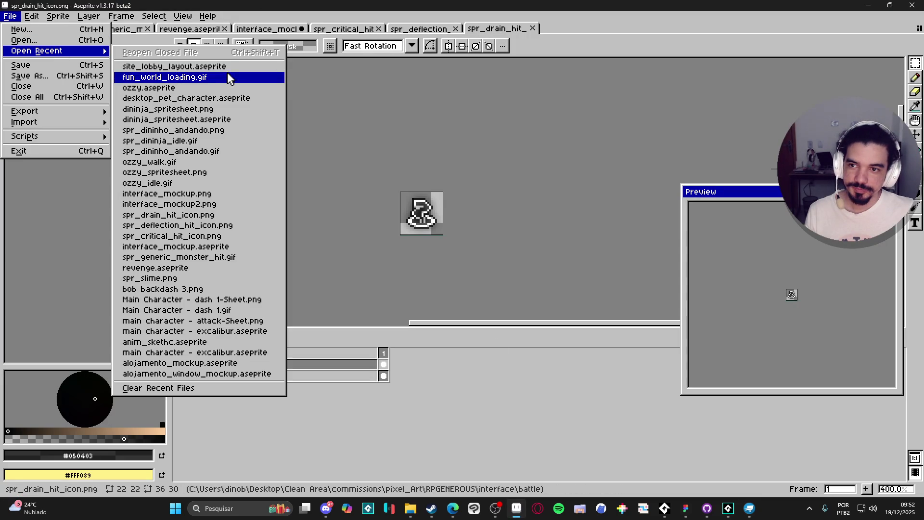
click(144, 66)
scroll(580, 244, down, 1)
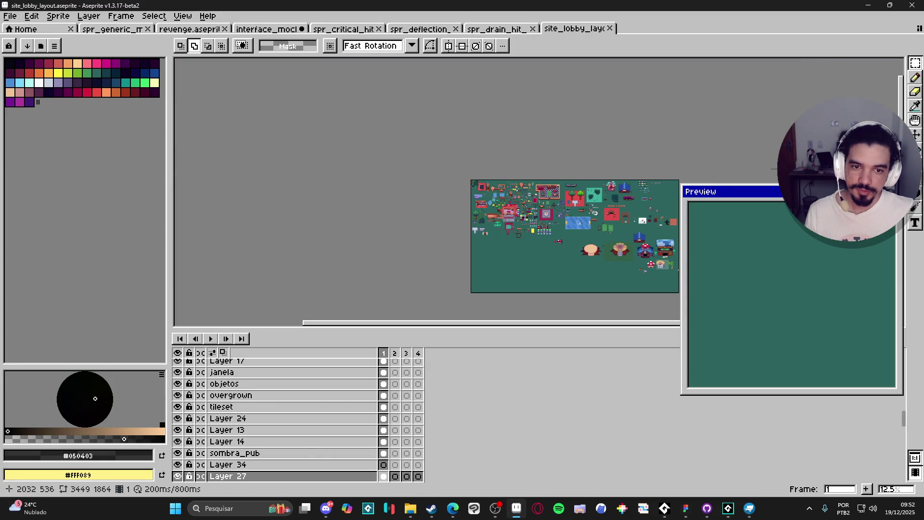
scroll(578, 241, up, 2)
scroll(573, 235, right, 3)
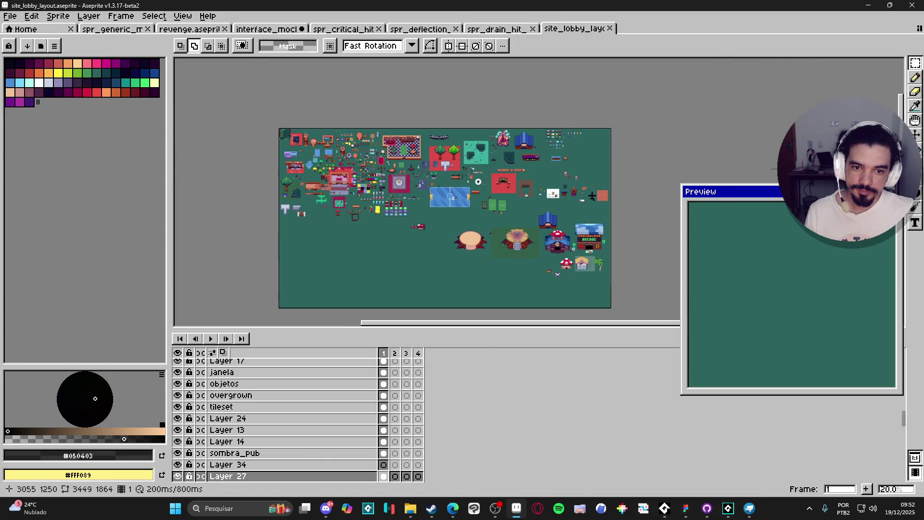
scroll(573, 247, up, 6)
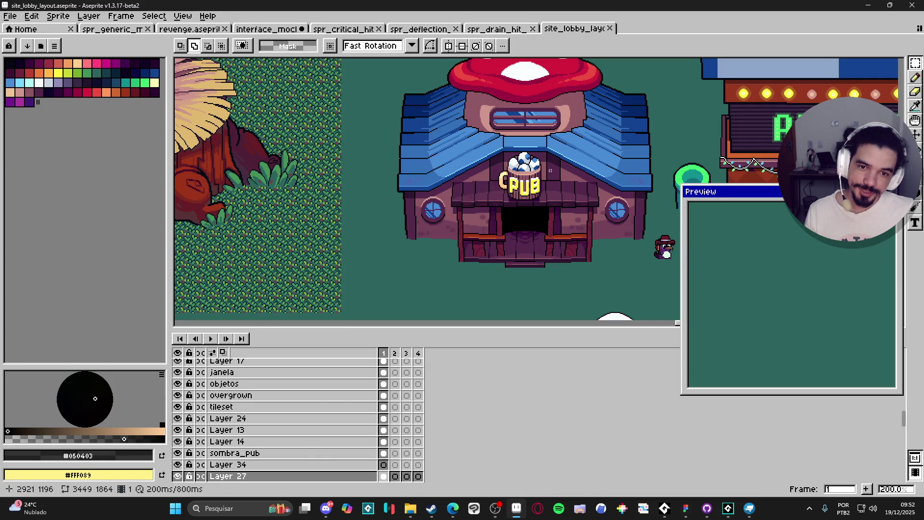
scroll(538, 233, right, 3)
scroll(501, 232, up, 2)
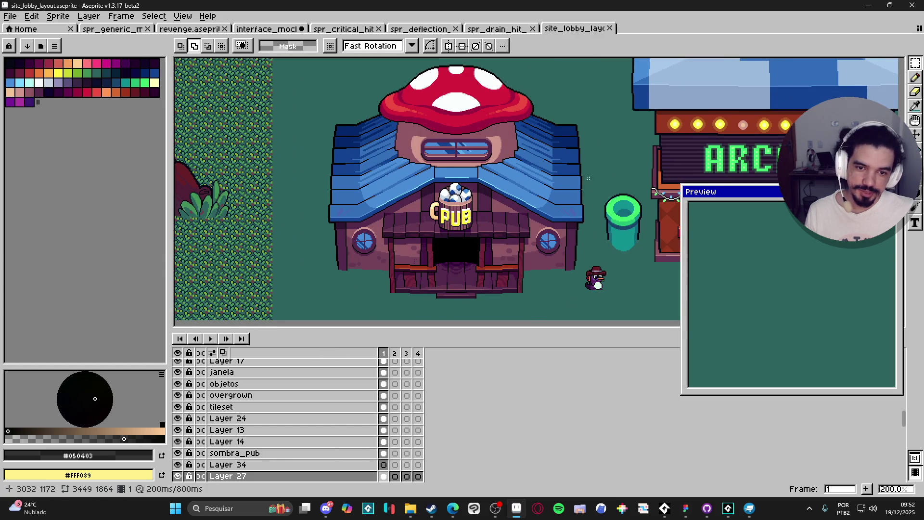
click(749, 508)
Orbit the egg_gang_pub model to view it from the side.
mouse_move(665, 447)
mouse_down()
mouse_move(580, 427)
mouse_move(468, 432)
mouse_move(656, 429)
mouse_move(666, 438)
mouse_move(621, 424)
mouse_up()
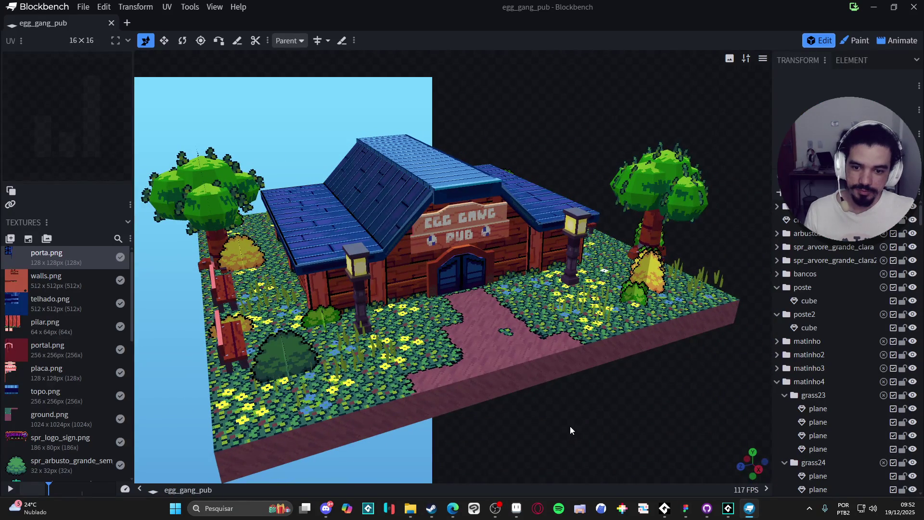
scroll(634, 403, up, 1)
scroll(633, 404, up, 2)
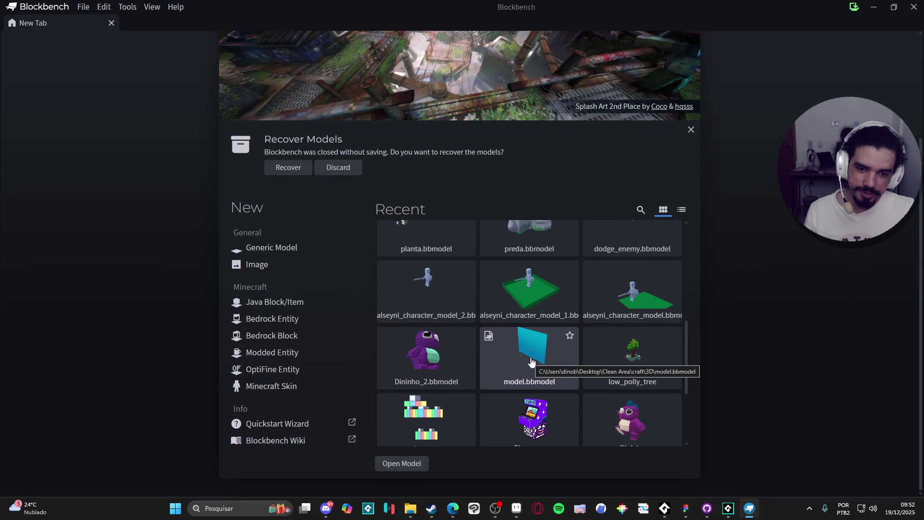
scroll(531, 362, up, 2)
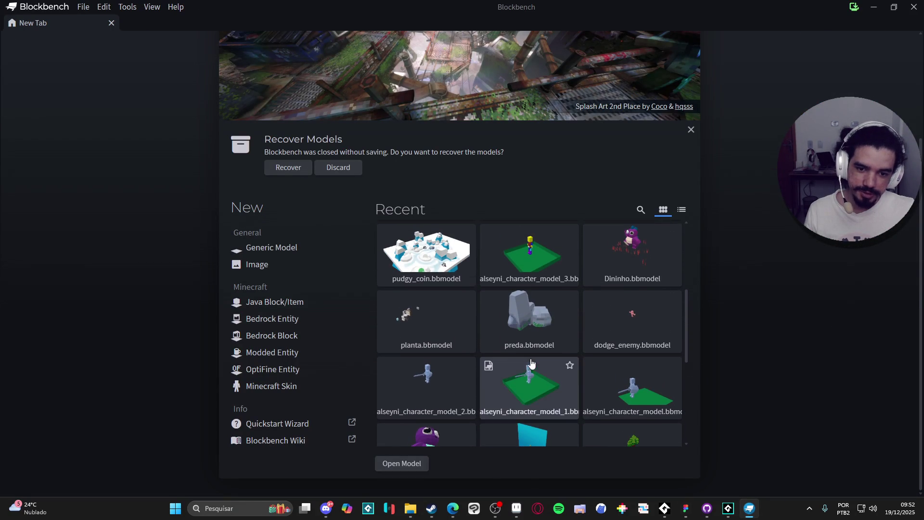
Open alseyni_character_model_2, switch to Animate mode and play its walking_cycle animation.
click(417, 390)
mouse_move(639, 279)
mouse_down()
mouse_move(410, 258)
mouse_move(530, 229)
mouse_move(771, 148)
mouse_up()
click(904, 41)
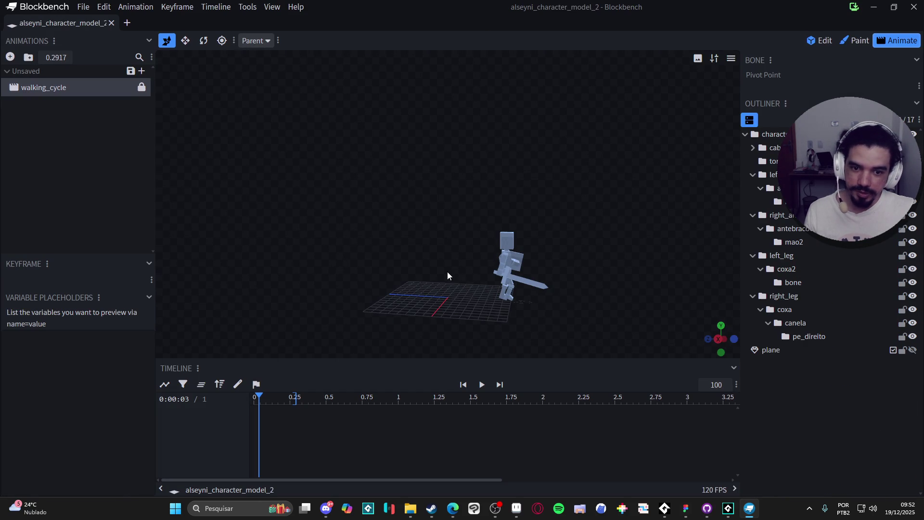
scroll(599, 280, up, 2)
drag(598, 280, 497, 190)
scroll(498, 189, up, 2)
click(482, 384)
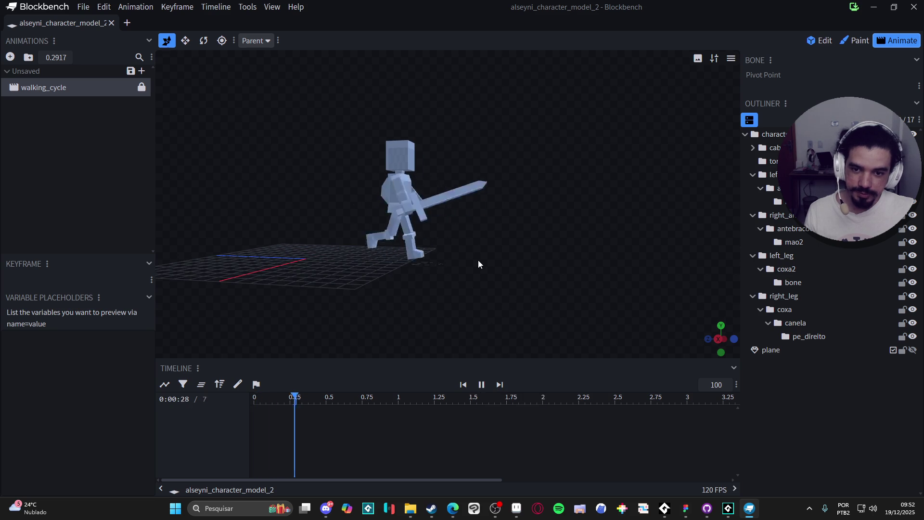
drag(533, 248, 541, 245)
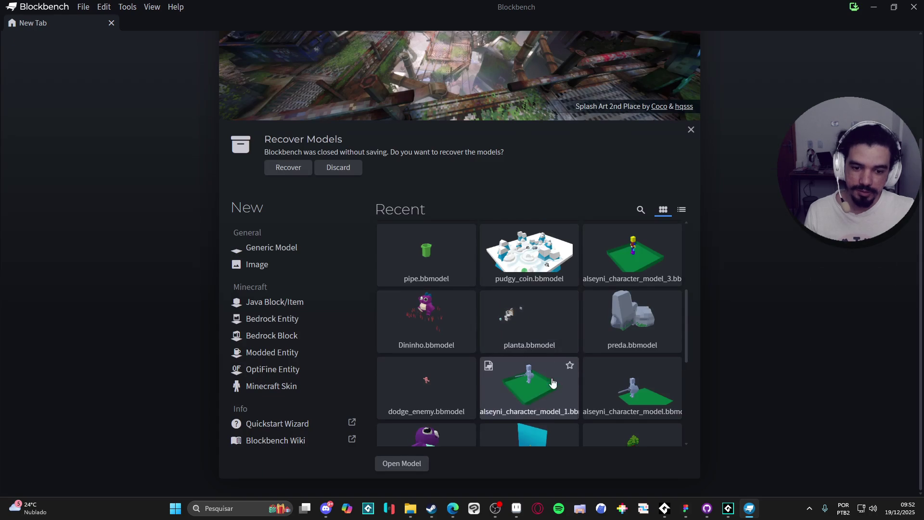
scroll(552, 381, down, 3)
scroll(553, 337, up, 1)
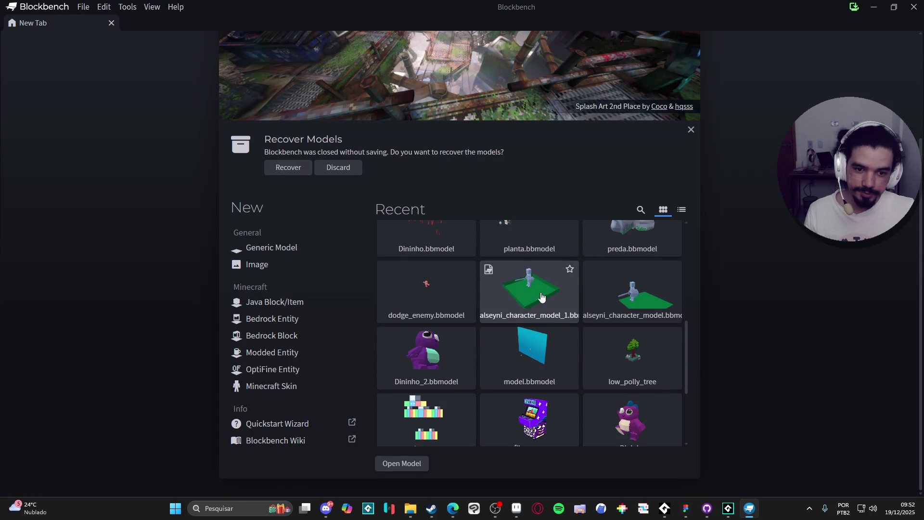
Open alseyni_character_model_1, view it in Animate mode, then close the project.
click(541, 297)
mouse_move(480, 295)
mouse_down()
mouse_move(322, 267)
mouse_move(491, 229)
mouse_move(560, 352)
mouse_move(575, 258)
mouse_move(600, 309)
mouse_up()
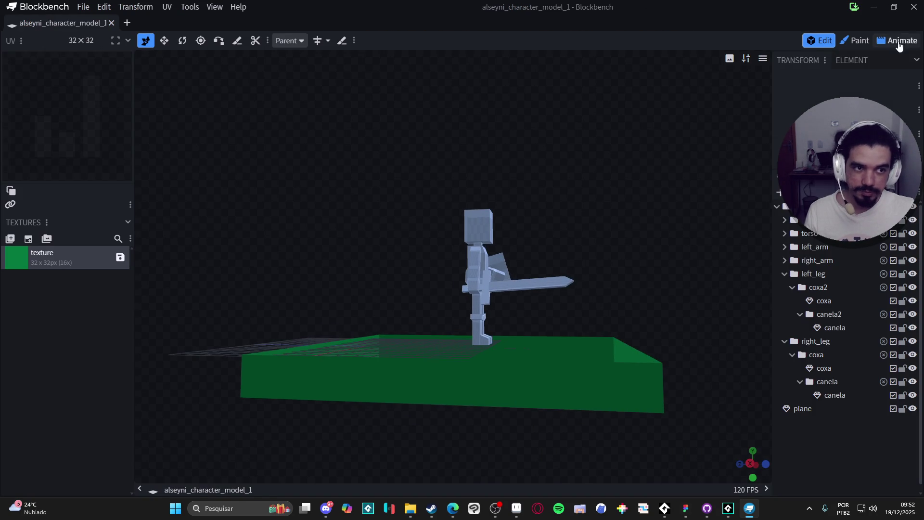
click(896, 42)
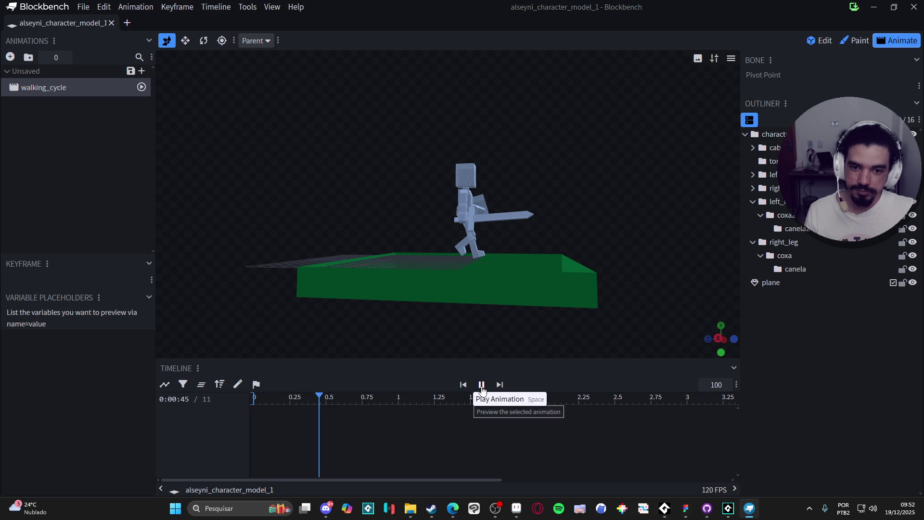
key(ctrl+w)
scroll(629, 305, up, 3)
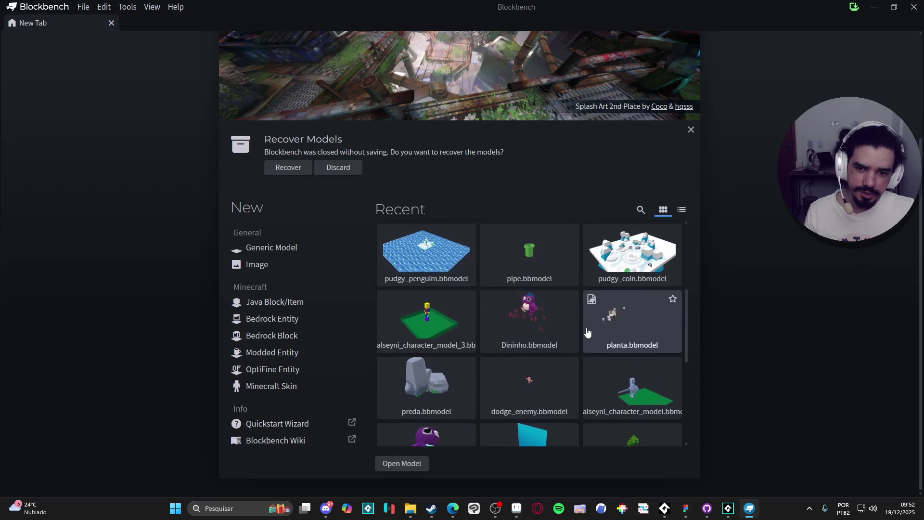
click(426, 318)
mouse_move(512, 238)
mouse_down()
mouse_move(255, 225)
mouse_move(440, 198)
mouse_up()
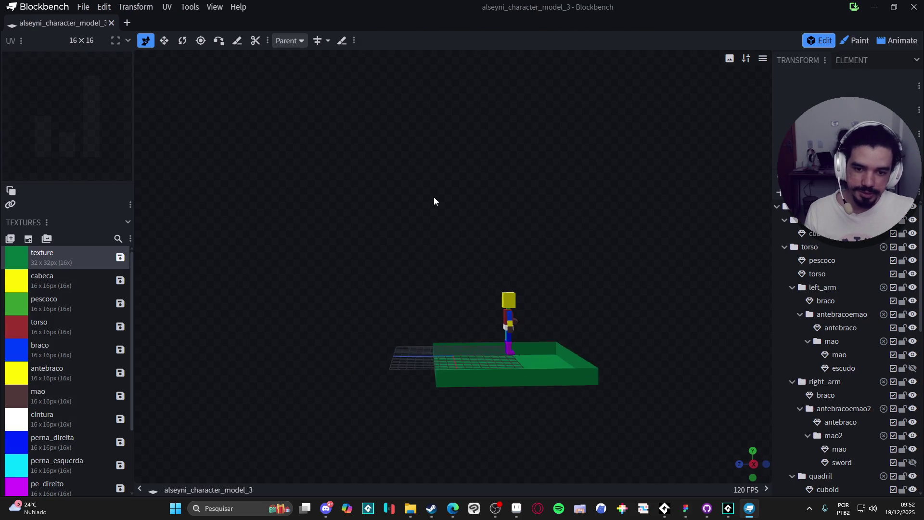
click(755, 466)
scroll(612, 212, up, 5)
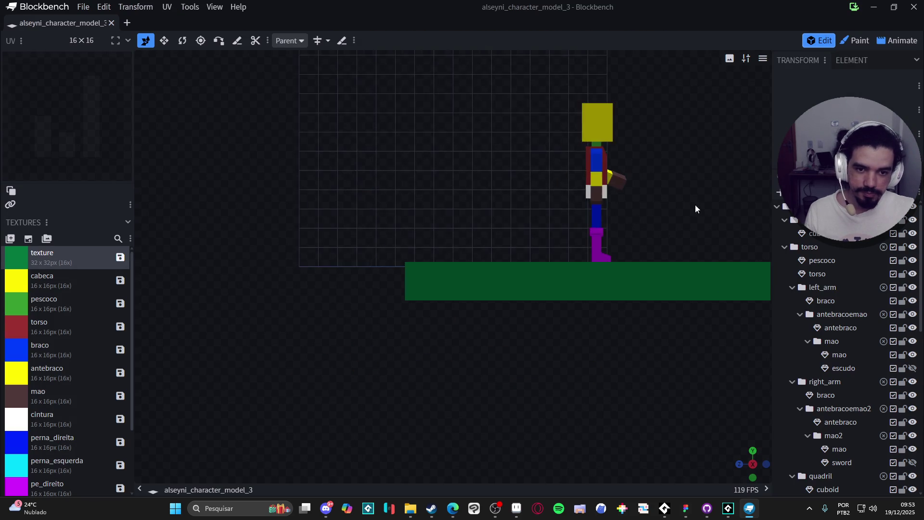
click(897, 41)
click(490, 383)
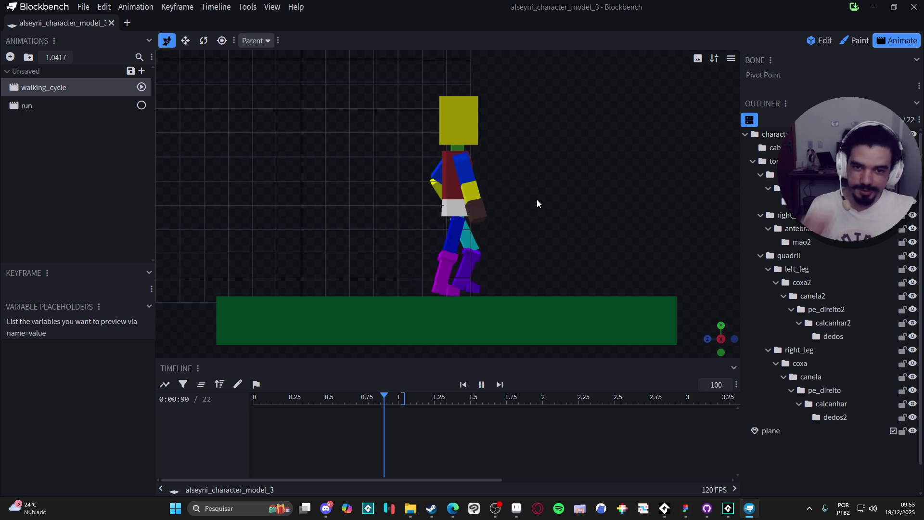
scroll(539, 192, down, 1)
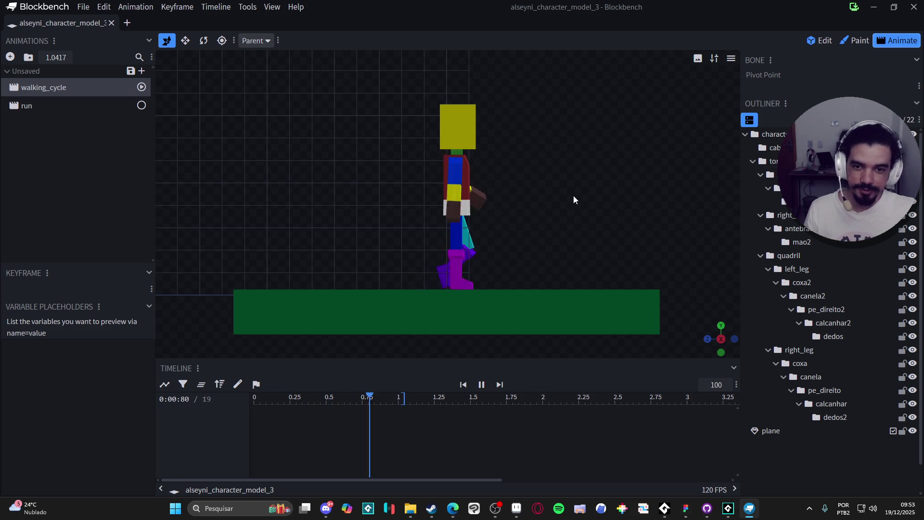
mouse_move(554, 208)
mouse_down()
mouse_move(510, 193)
mouse_move(433, 197)
mouse_move(407, 212)
mouse_move(392, 241)
mouse_up()
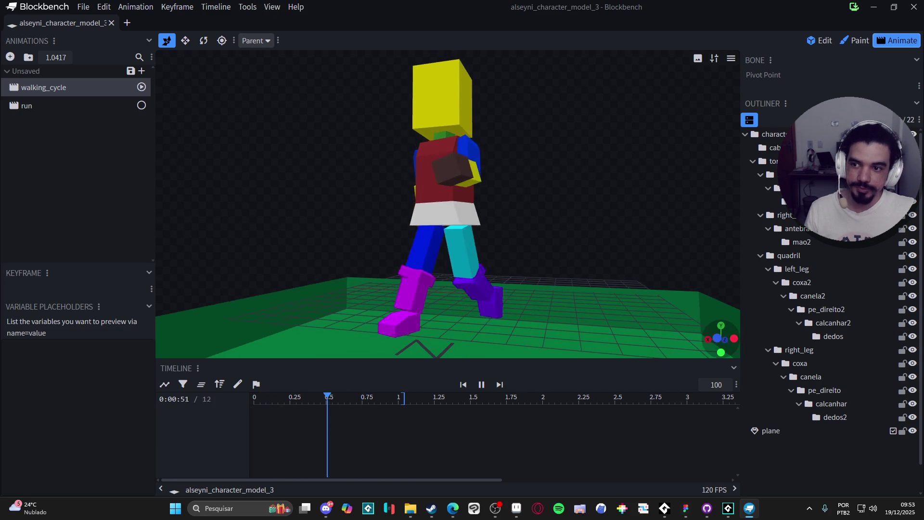
click(126, 105)
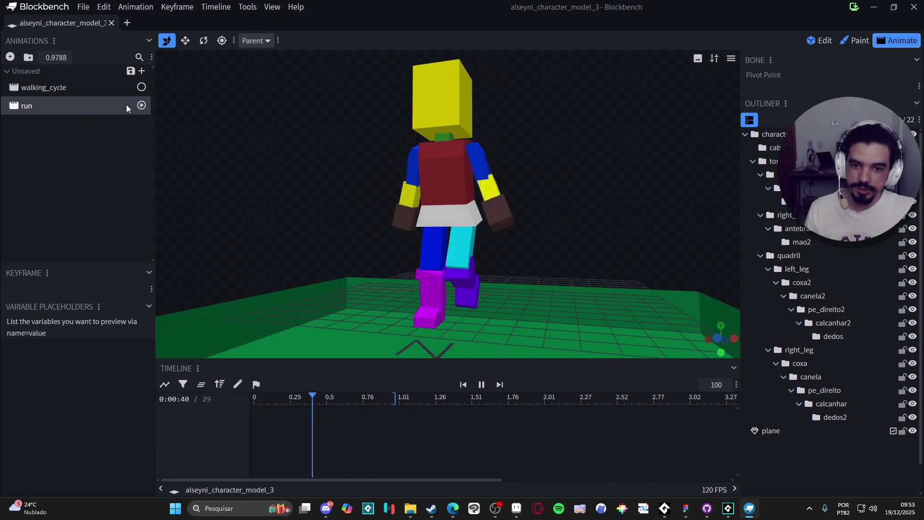
mouse_move(313, 148)
mouse_down()
mouse_move(347, 166)
mouse_move(456, 162)
mouse_move(129, 178)
mouse_up()
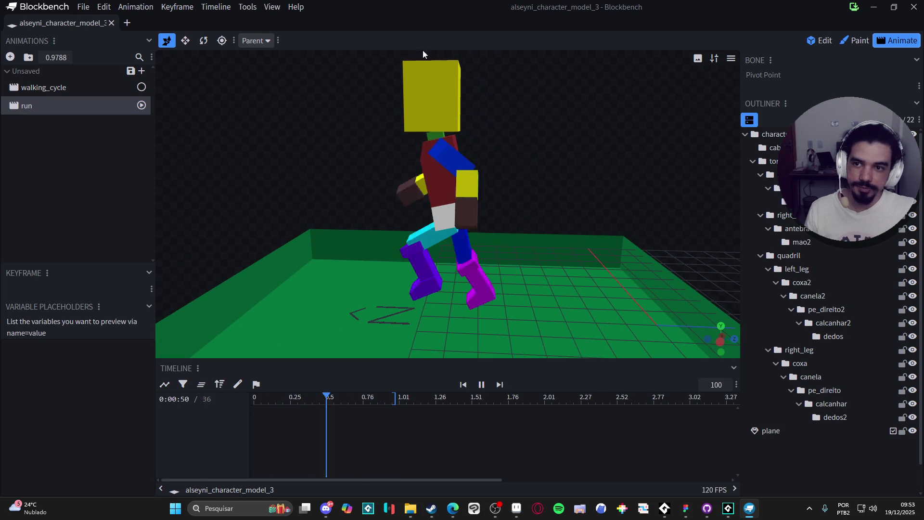
click(855, 40)
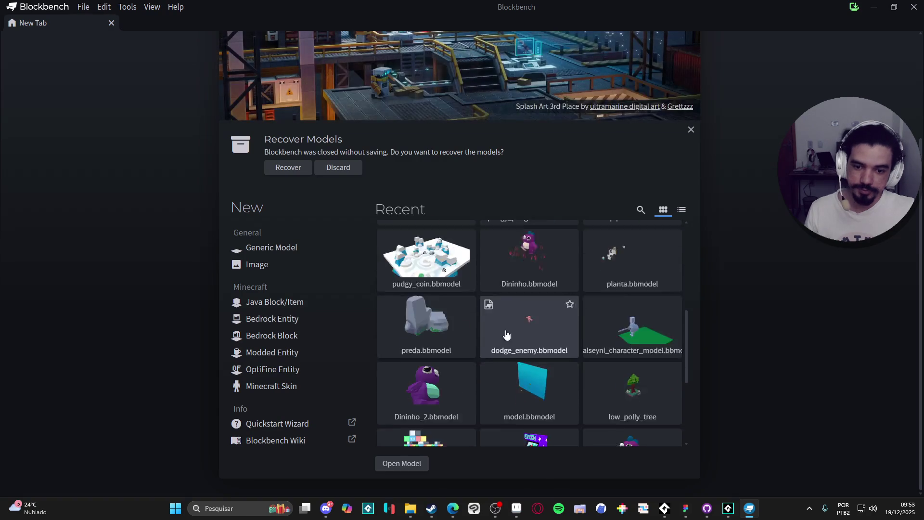
scroll(506, 335, down, 4)
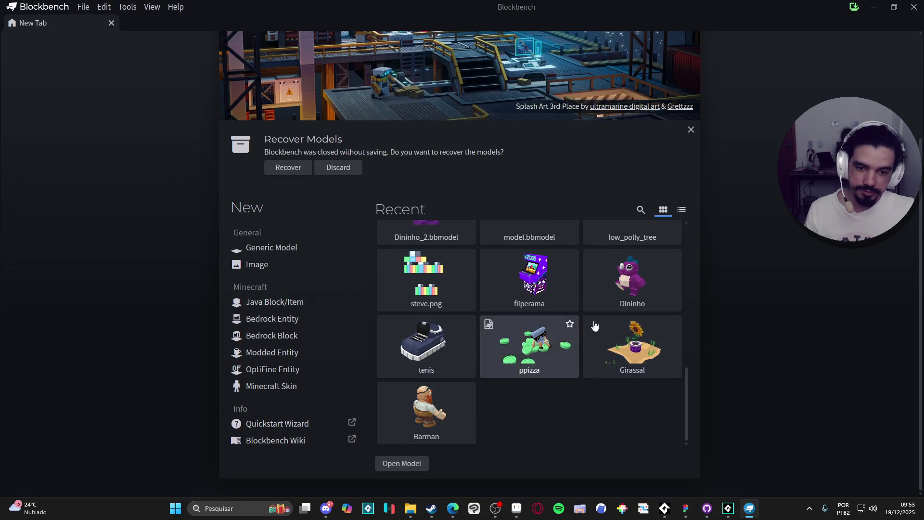
scroll(537, 339, up, 5)
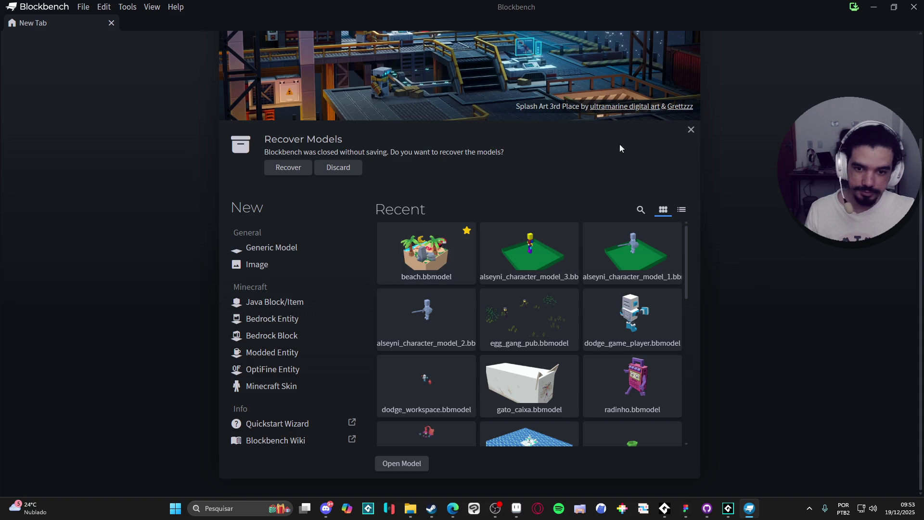
click(874, 7)
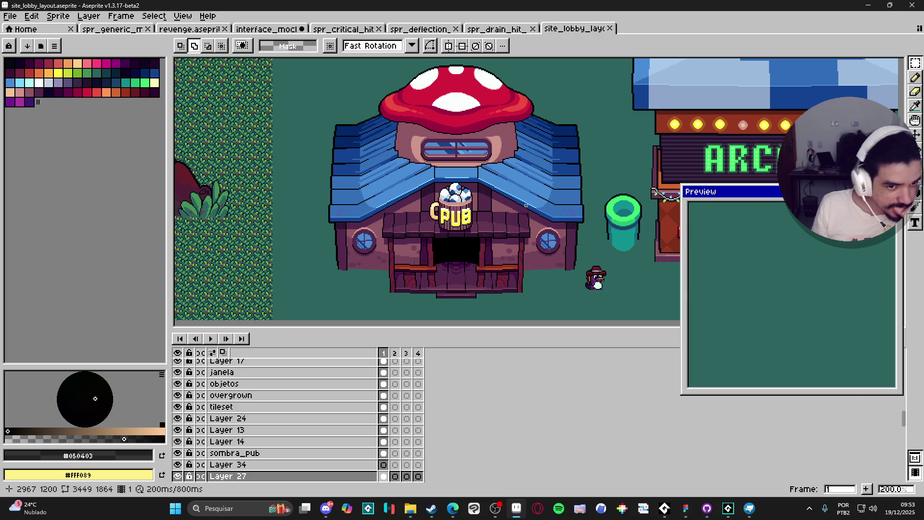
Play the spr_generic_monster_hit sprite's hit animation, then return to frame 1.
click(496, 29)
click(418, 29)
click(343, 29)
click(247, 30)
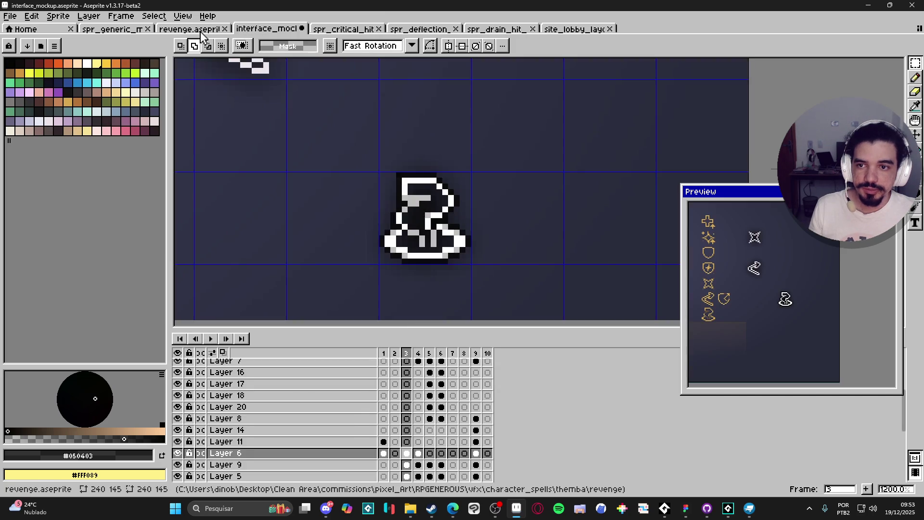
click(191, 30)
click(113, 29)
scroll(530, 233, up, 2)
click(211, 339)
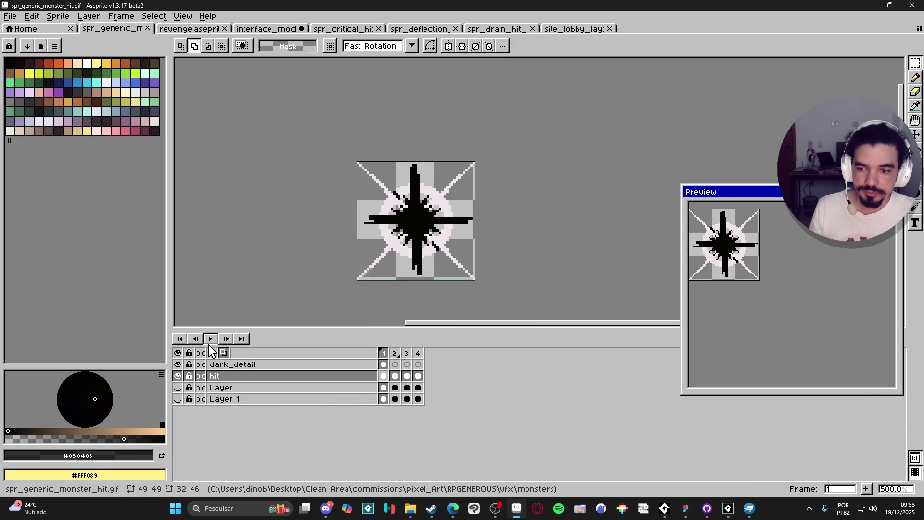
click(384, 354)
scroll(423, 177, up, 2)
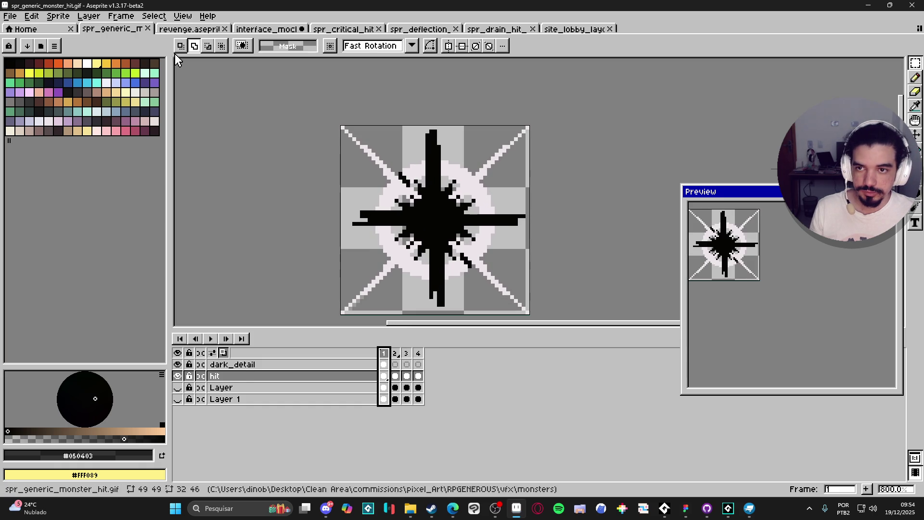
Show the site_lobby_layout pub scene, pan it up and right, then return to GameMaker.
click(190, 28)
click(113, 29)
click(270, 29)
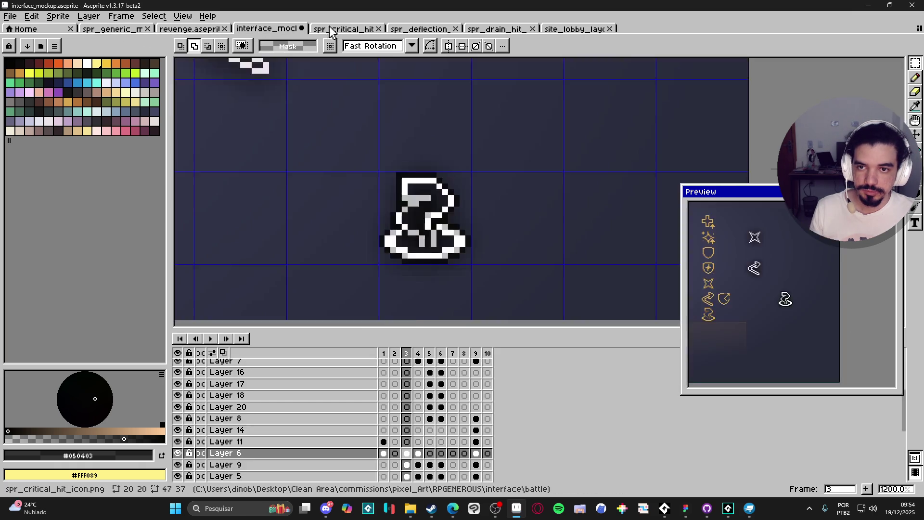
click(328, 29)
click(419, 29)
click(496, 29)
click(570, 29)
drag(525, 200, 564, 176)
click(728, 509)
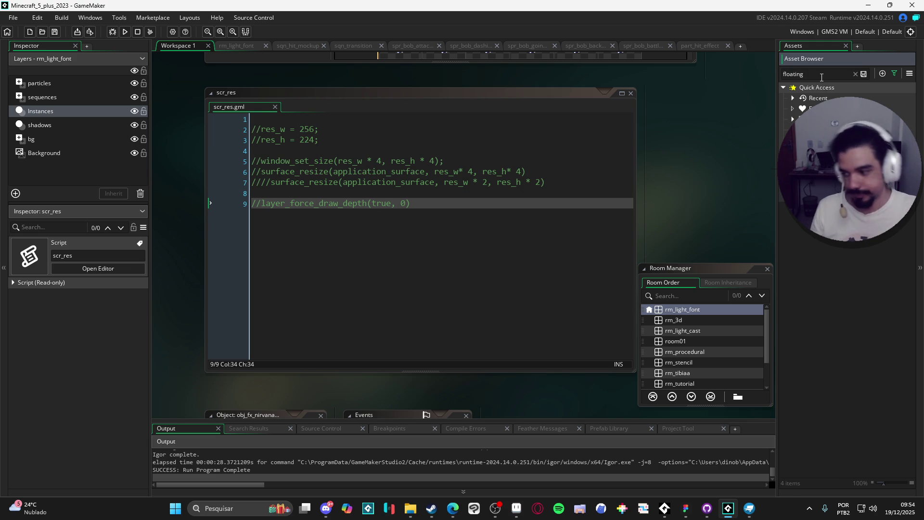
Open obj_floating_text's code in a taller editor at energy_drain's empty line, clearing the 'floating' filter.
double_click(828, 139)
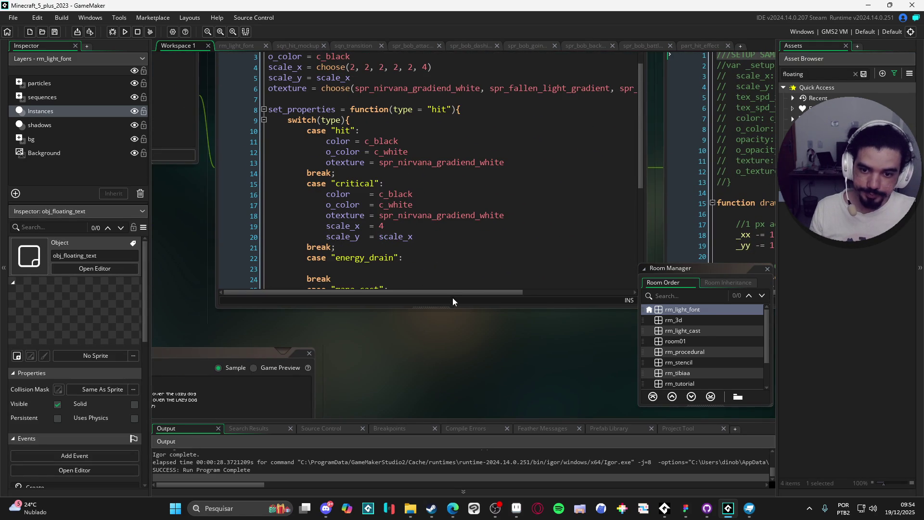
drag(460, 308, 464, 392)
drag(231, 262, 293, 261)
click(293, 262)
mouse_move(519, 219)
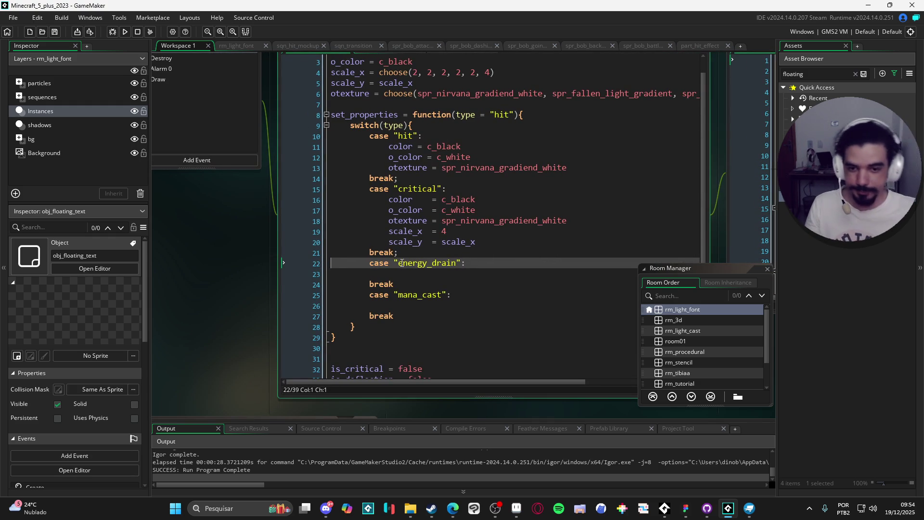
click(436, 273)
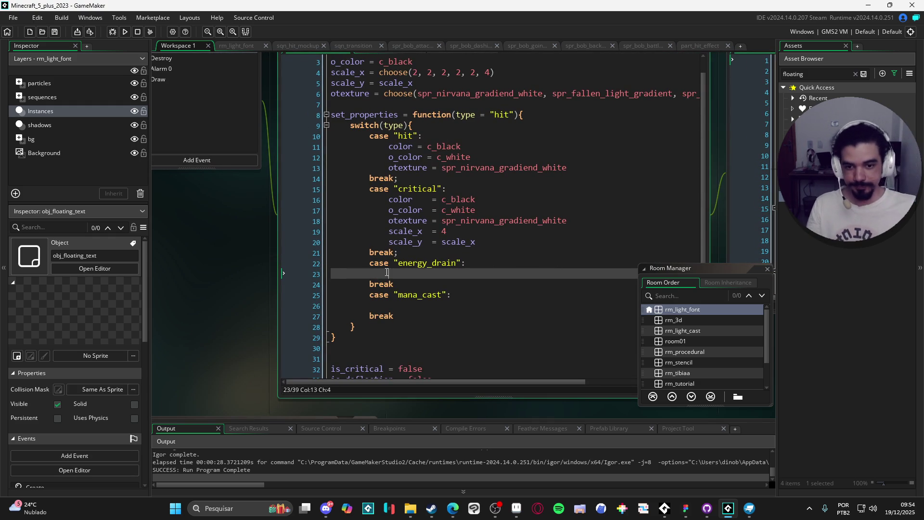
click(856, 74)
scroll(841, 276, down, 5)
Search assets for 'gradie' and preview the spr_fallen_light_gradient sprite.
click(809, 75)
text(gradin)
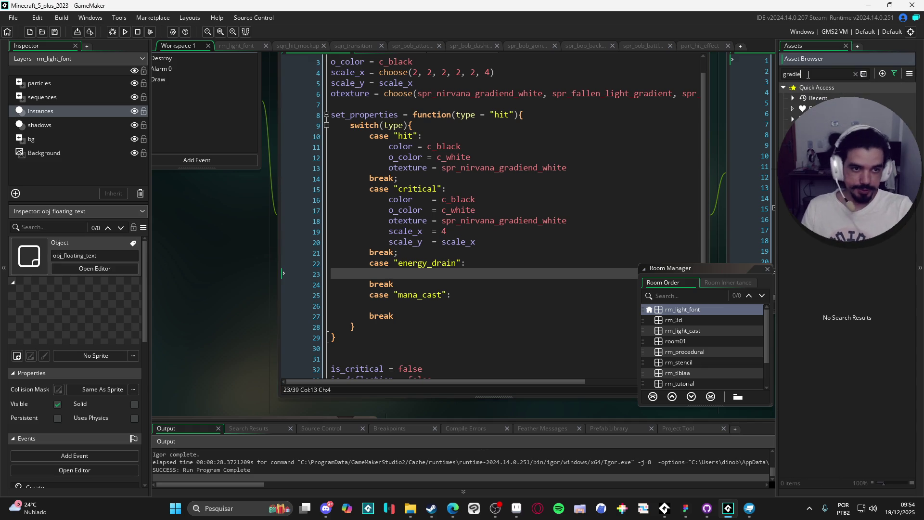
key(BackSpace)
text(e)
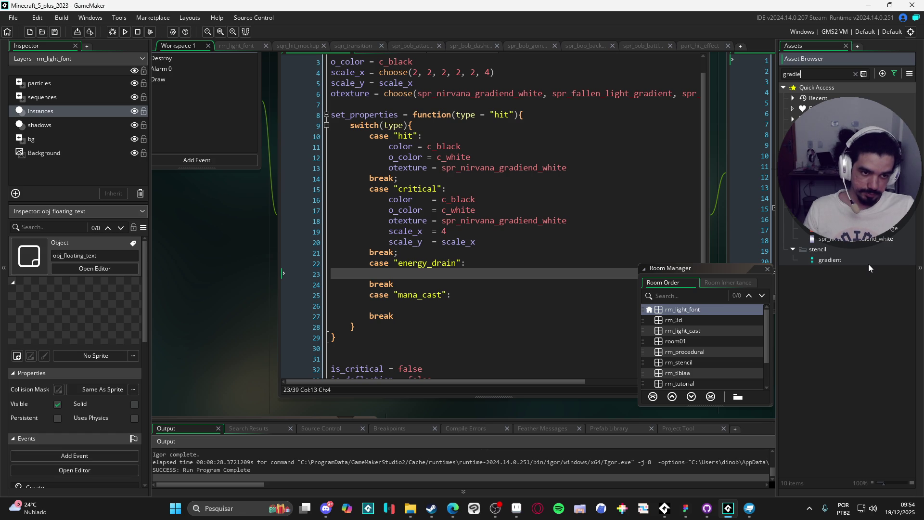
click(848, 217)
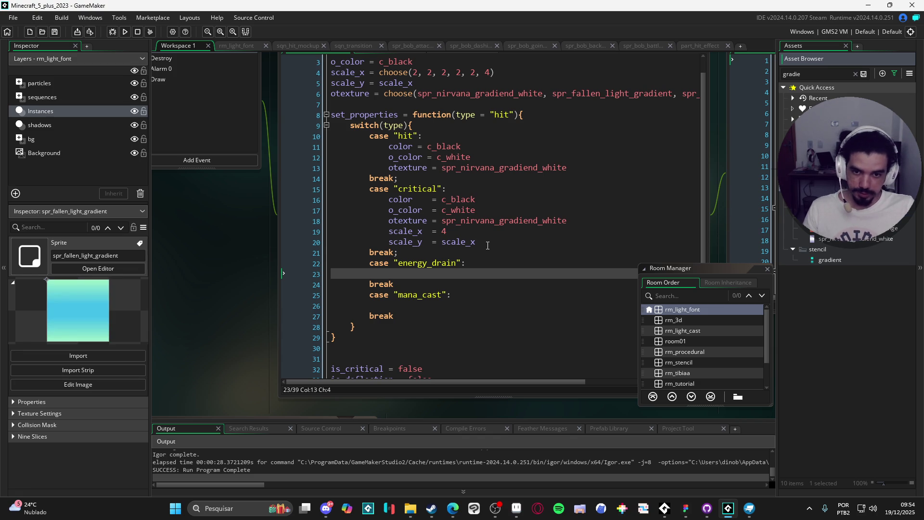
Copy the hit case's color, o_color and otexture lines into energy_drain and indent them.
drag(485, 246, 291, 180)
click(291, 180)
key(shift+Up)
key(shift+Up)
key(shift+Up)
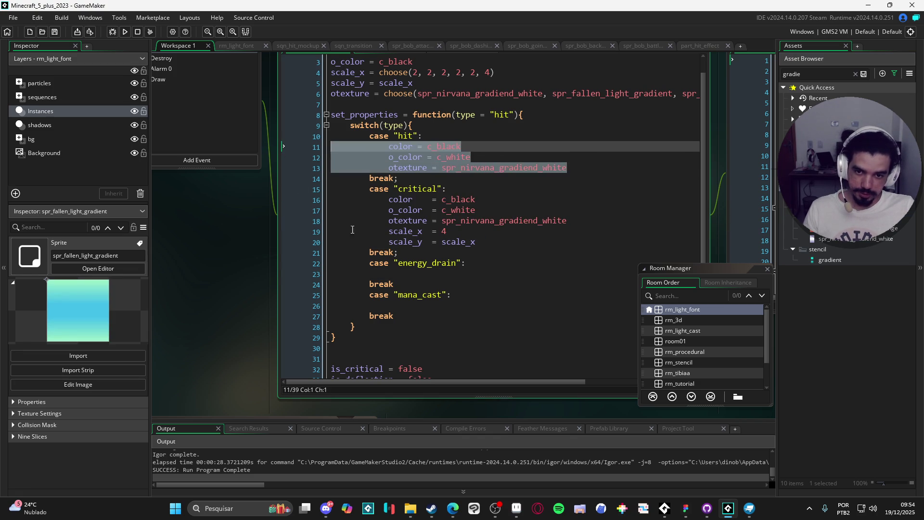
click(391, 276)
text(color = c_black             o_color = c_white             otexture = spr_nirvana_gradiend_white)
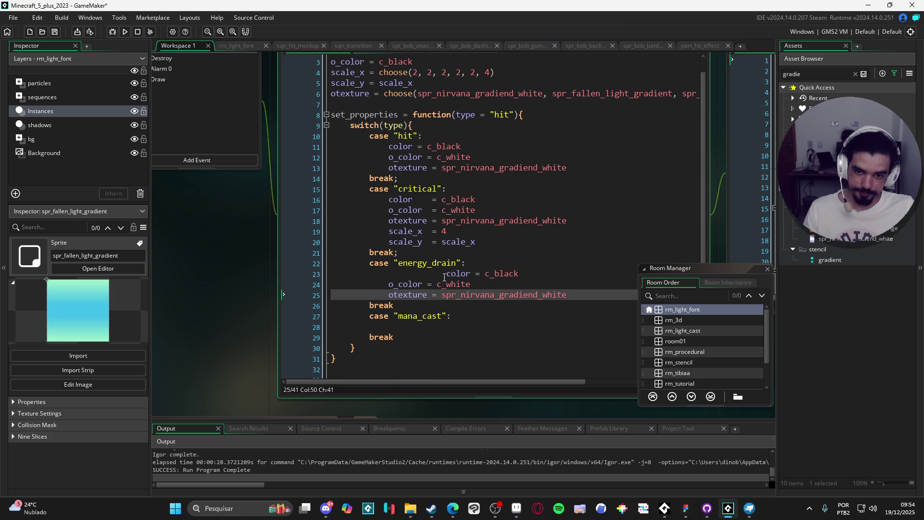
key(Up)
key(Up)
key(Home)
key(Tab)
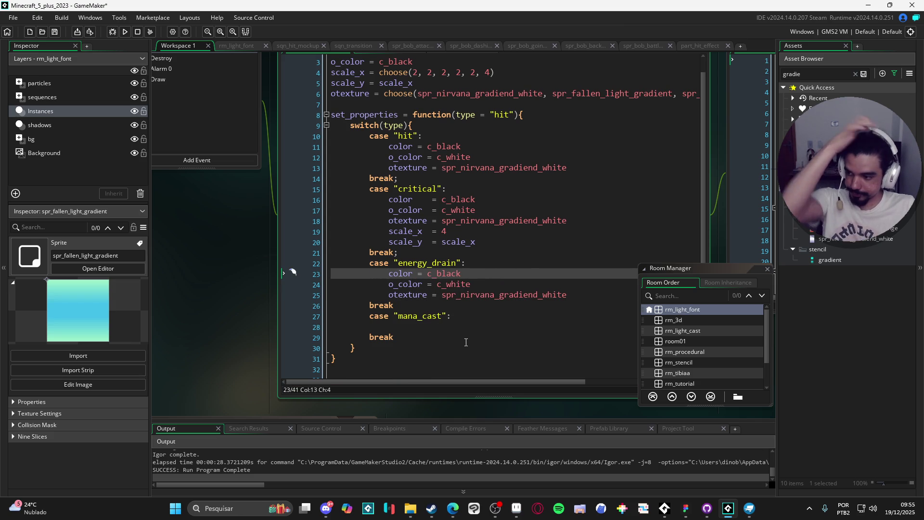
Compare energy_drain's c_black with the critical case's, then close site_lobby_layout in Aseprite.
double_click(446, 274)
click(465, 199)
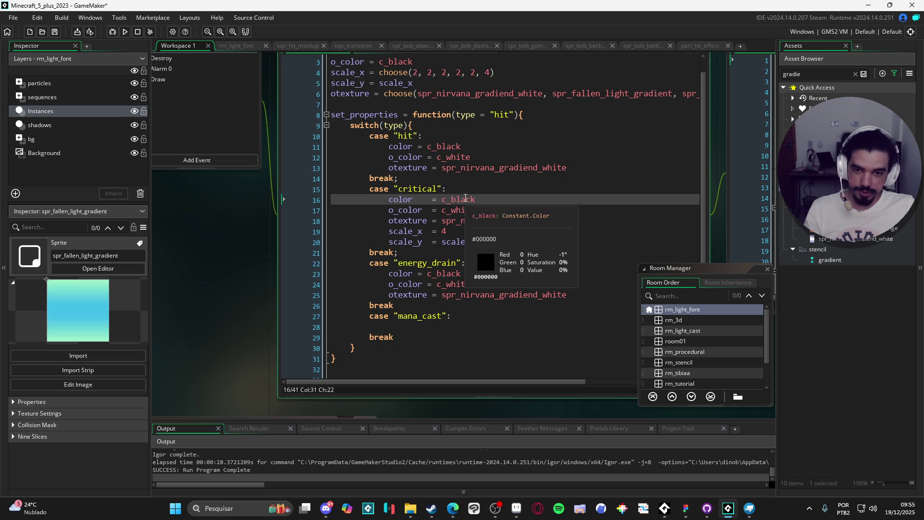
double_click(465, 199)
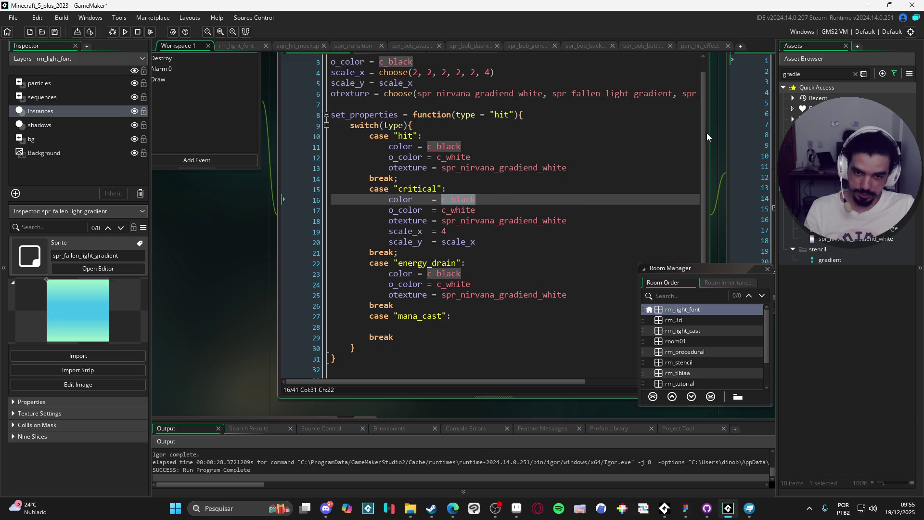
click(446, 274)
double_click(445, 274)
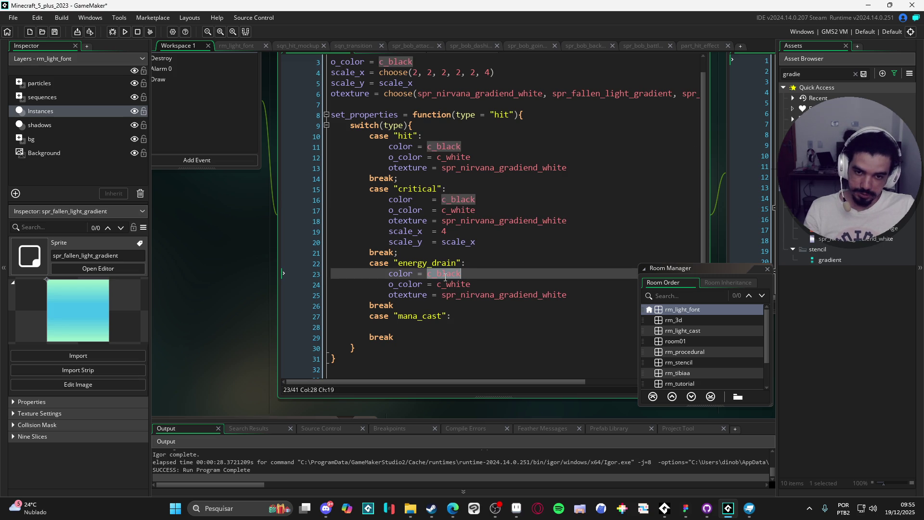
click(516, 508)
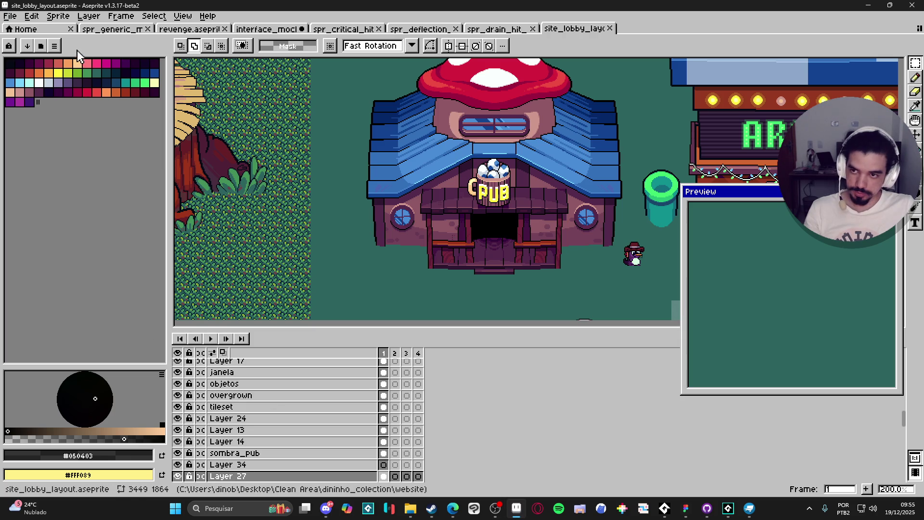
click(611, 29)
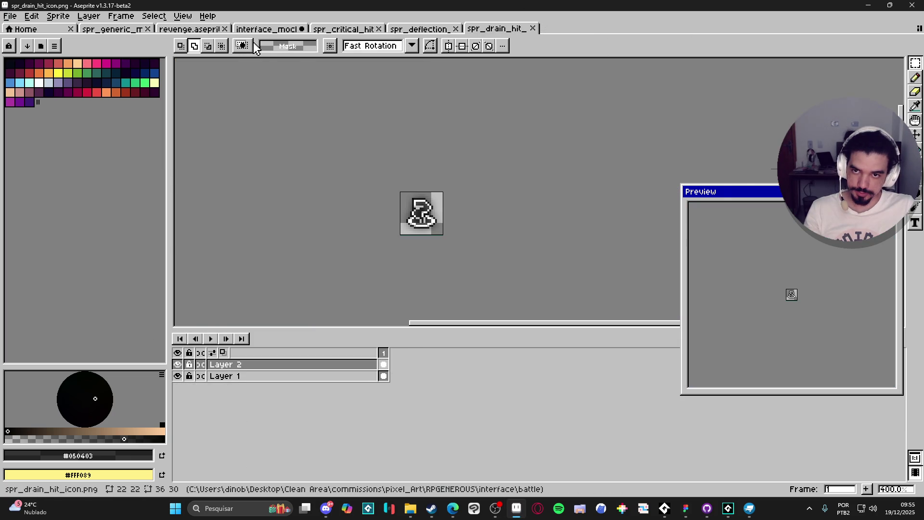
Close site_lobby_layout and bring up the interface_mockup document.
click(260, 29)
click(190, 28)
click(112, 28)
click(266, 29)
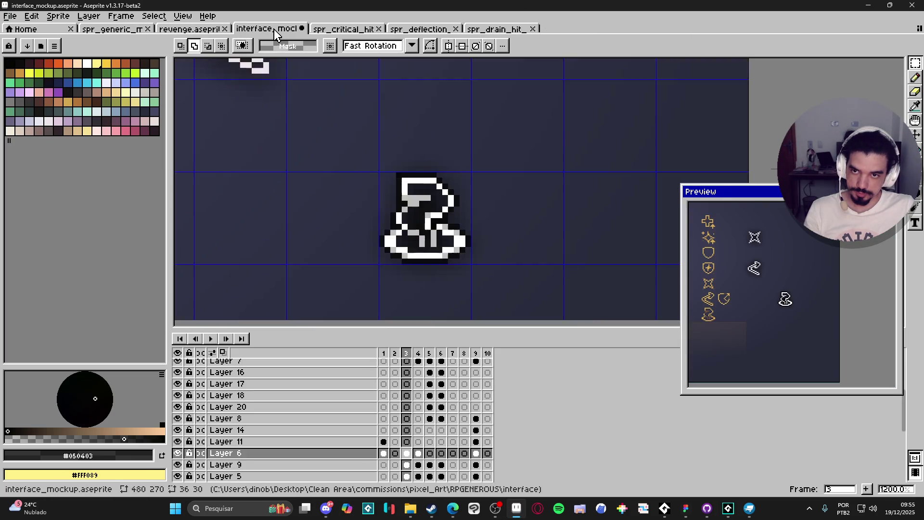
scroll(394, 308, up, 2)
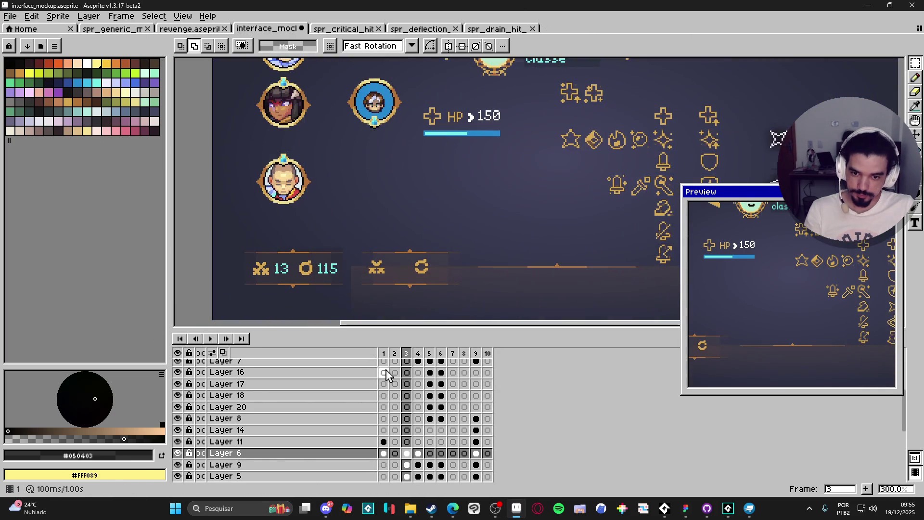
Show the mockup's Items frame and pan to its menu and description.
click(430, 355)
click(452, 355)
click(441, 355)
mouse_move(497, 148)
mouse_down()
mouse_move(471, 214)
mouse_move(422, 183)
mouse_up()
scroll(471, 214, down, 1)
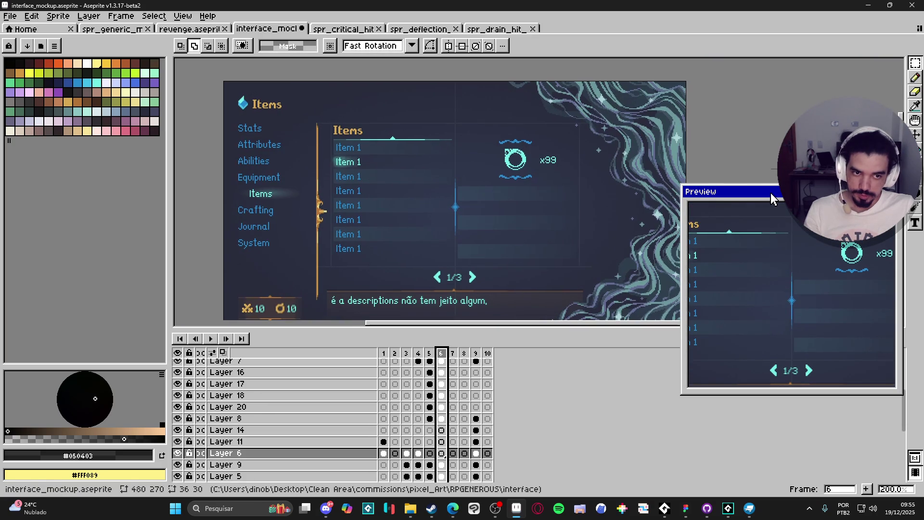
drag(775, 193, 854, 329)
scroll(529, 165, up, 2)
scroll(529, 165, down, 1)
drag(530, 165, 602, 175)
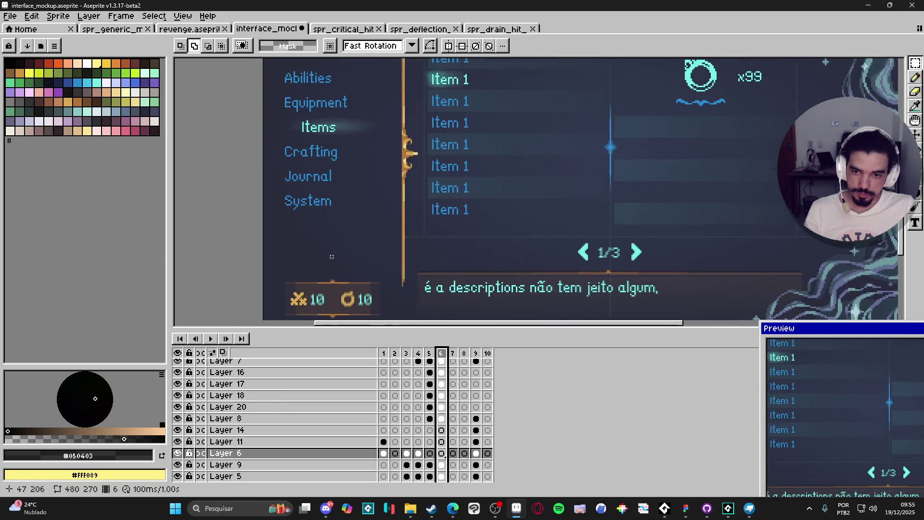
scroll(287, 160, up, 1)
drag(287, 160, 255, 176)
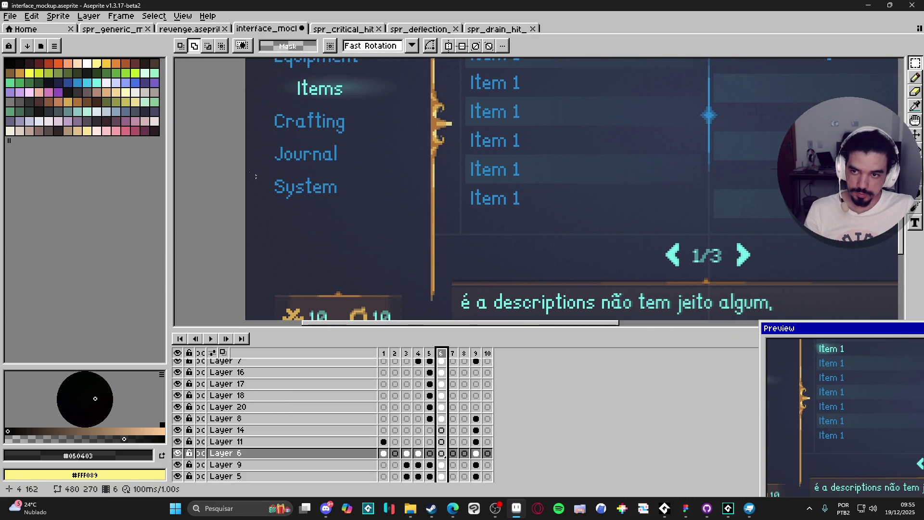
Make the dark navy #1b2447 the foreground colour and copy its hex code.
click(56, 87)
click(149, 455)
click(162, 377)
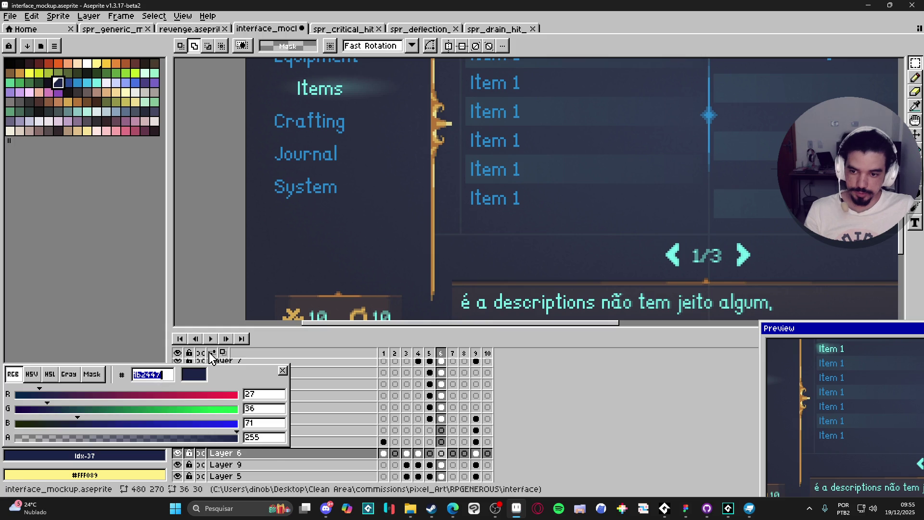
key(Escape)
key(alt+Tab)
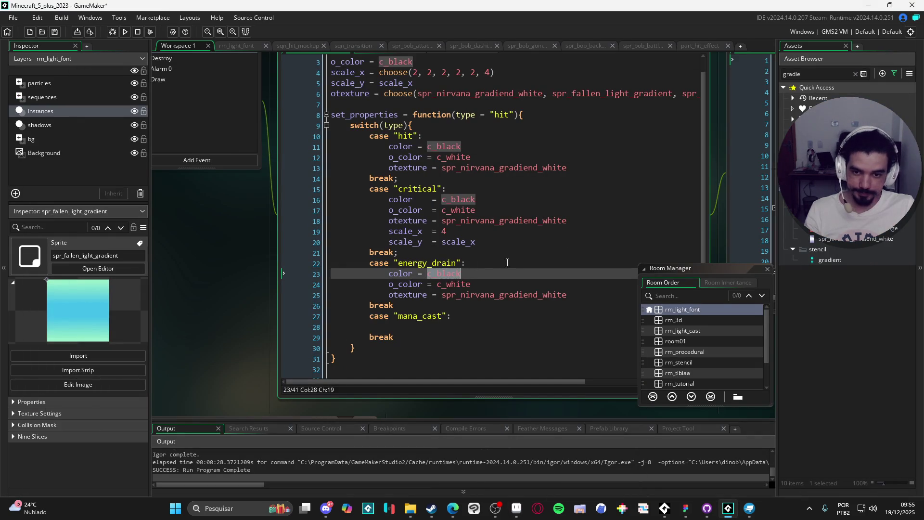
Replace energy_drain's c_black with the navy #1b2447 colour.
text(#1b2447)
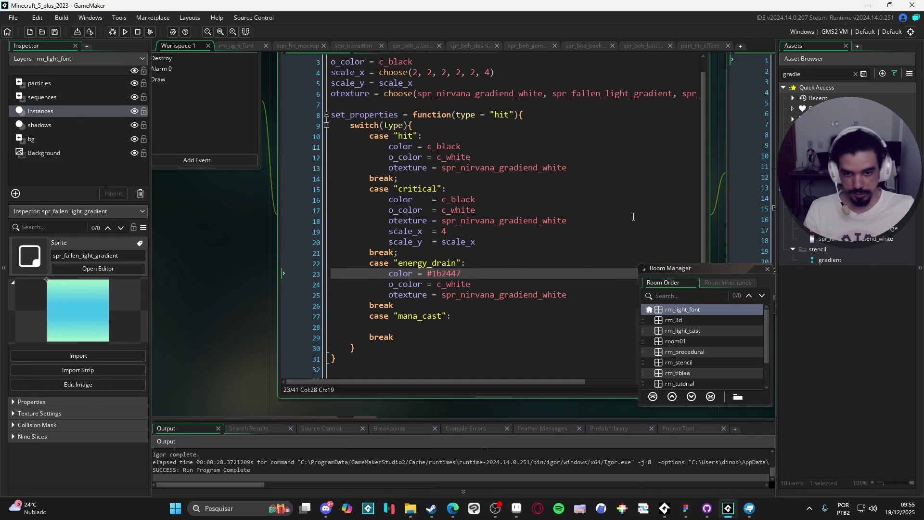
click(510, 295)
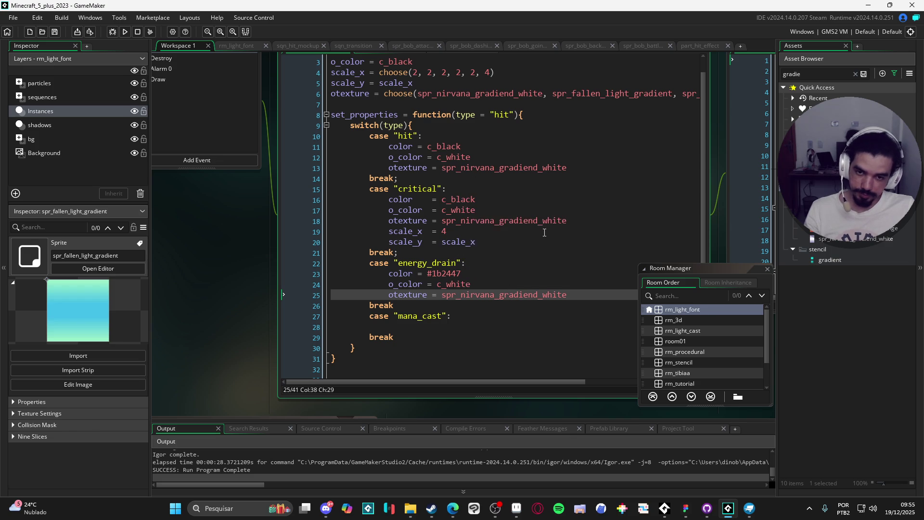
double_click(464, 199)
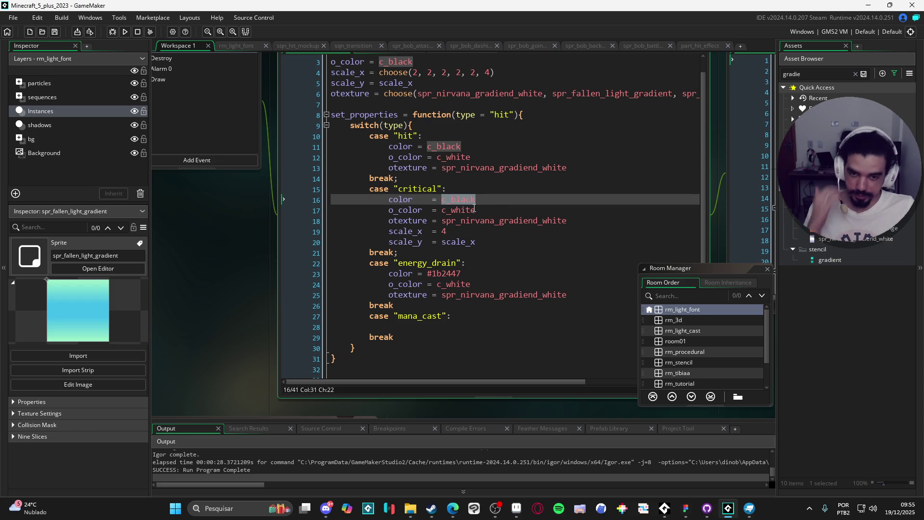
mouse_move(470, 210)
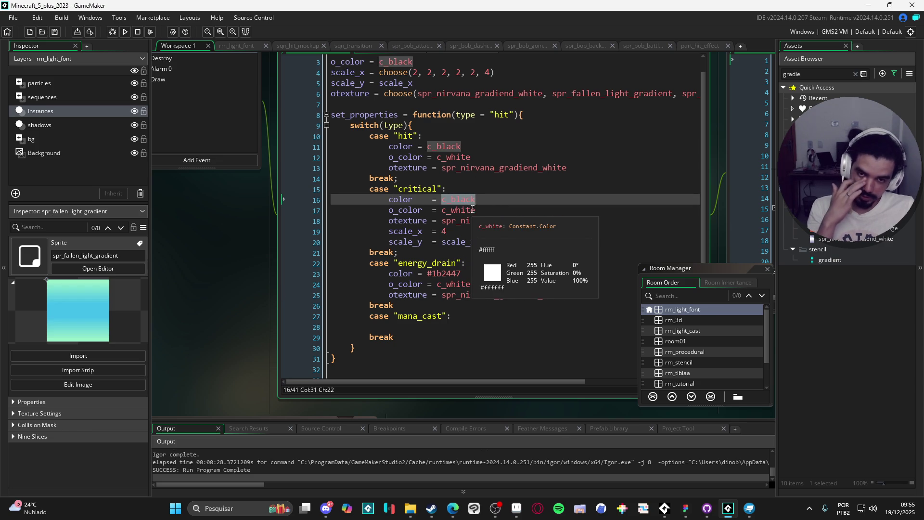
Copy energy_drain's property lines into the empty mana_cast case.
click(423, 328)
mouse_move(568, 295)
mouse_down()
mouse_move(269, 281)
mouse_move(350, 273)
mouse_up()
key(ctrl+c)
click(453, 328)
key(ctrl+v)
Change mana_cast's texture to spr_nirvana_gradiend_orange.
click(452, 328)
key(Home)
scroll(526, 322, down, 2)
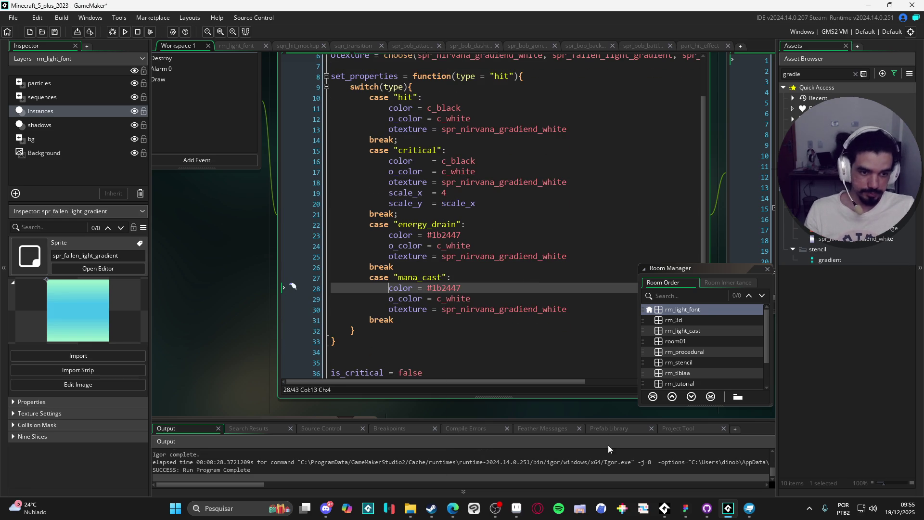
click(836, 228)
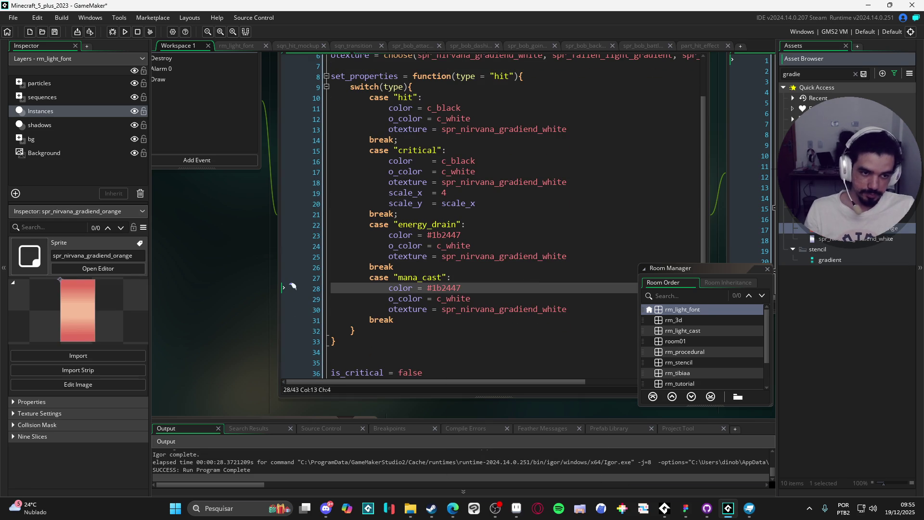
double_click(522, 310)
key(ctrl+v)
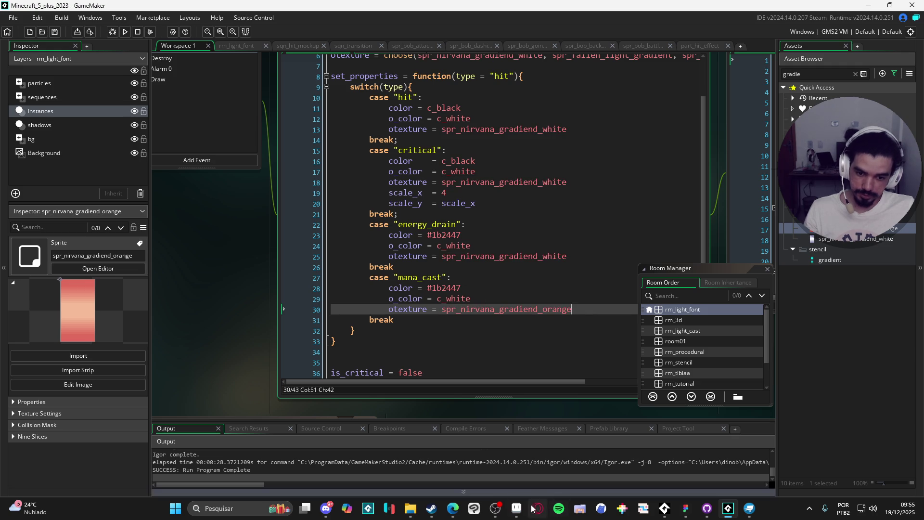
In Aseprite, pick the near-black palette colour and copy its hex 2d1b1e.
click(516, 508)
click(38, 66)
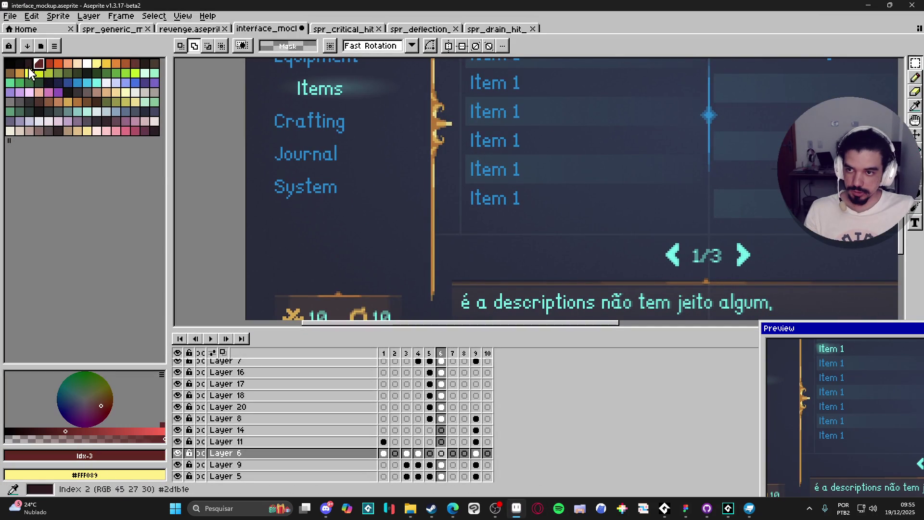
click(29, 65)
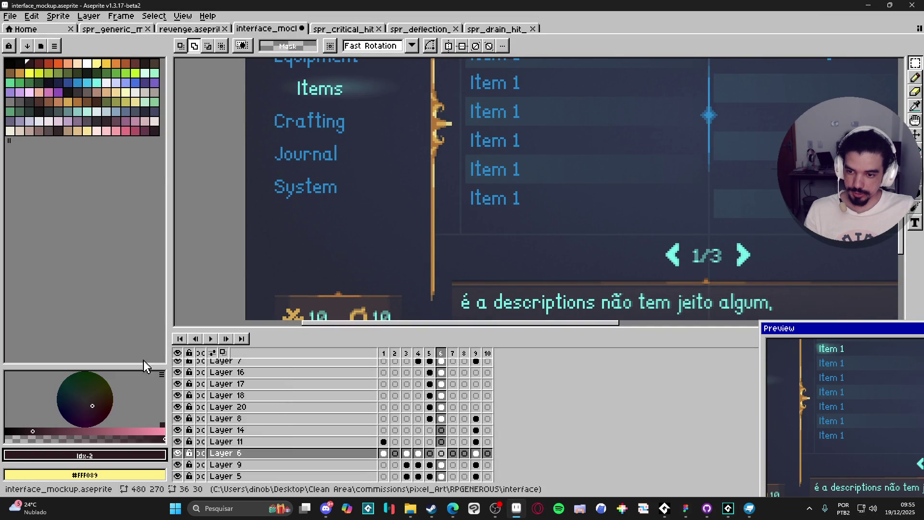
click(120, 456)
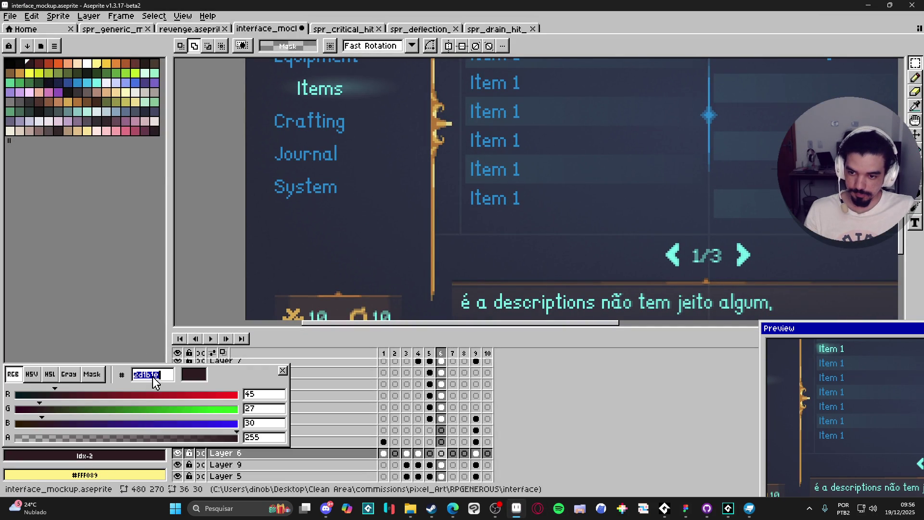
key(Escape)
key(alt+Tab)
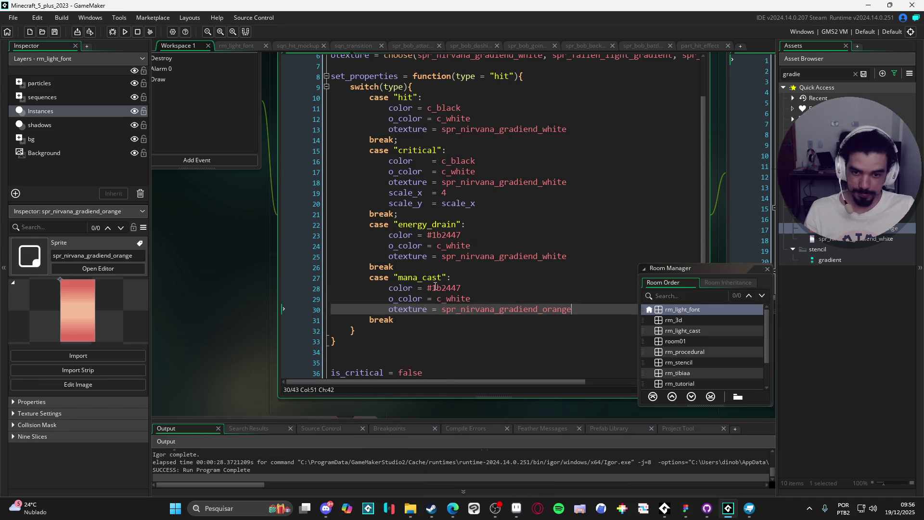
Set mana_cast's colour value to #2d1b1e and review the surrounding code.
click(435, 288)
click(460, 332)
scroll(433, 240, up, 1)
scroll(431, 217, down, 1)
scroll(428, 195, up, 1)
scroll(438, 212, down, 3)
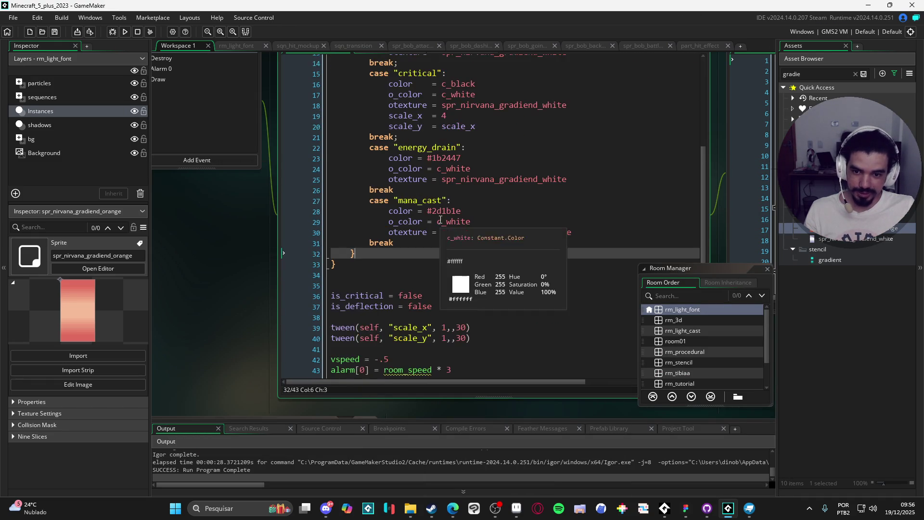
scroll(402, 286, up, 4)
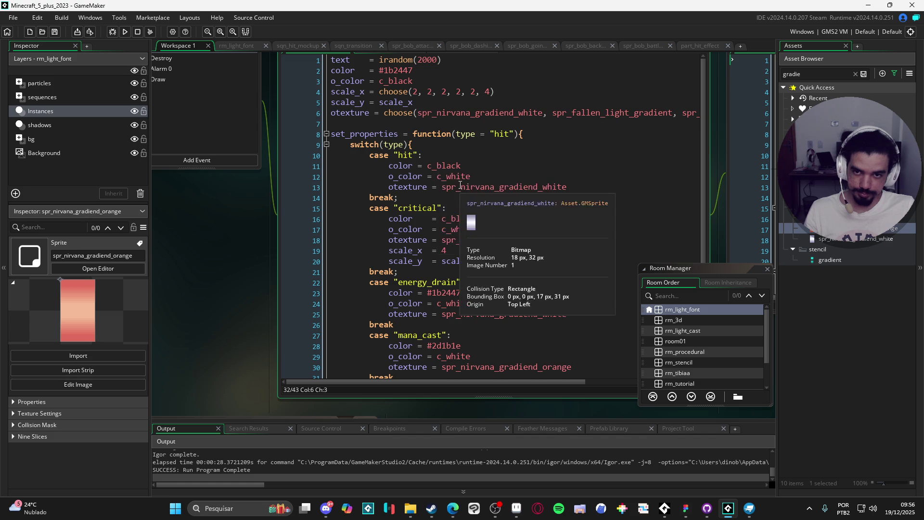
scroll(455, 170, down, 2)
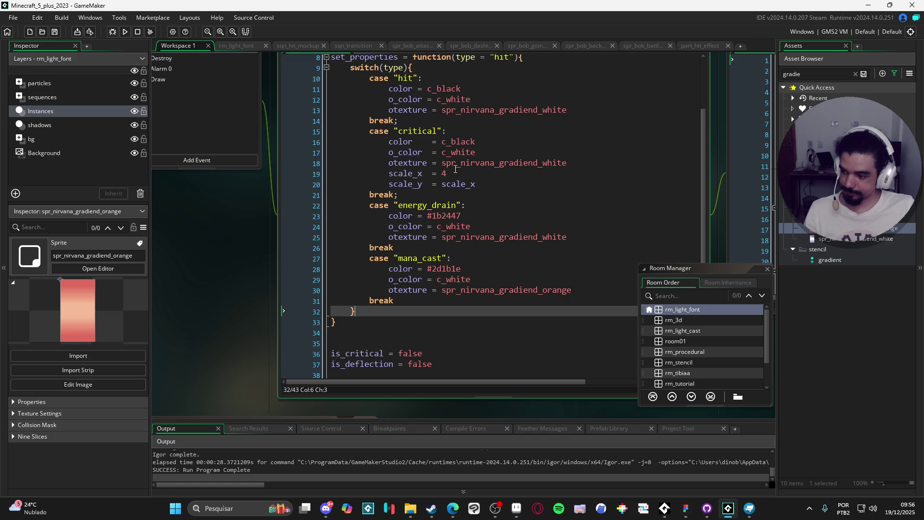
scroll(455, 170, down, 3)
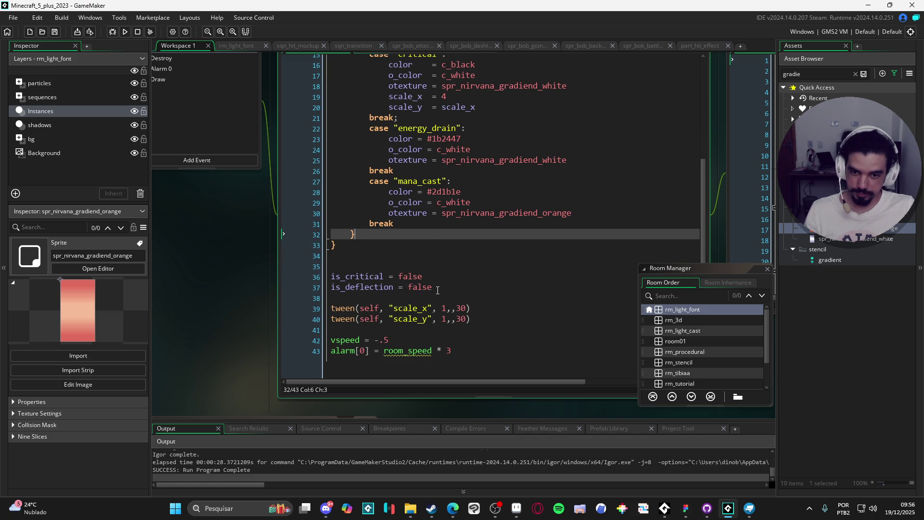
Delete the extra blank line and the is_critical and is_deflection lines.
click(393, 266)
key(BackSpace)
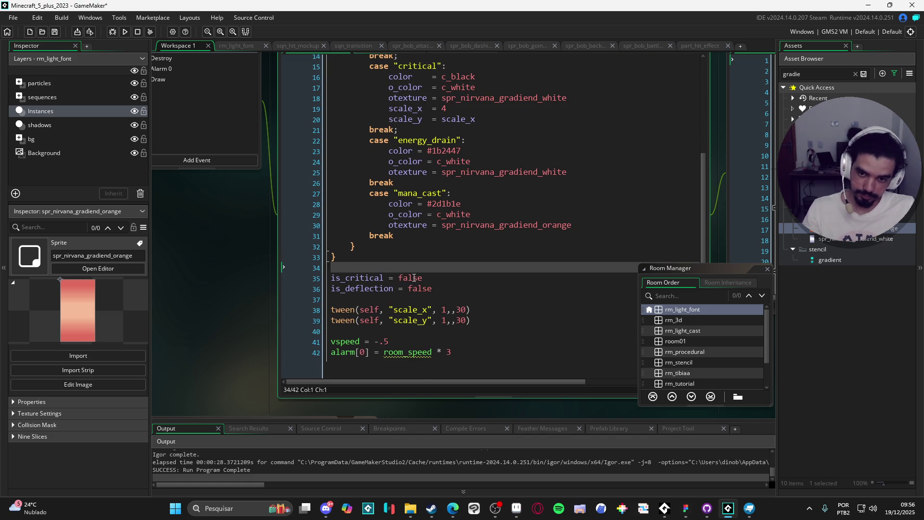
scroll(414, 278, up, 2)
scroll(525, 258, down, 2)
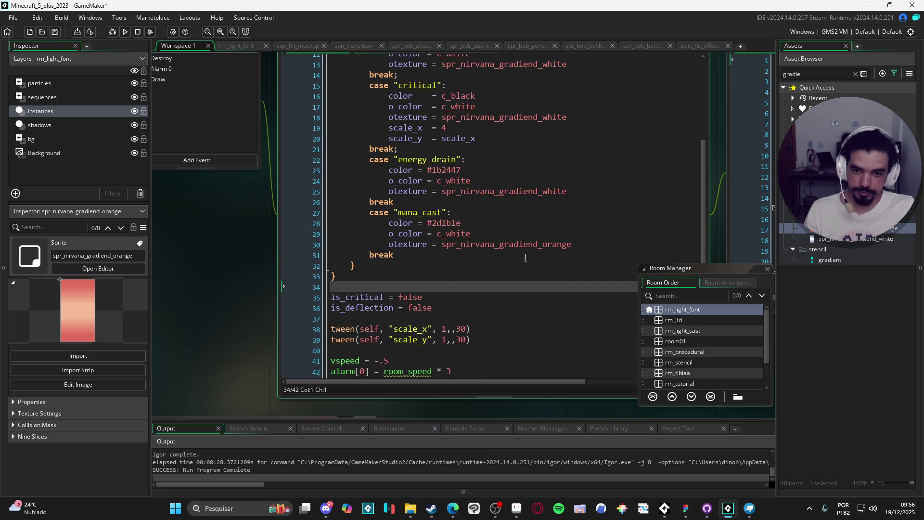
click(593, 246)
drag(432, 308, 222, 287)
Add 'icon = -1' on the empty line near the top of Create.
scroll(409, 260, up, 4)
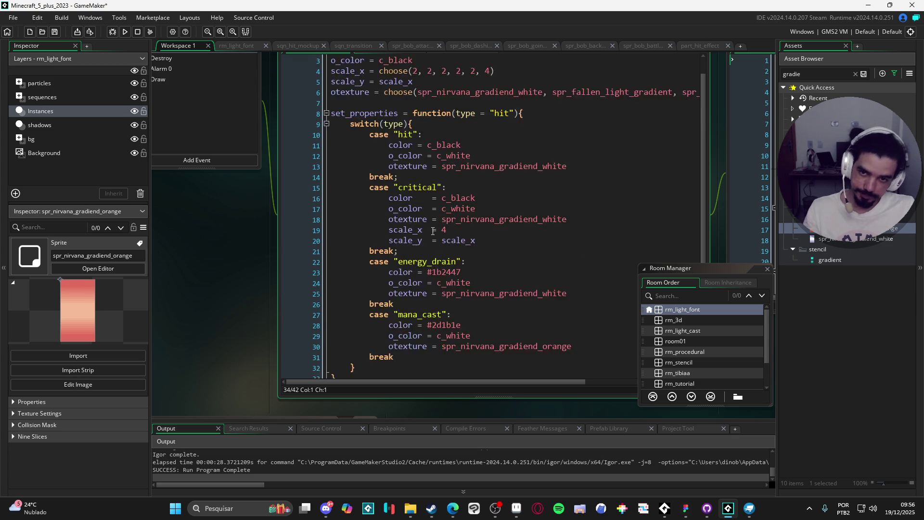
scroll(432, 235, up, 1)
click(391, 121)
text(icon = f)
key(BackSpace)
key(BackSpace)
key(BackSpace)
text(-1)
scroll(488, 268, down, 3)
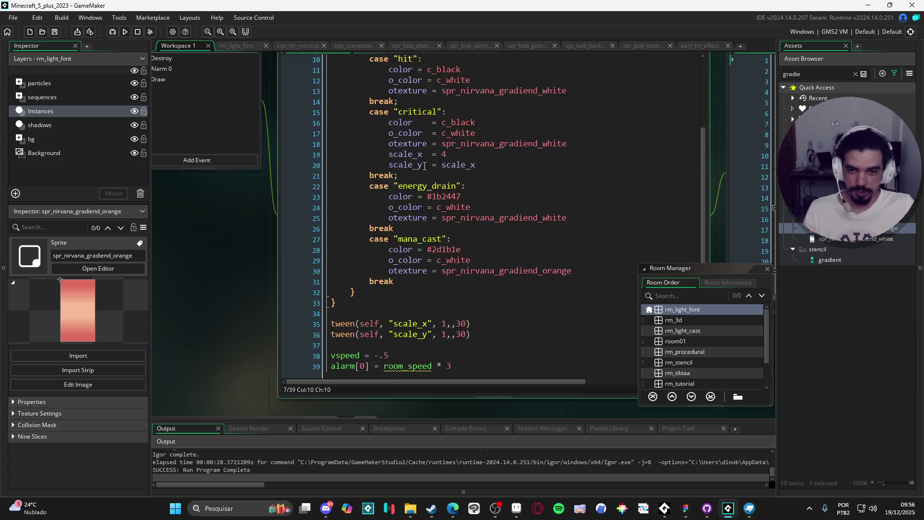
Add 'icon = spr_critical_hit_icon' to the critical case.
click(510, 187)
key(Return)
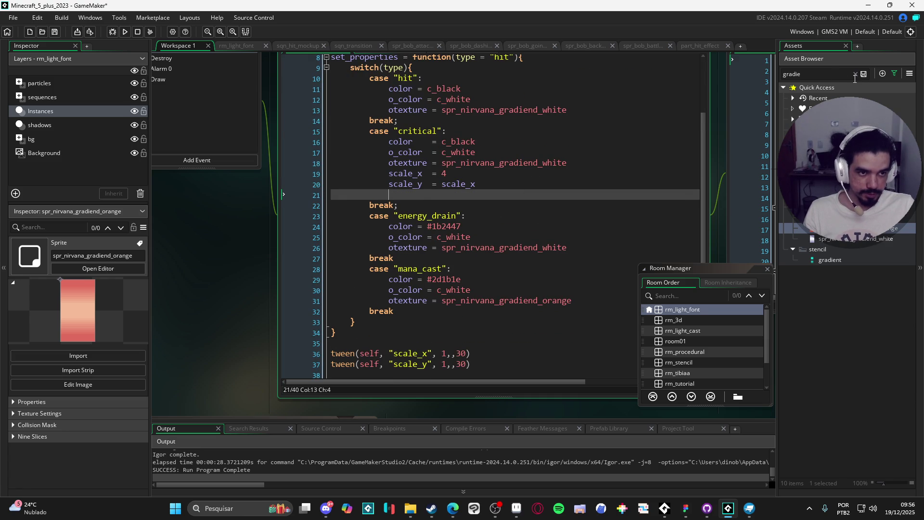
click(855, 74)
text(icon)
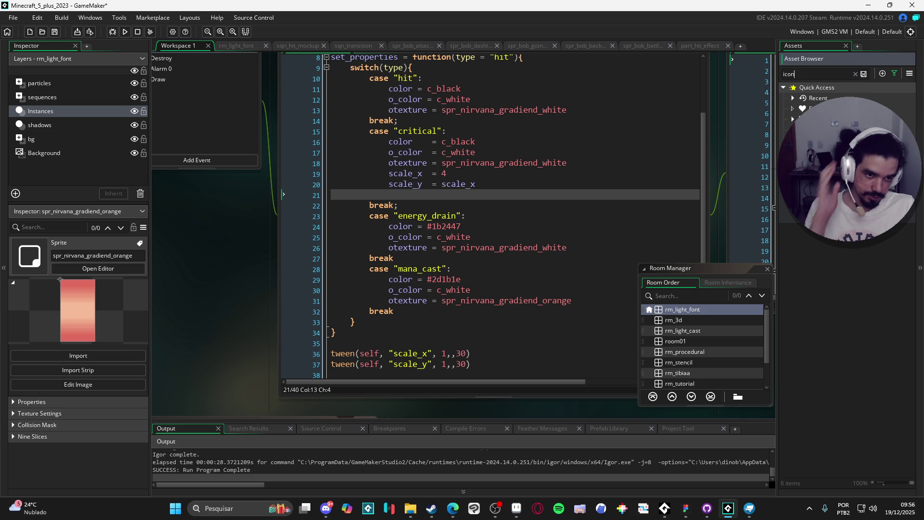
click(828, 130)
drag(828, 130, 481, 195)
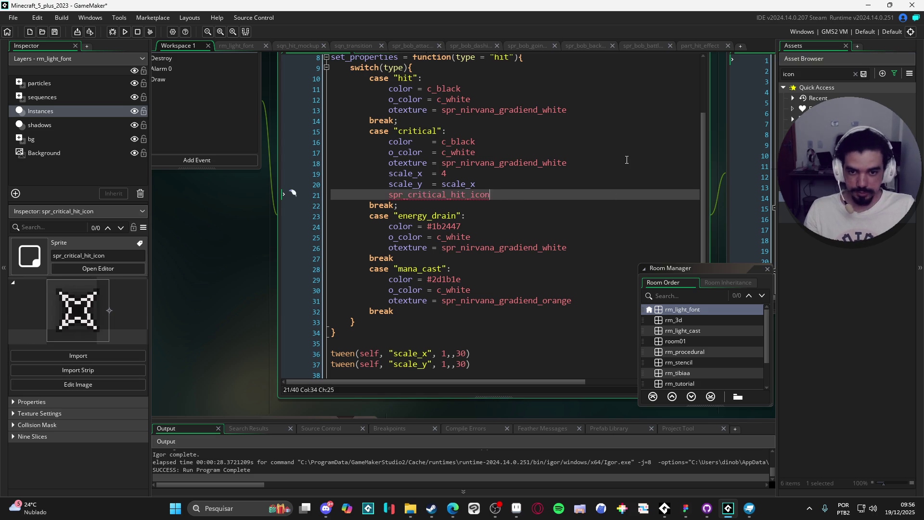
text(icon =)
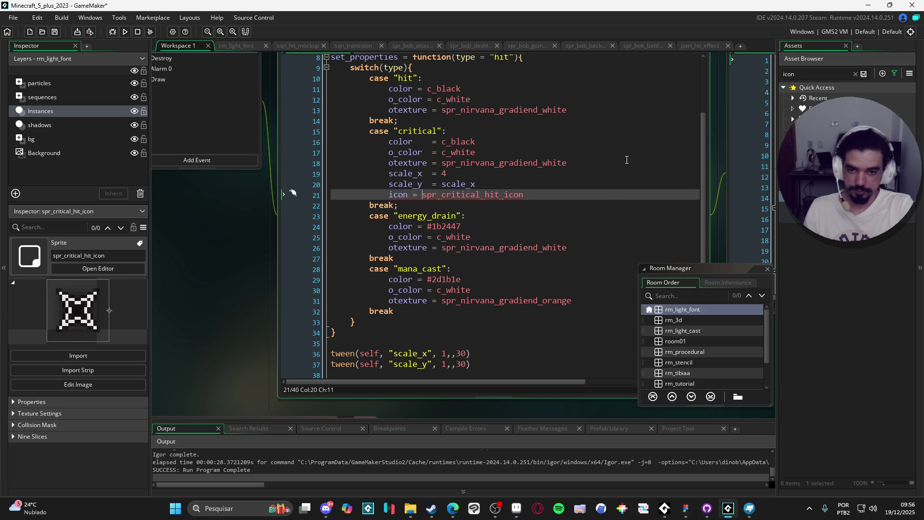
Add 'icon = spr_drain_hit_icon' to energy_drain and run the game with F5.
click(796, 255)
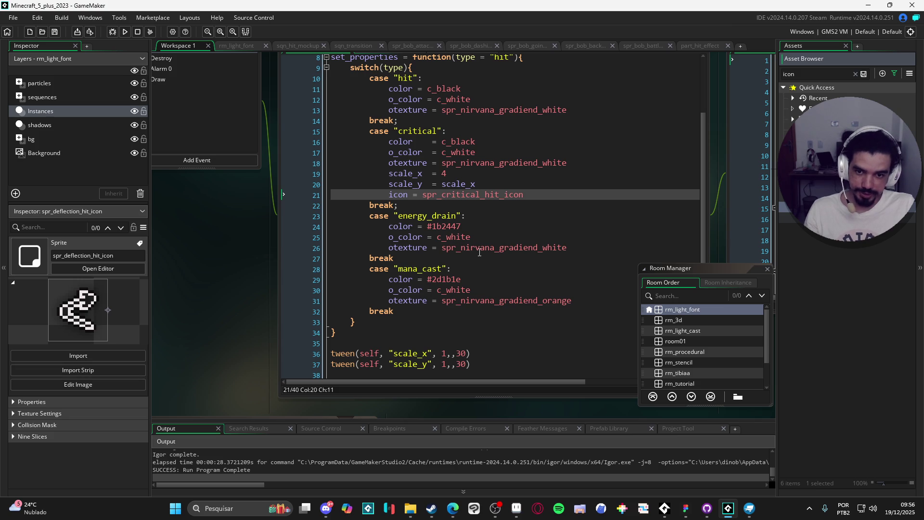
click(789, 217)
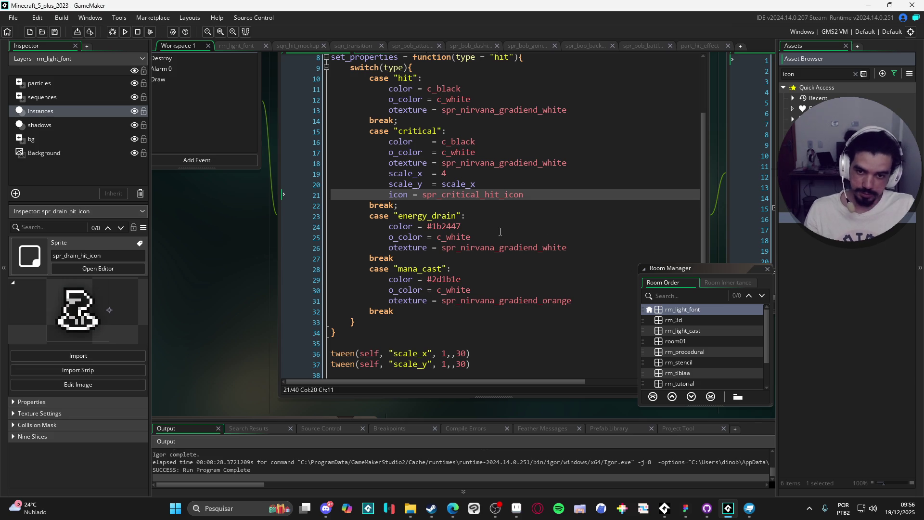
click(599, 247)
key(Return)
text(icon = spr_drain_hit_icon)
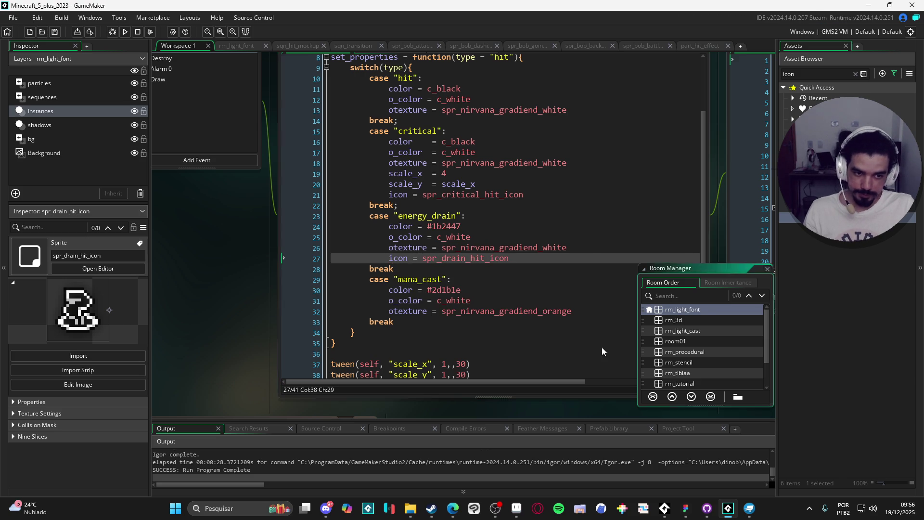
click(508, 311)
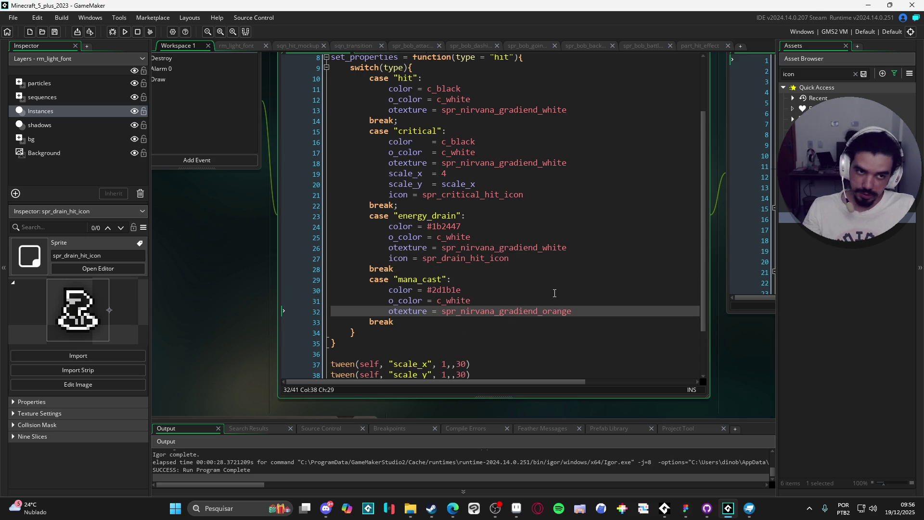
key(F5)
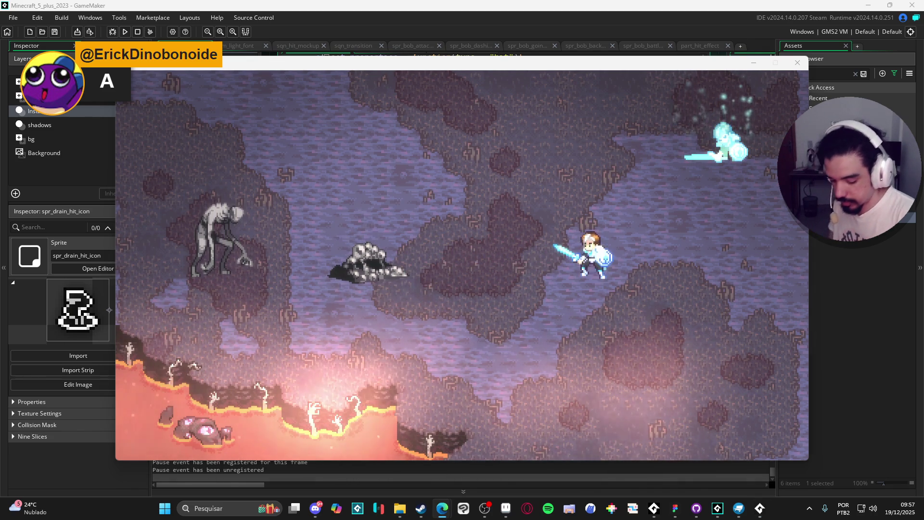
Make the player attack with A in the running game, then close the game window.
key(alt+Tab)
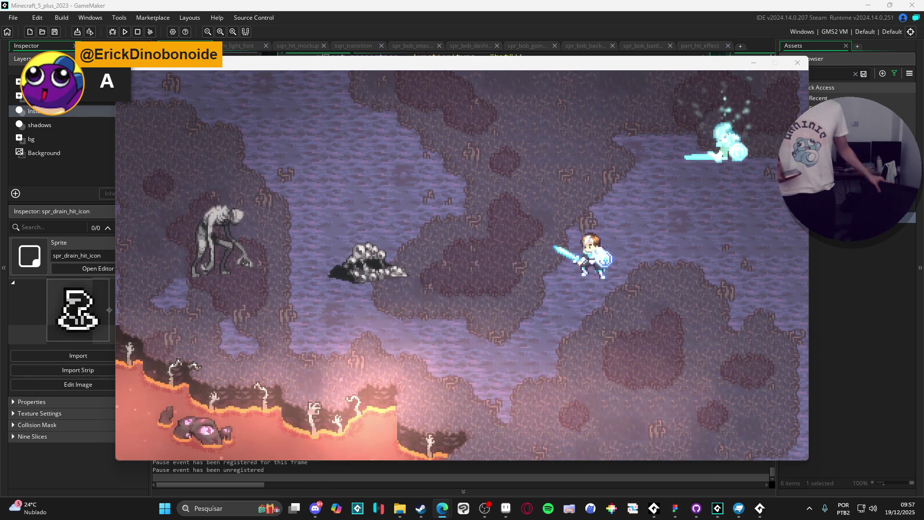
key(a)
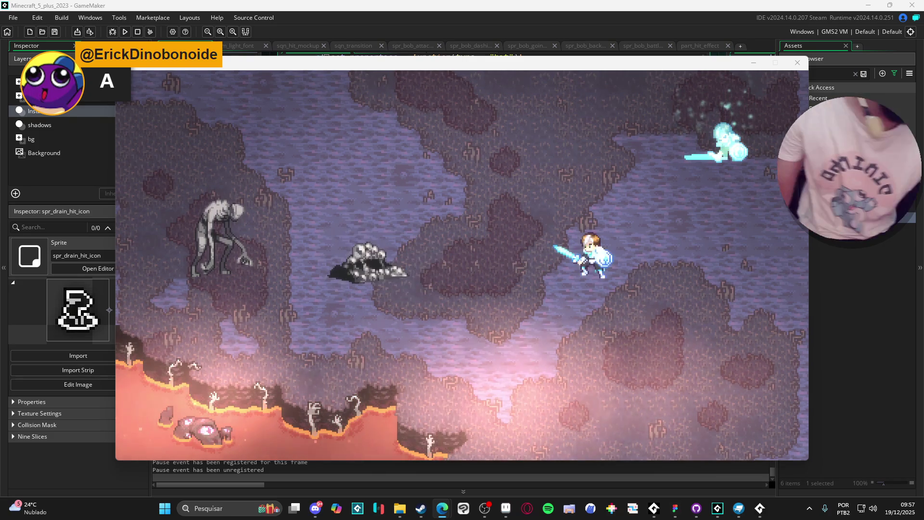
click(809, 65)
click(798, 63)
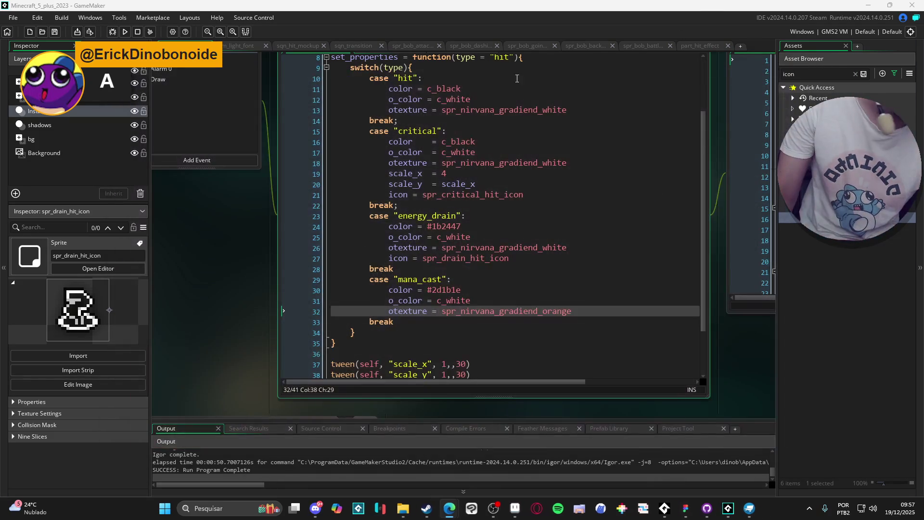
Open sqn_hit_mockup and snd_bob_basic_attack's settings, then run the game again with F5.
click(315, 47)
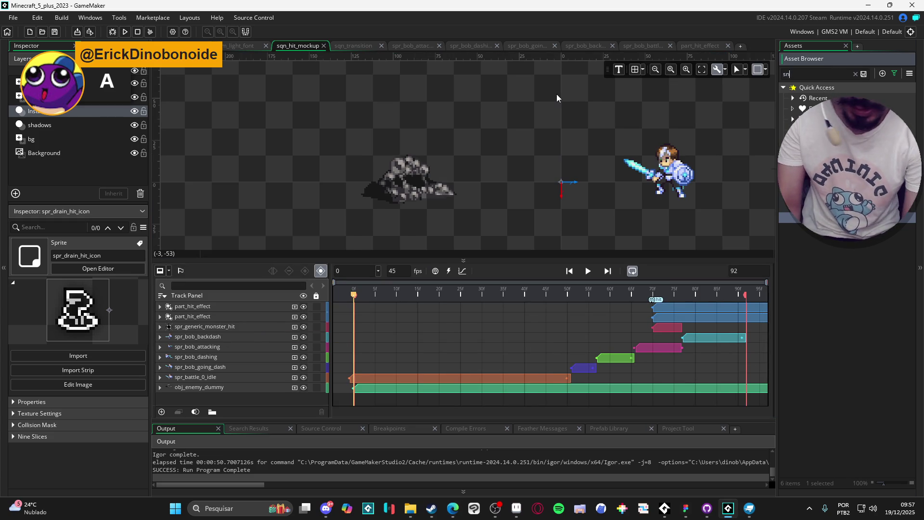
double_click(828, 140)
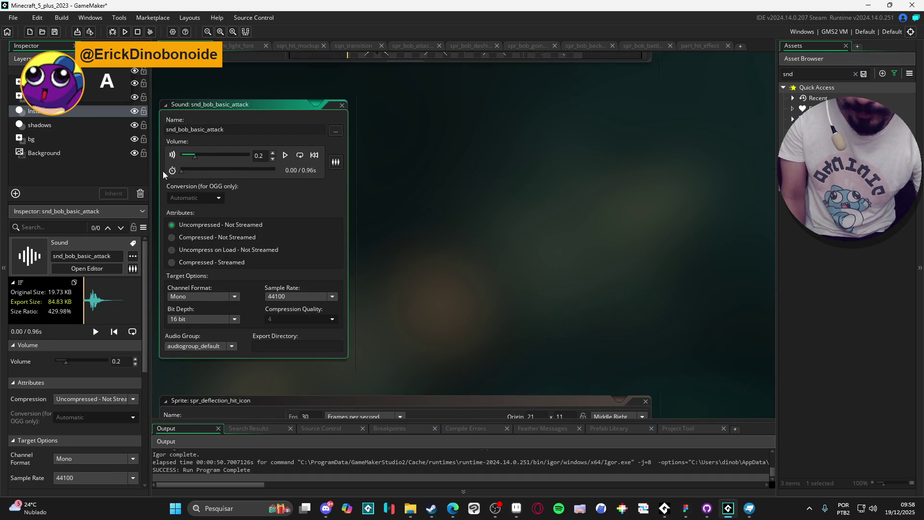
key(F5)
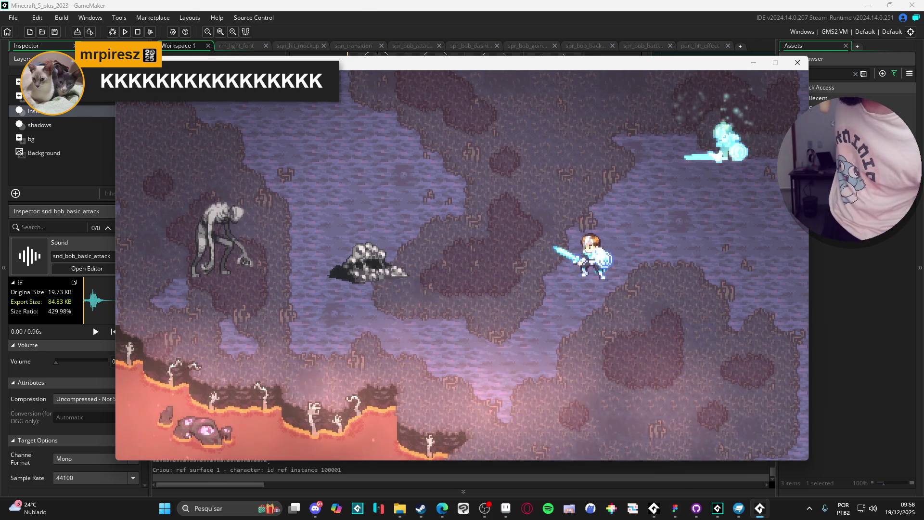
key(alt+Tab)
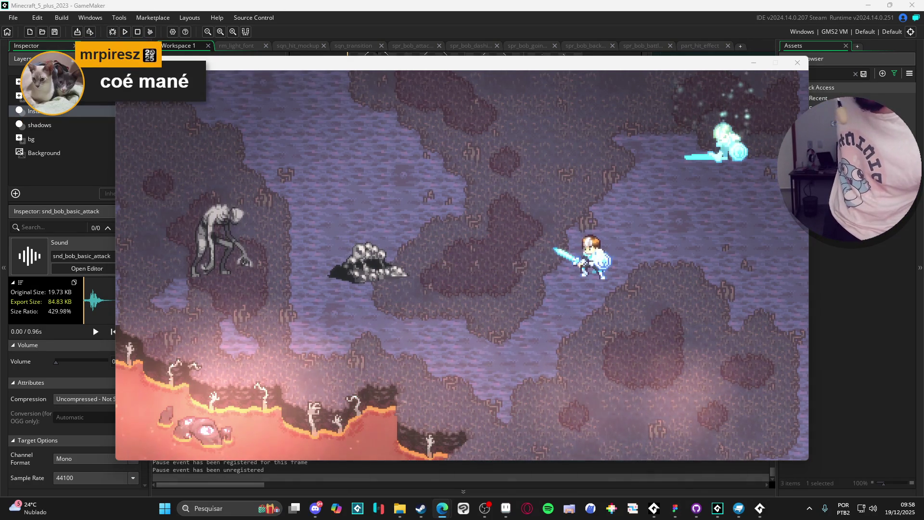